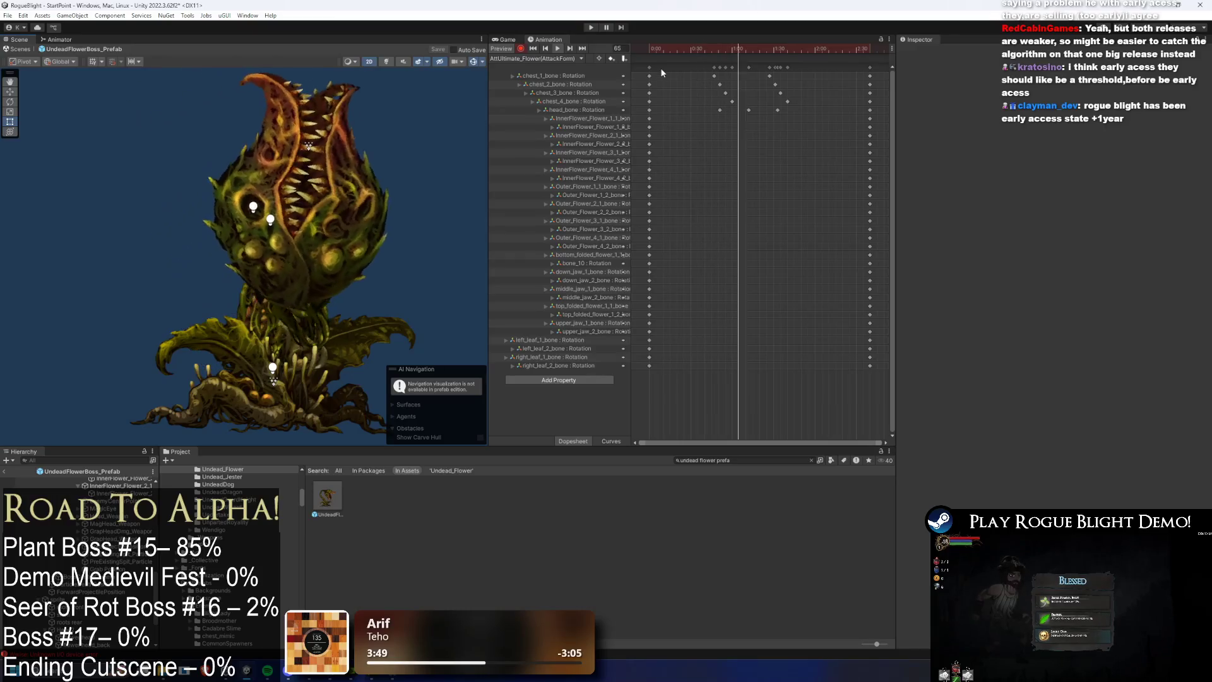
# Step: At frame 81, rotate head_bone to tilt the plant's head left on its stalk
pyautogui.moveTo(755, 42)
pyautogui.mouseDown()
pyautogui.moveTo(744, 45)
pyautogui.moveTo(760, 47)
pyautogui.mouseUp()
pyautogui.click(319, 319)
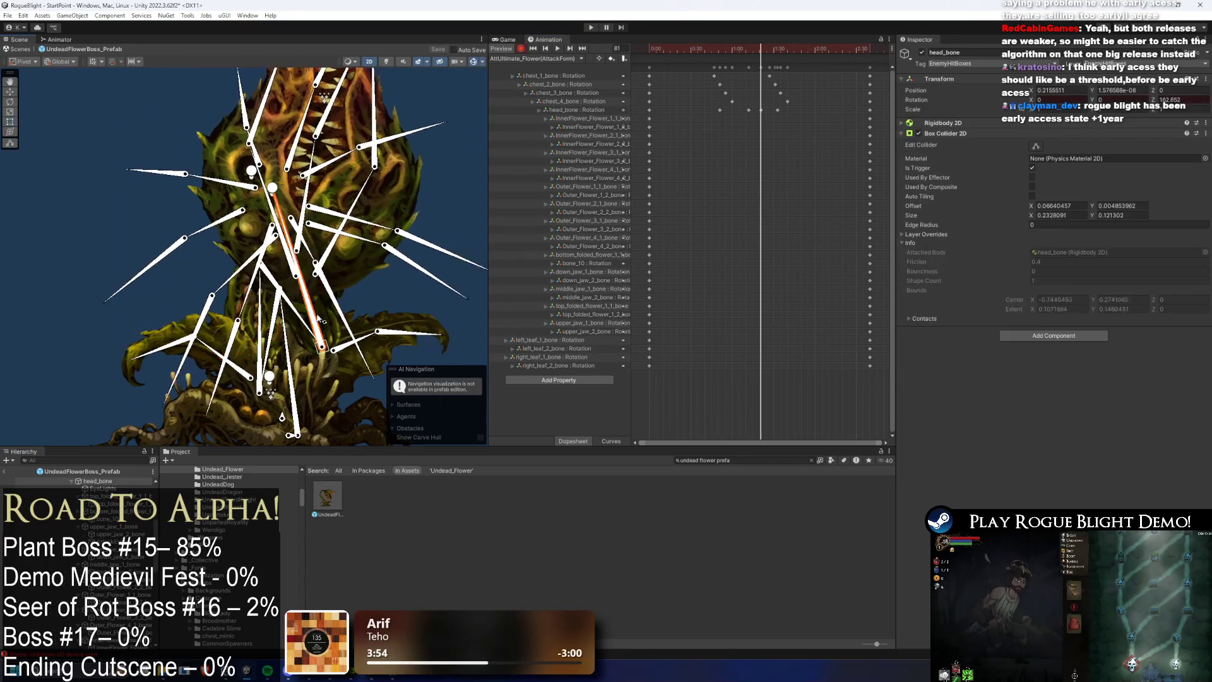
pyautogui.moveTo(319, 318)
pyautogui.mouseDown()
pyautogui.moveTo(267, 281)
pyautogui.moveTo(305, 319)
pyautogui.mouseUp()
pyautogui.click(305, 318)
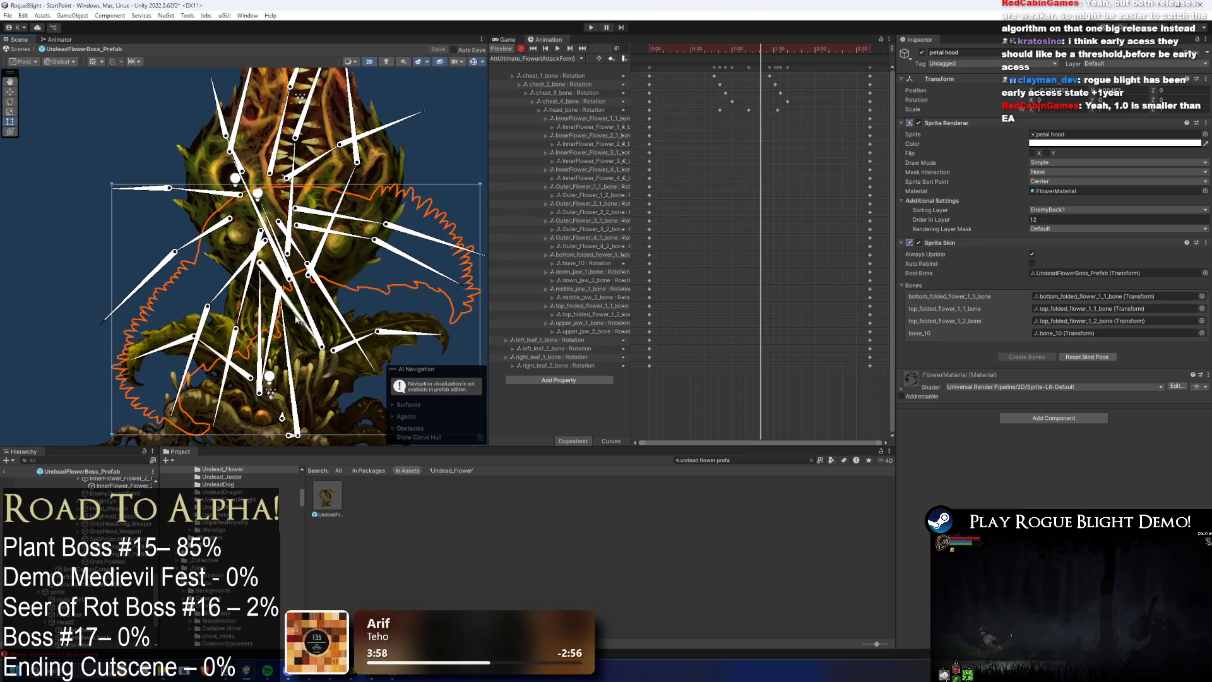
pyautogui.click(371, 236)
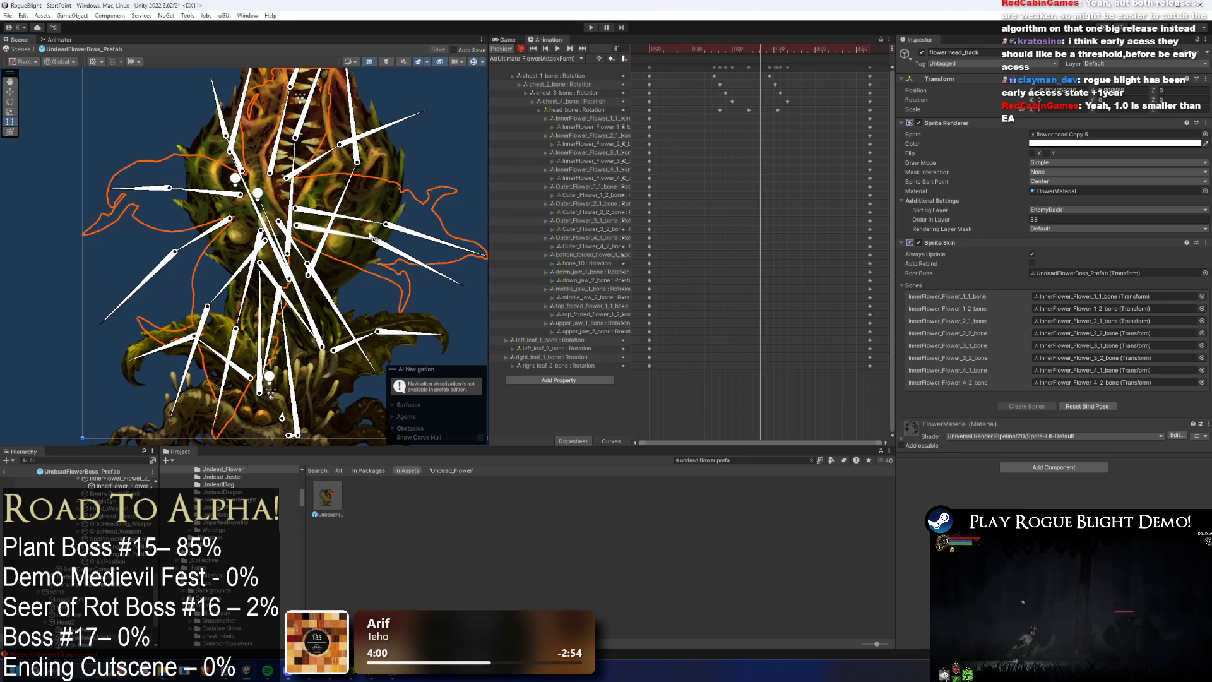
pyautogui.moveTo(320, 304); pyautogui.dragTo(278, 322)
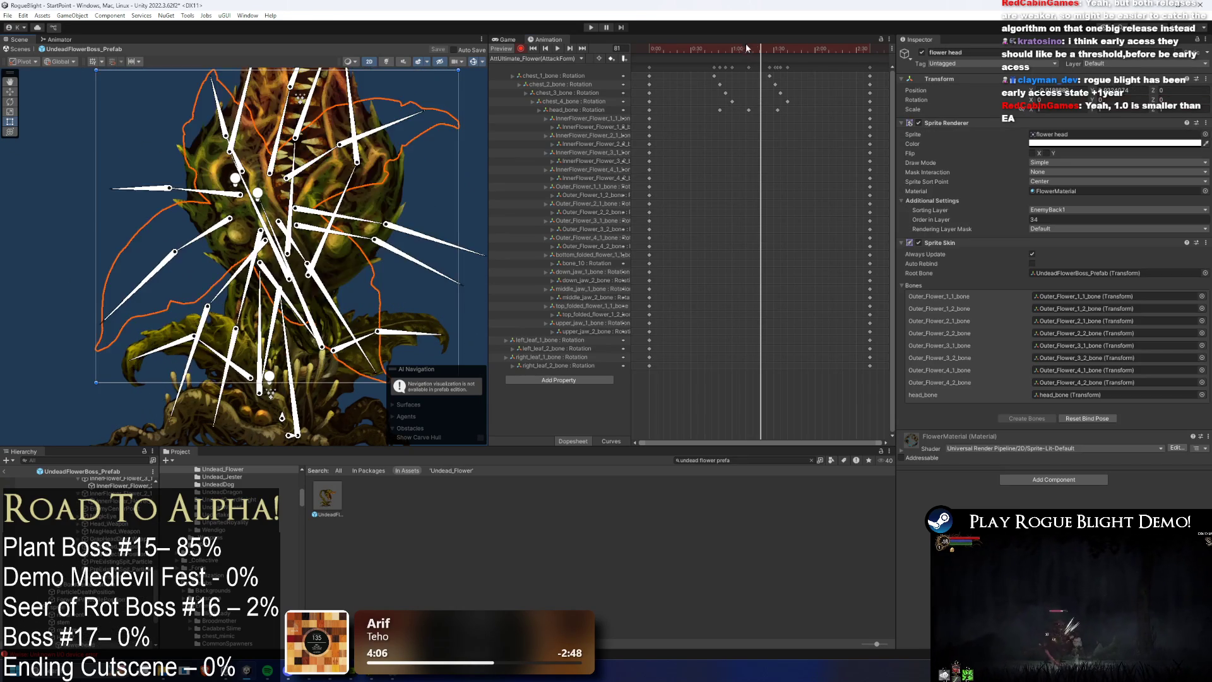
# Step: Scrub around frame 81 and play back the AttackForm clip preview
pyautogui.moveTo(743, 48)
pyautogui.mouseDown()
pyautogui.moveTo(767, 48)
pyautogui.moveTo(753, 51)
pyautogui.mouseUp()
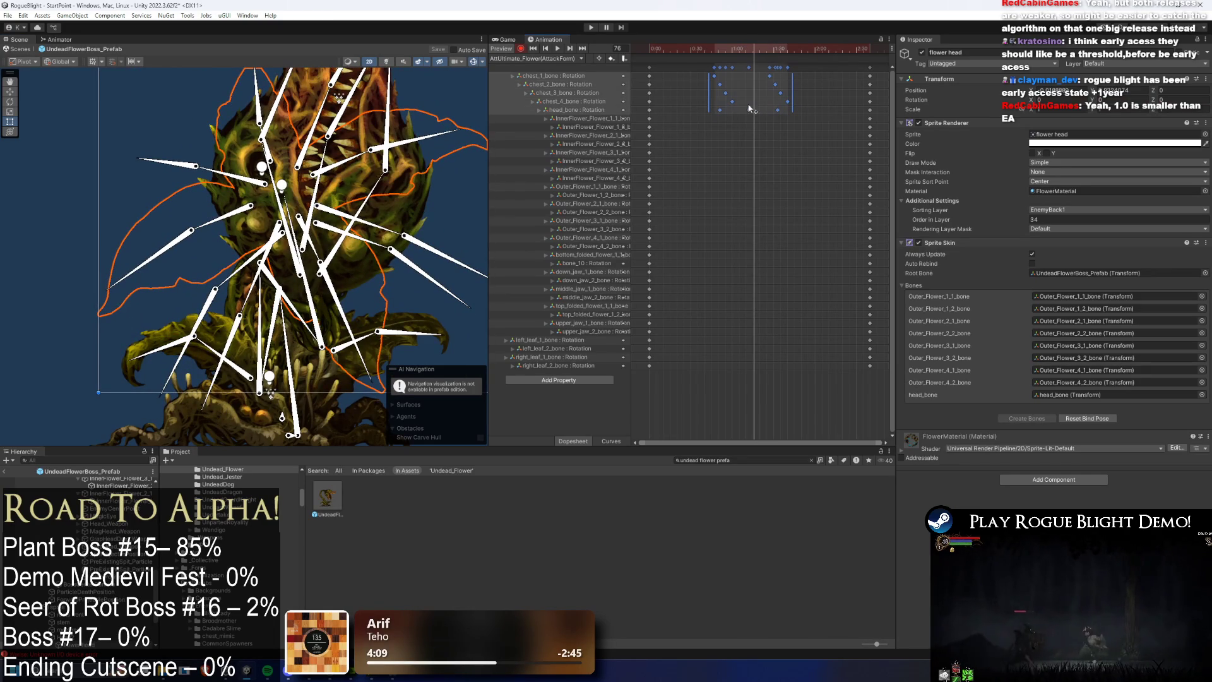
pyautogui.click(833, 98)
pyautogui.press('space')
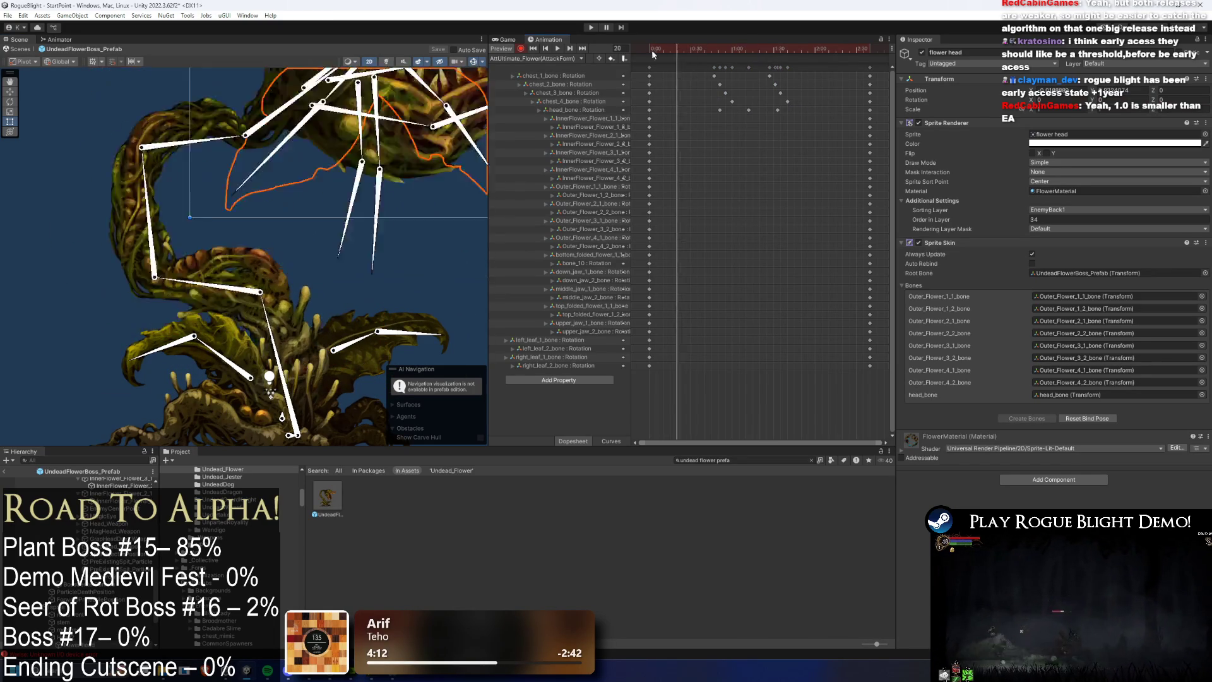
pyautogui.click(113, 237)
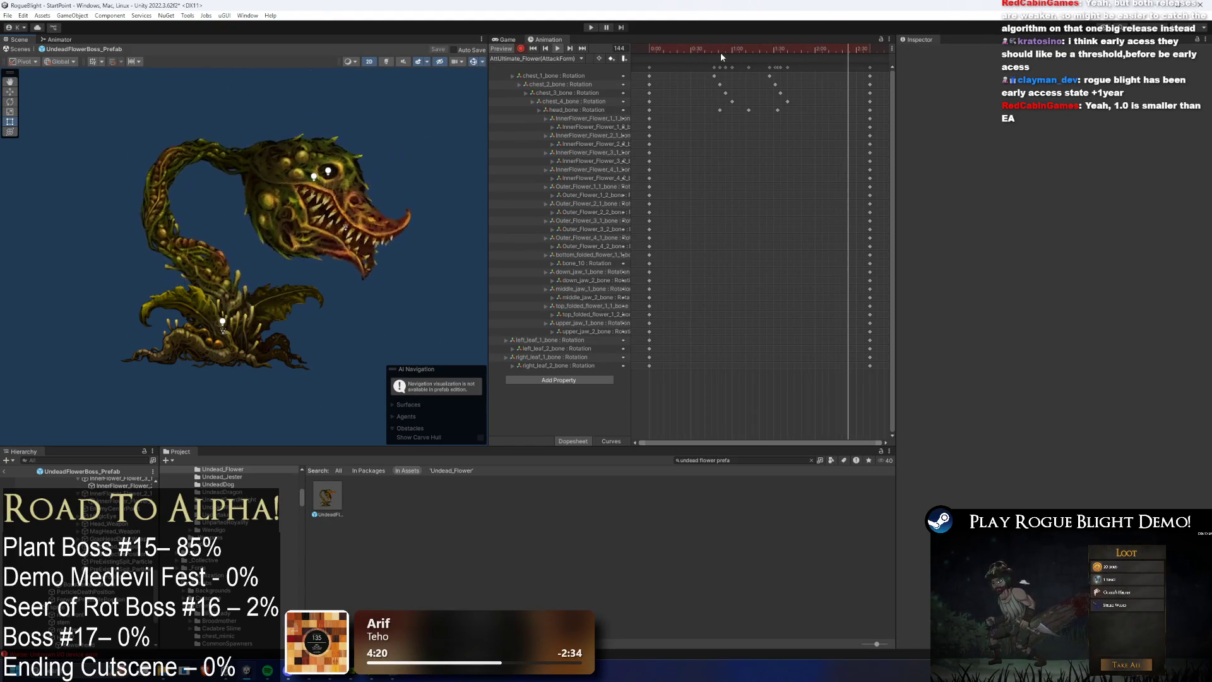
# Step: At frame 65, rotate head_bone so the head stands roughly upright
pyautogui.moveTo(710, 48); pyautogui.dragTo(738, 48)
pyautogui.click(245, 292)
pyautogui.scroll(3, 245, 292)
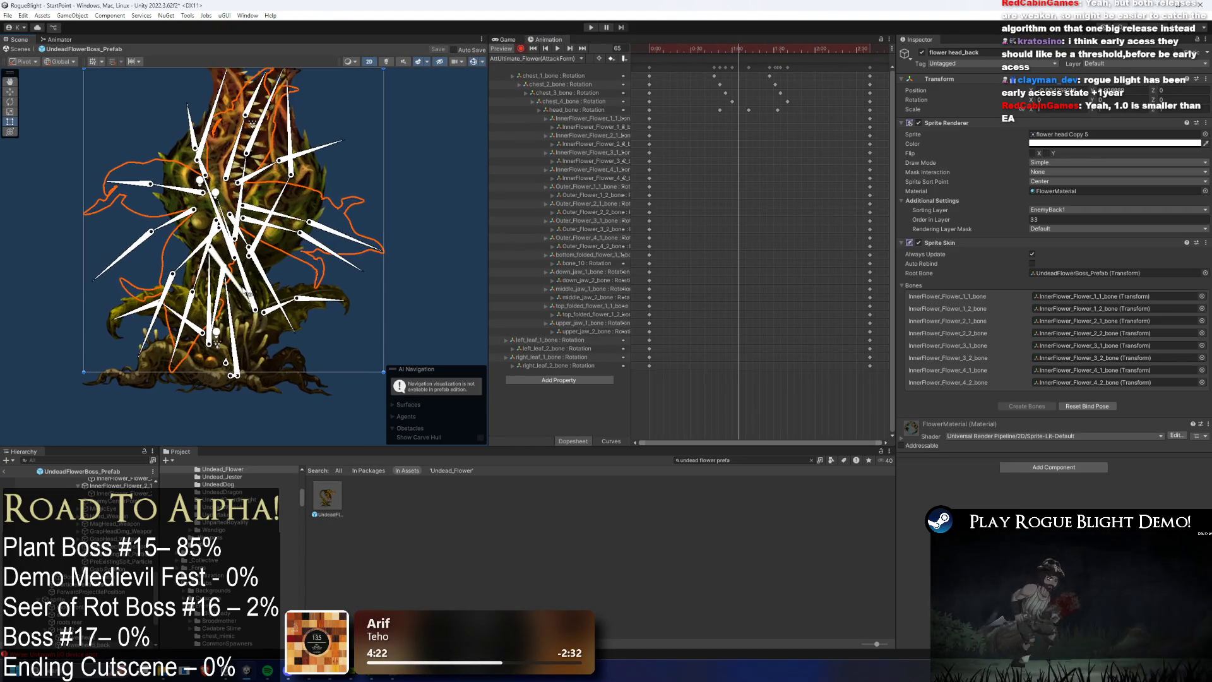
pyautogui.click(268, 272)
pyautogui.moveTo(267, 272)
pyautogui.mouseDown()
pyautogui.moveTo(304, 277)
pyautogui.moveTo(157, 253)
pyautogui.moveTo(185, 296)
pyautogui.mouseUp()
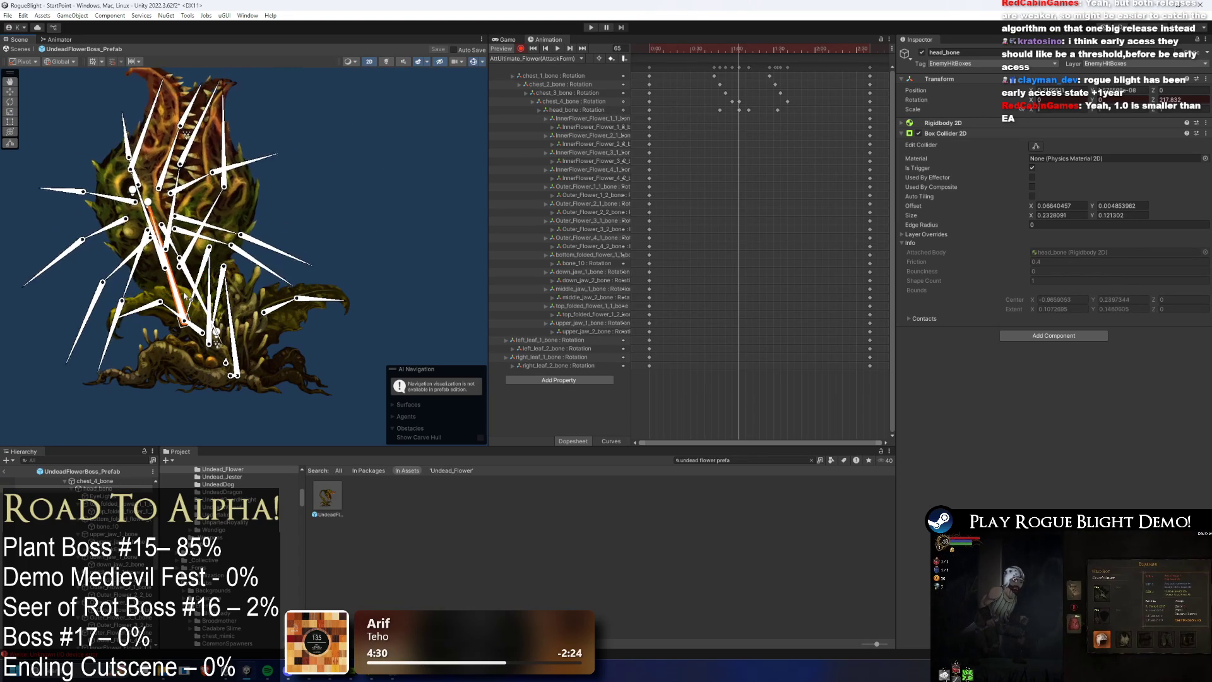
pyautogui.click(305, 237)
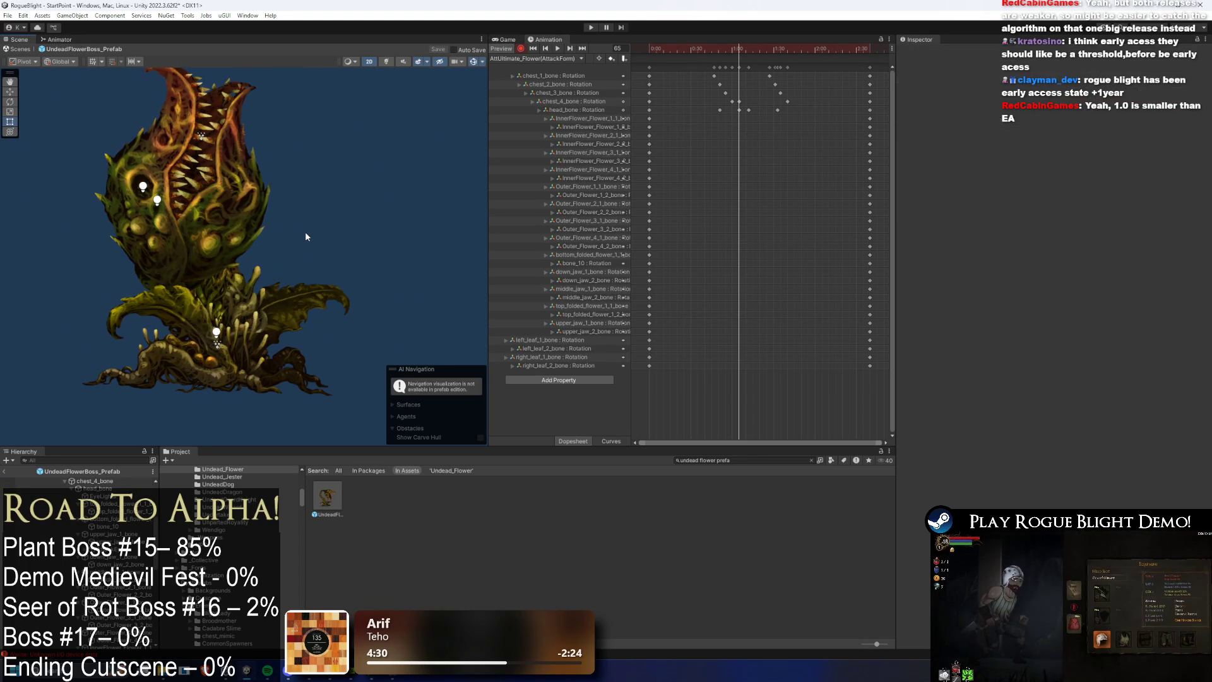
# Step: Move the head key earlier to 0:51, preview, and box-select the stem and head keys from 1:00 to 1:30
pyautogui.click(733, 102)
pyautogui.moveTo(752, 114); pyautogui.dragTo(721, 116)
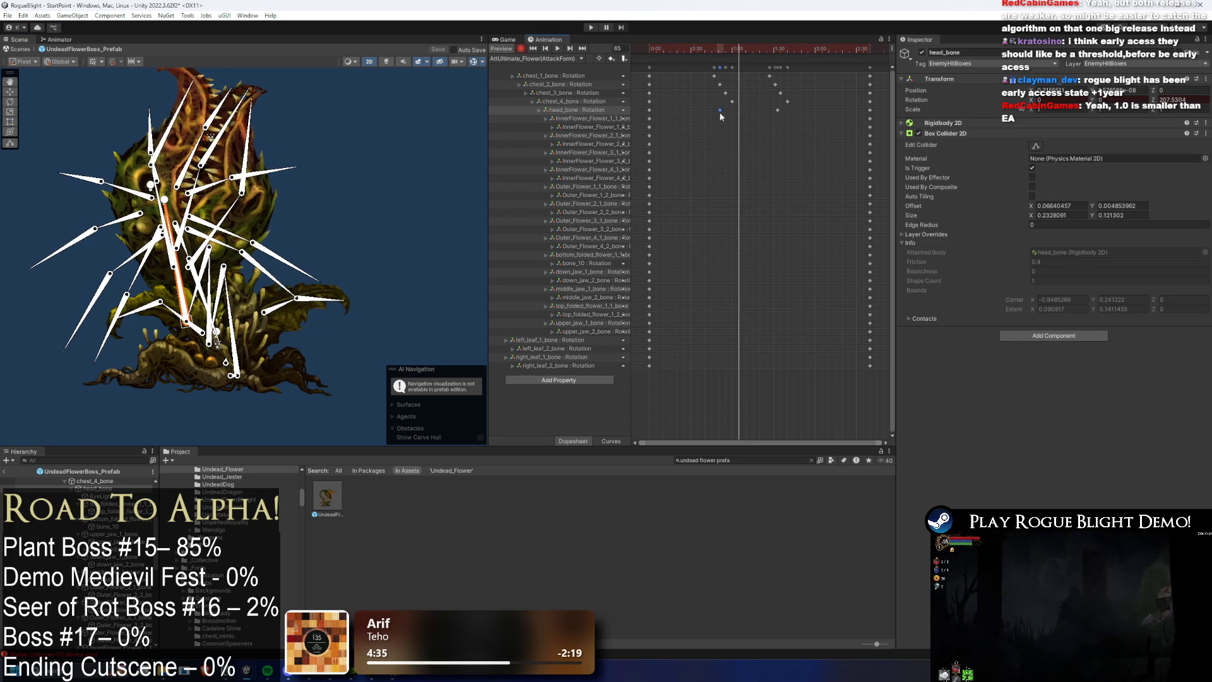
pyautogui.moveTo(707, 50)
pyautogui.mouseDown()
pyautogui.moveTo(696, 50)
pyautogui.moveTo(780, 50)
pyautogui.mouseUp()
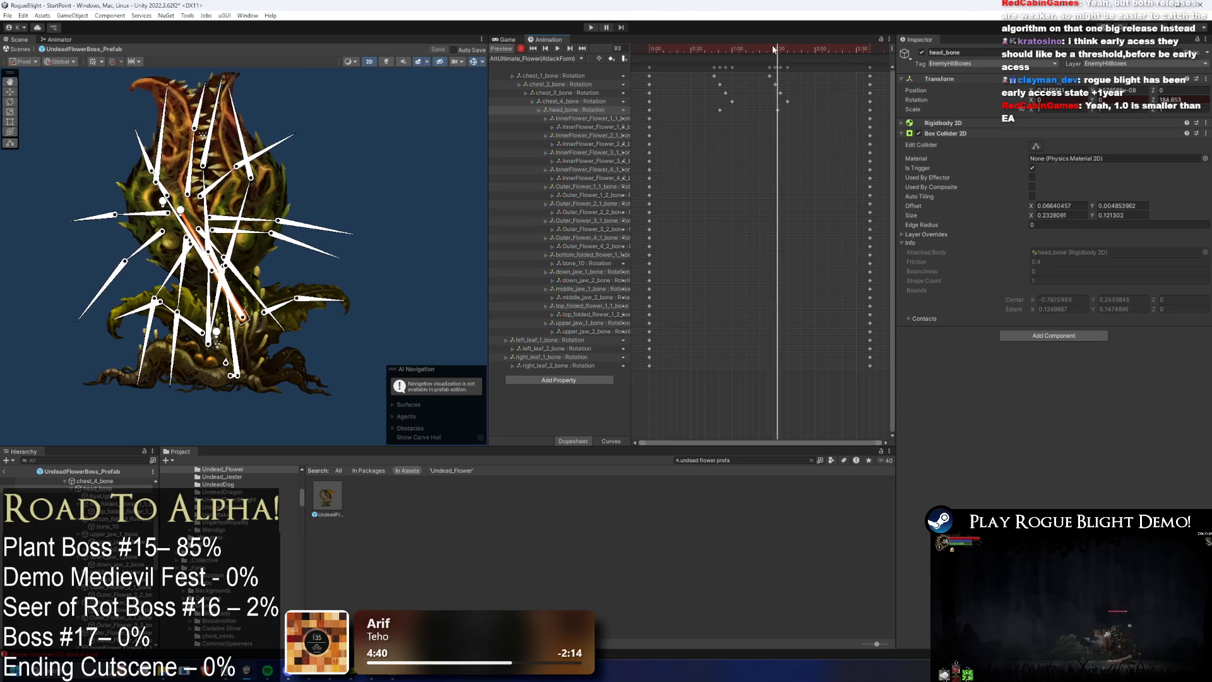
pyautogui.press('space')
pyautogui.click(382, 354)
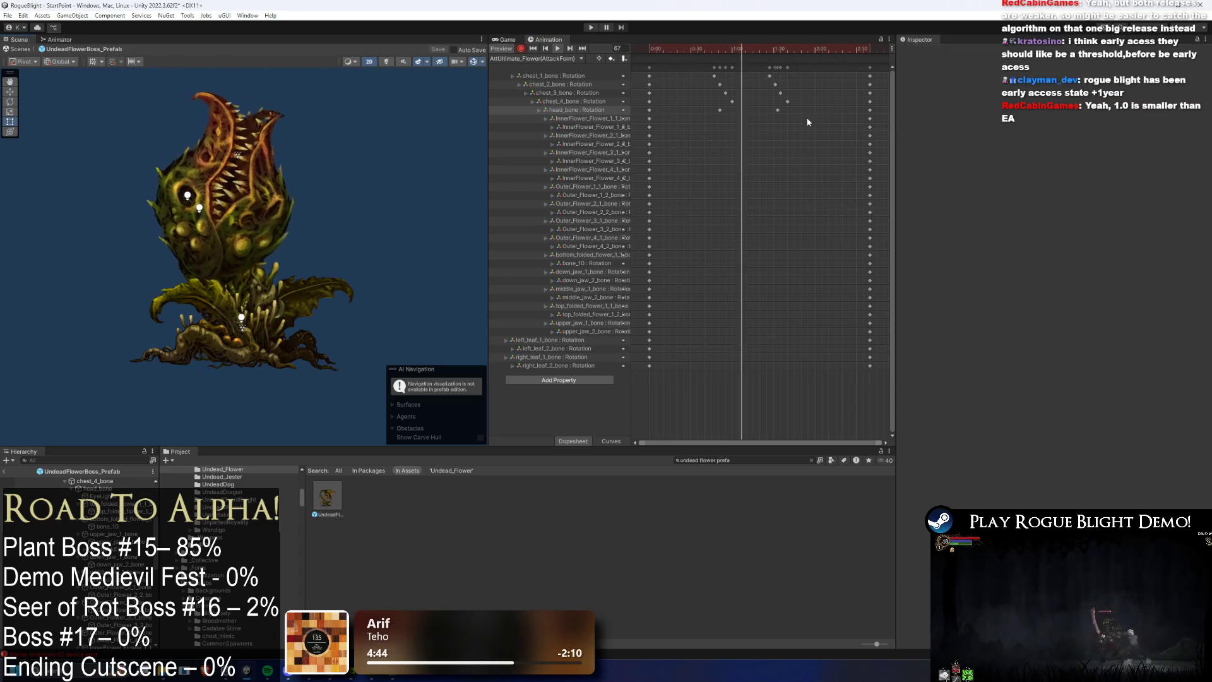
pyautogui.moveTo(820, 111); pyautogui.dragTo(673, 78)
# Step: Delete the selected 1:00–1:30 keys and go to frame 85, undoing trial main_chest moves
pyautogui.press('Delete')
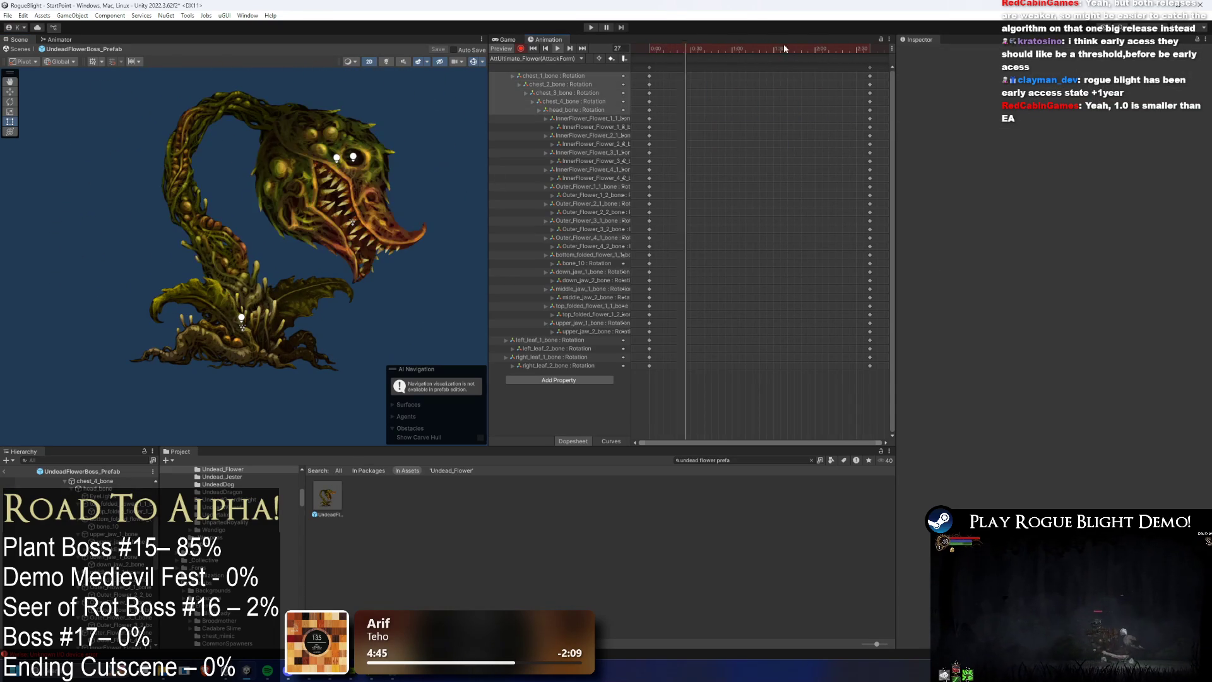
pyautogui.click(228, 266)
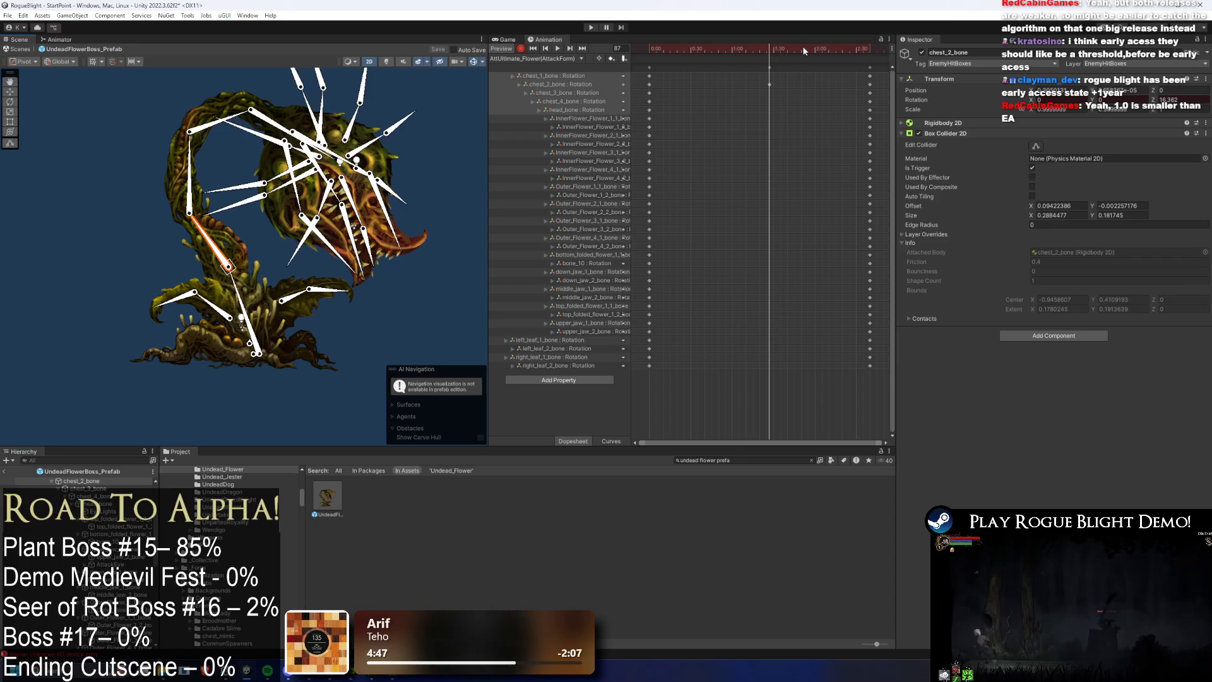
pyautogui.hotkey('ctrl', 'z')
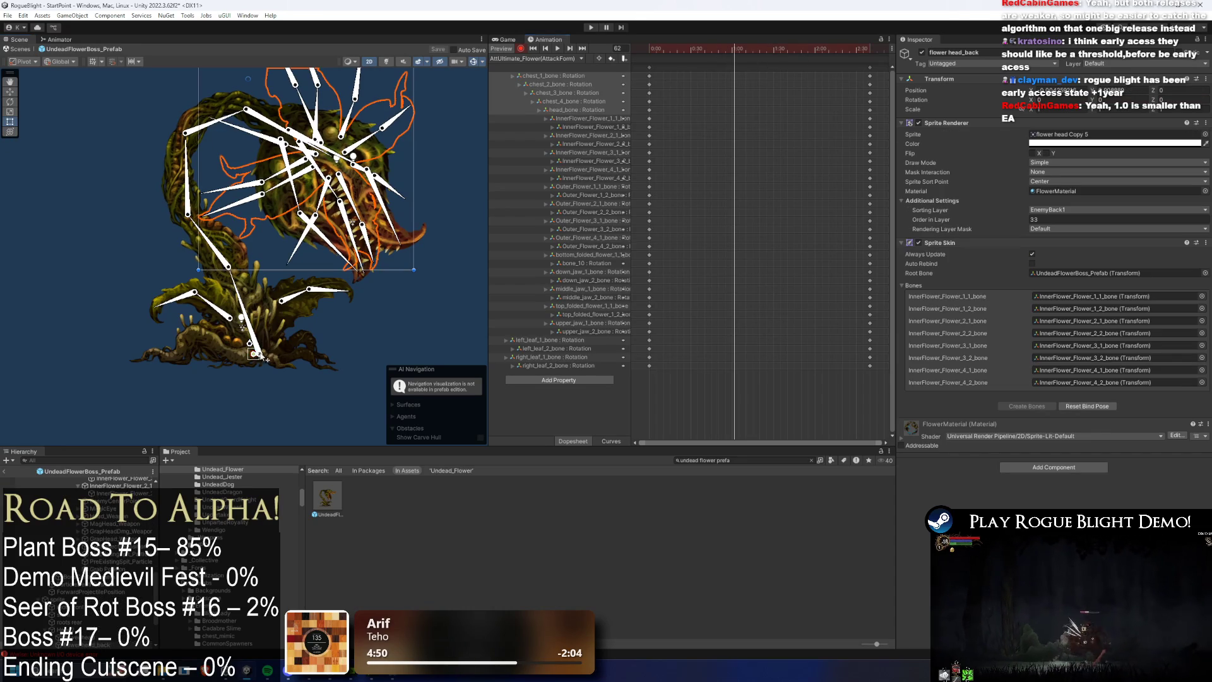
pyautogui.moveTo(255, 354); pyautogui.dragTo(258, 329)
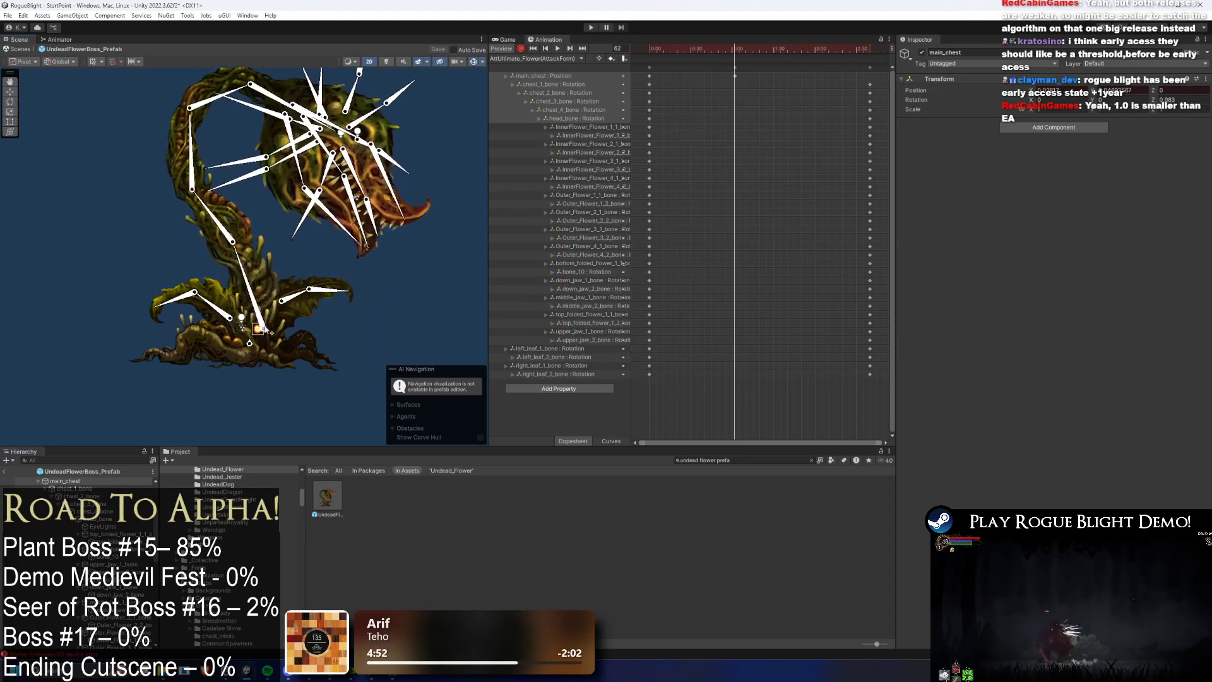
pyautogui.hotkey('ctrl', 'z')
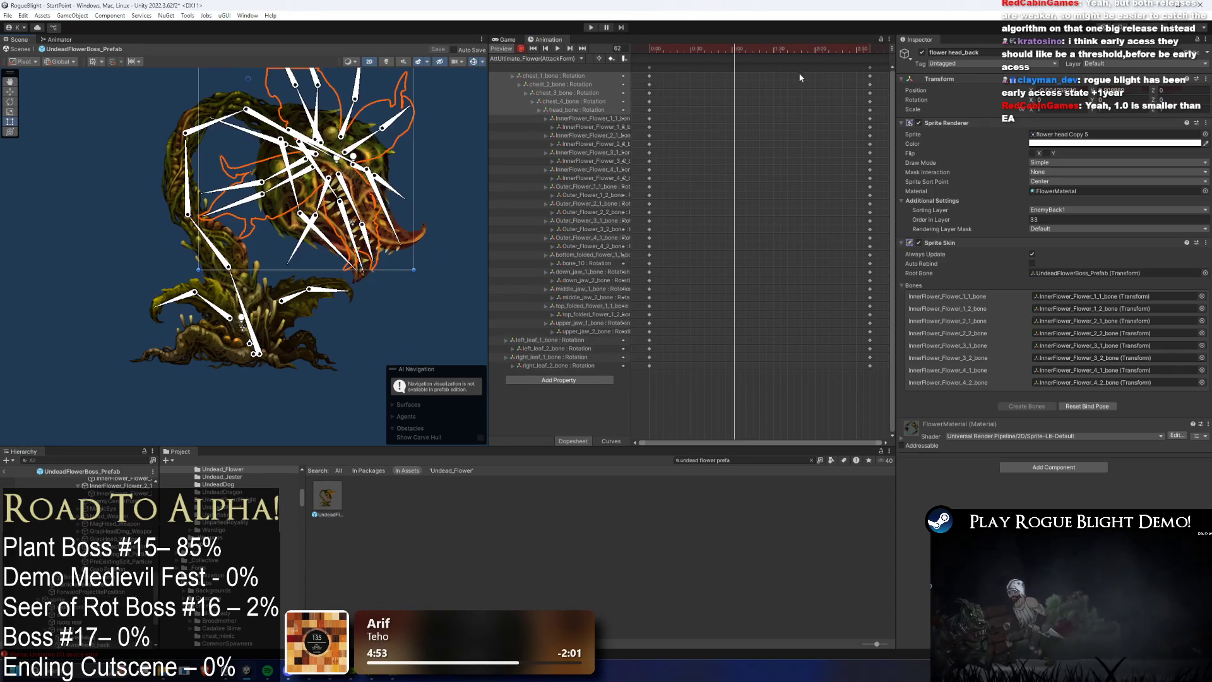
pyautogui.moveTo(724, 50); pyautogui.dragTo(767, 48)
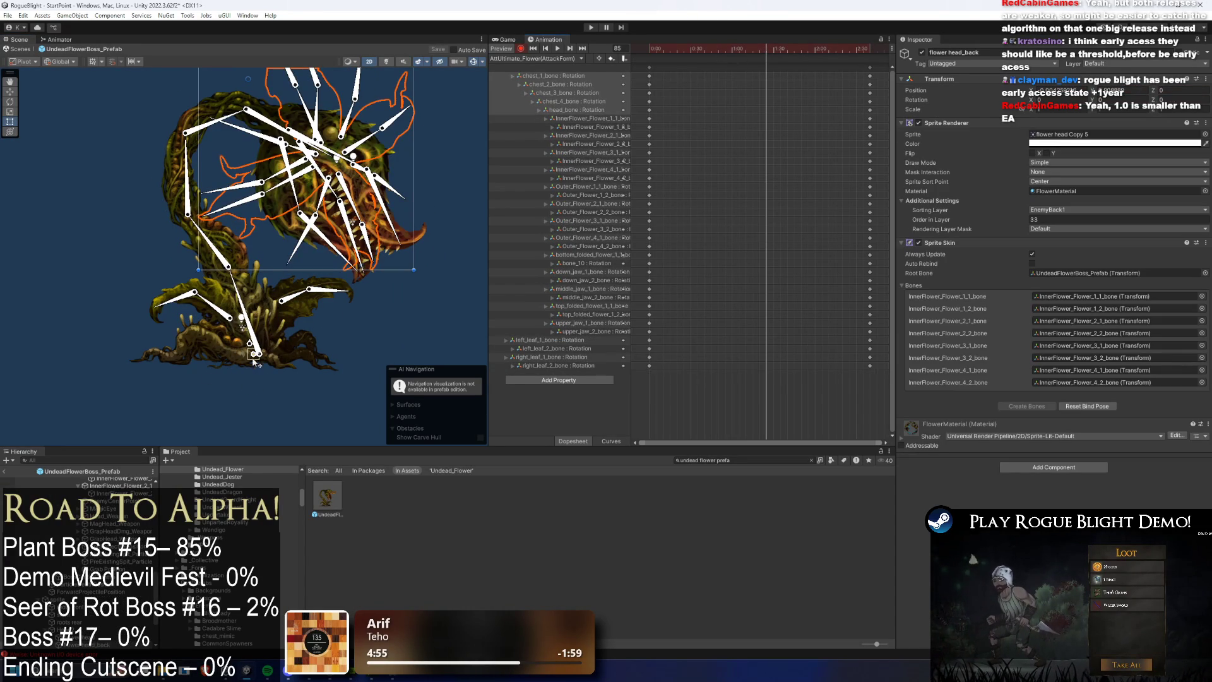
pyautogui.moveTo(255, 354)
pyautogui.mouseDown()
pyautogui.moveTo(253, 395)
pyautogui.moveTo(254, 359)
pyautogui.mouseUp()
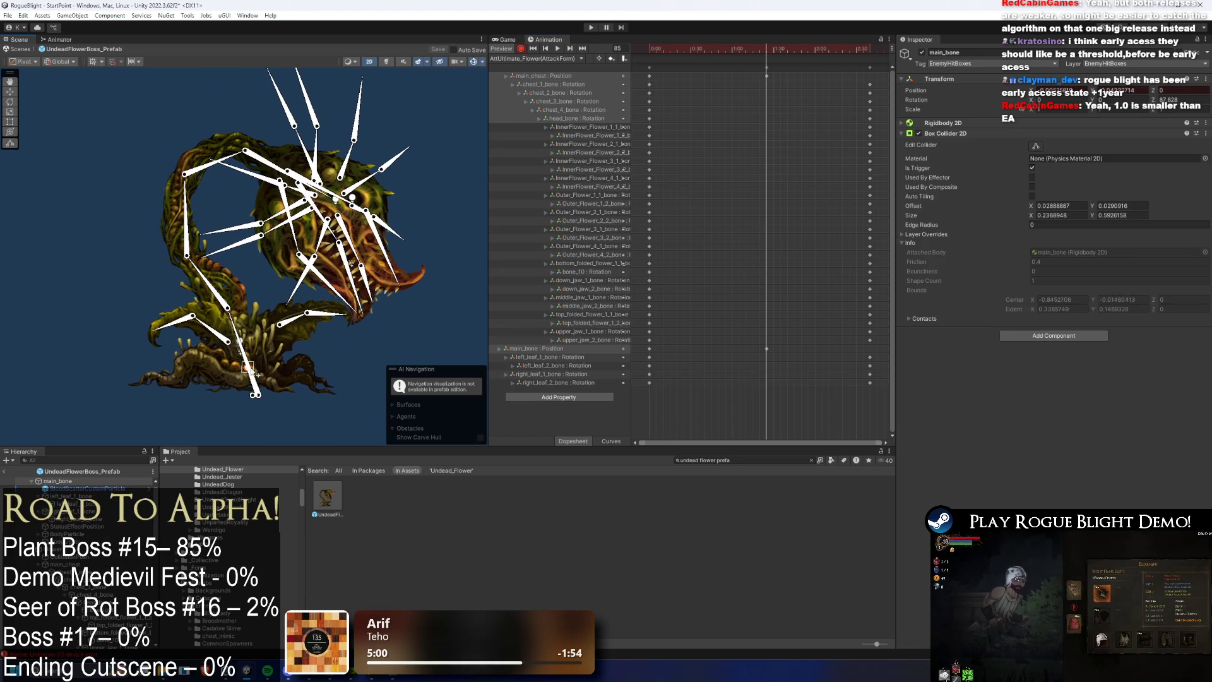
pyautogui.hotkey('ctrl', 'z')
# Step: Key chest_2, chest_3 and chest_4 positions at frame 85 to bend the stem and lower the head
pyautogui.moveTo(226, 308); pyautogui.dragTo(248, 341)
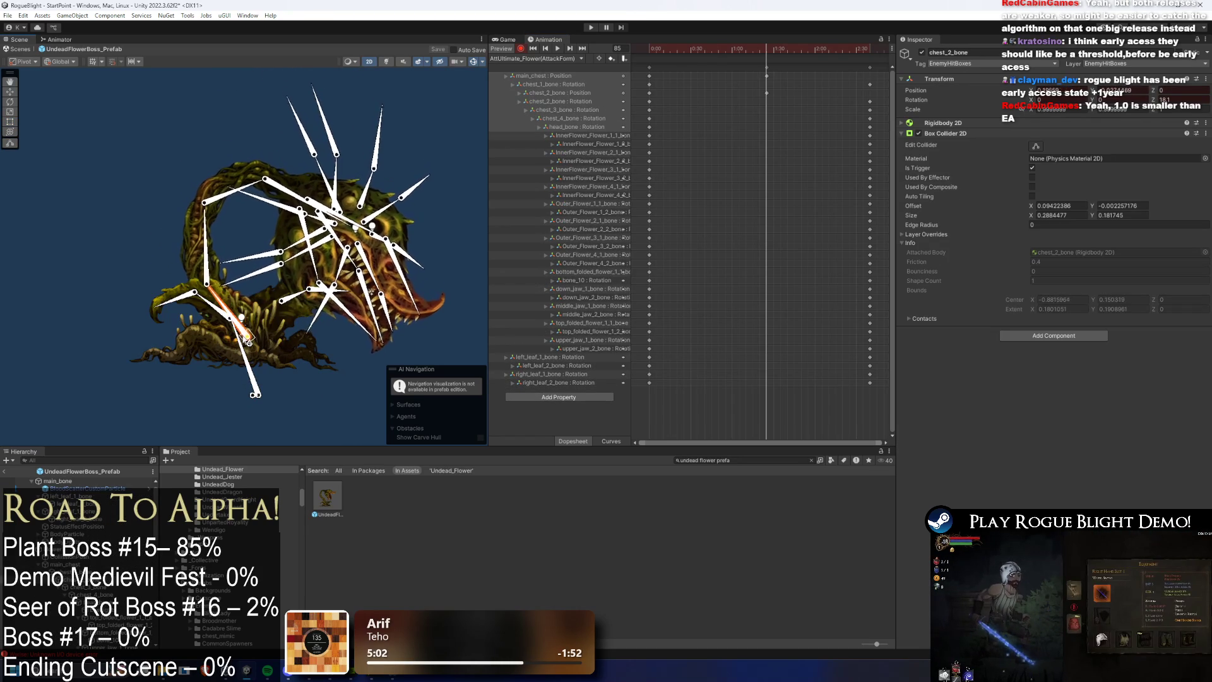
pyautogui.moveTo(227, 299)
pyautogui.mouseDown()
pyautogui.moveTo(244, 249)
pyautogui.moveTo(235, 224)
pyautogui.moveTo(234, 263)
pyautogui.mouseUp()
pyautogui.hotkey('ctrl', 'z')
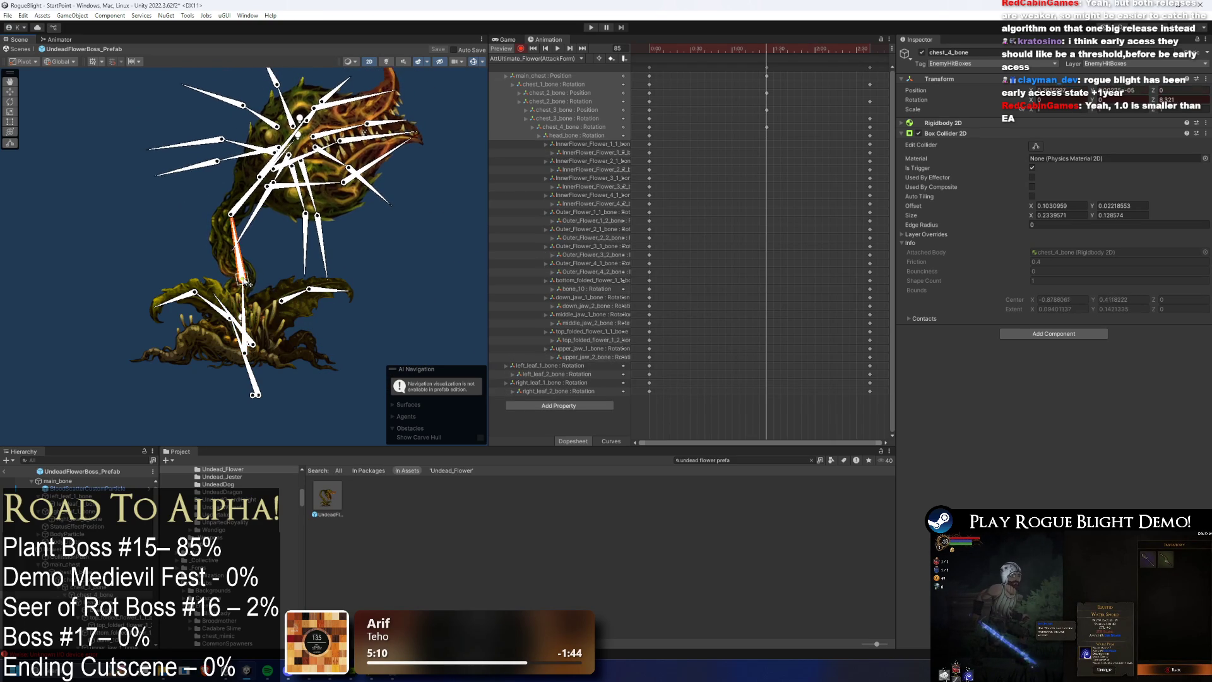
pyautogui.moveTo(247, 283); pyautogui.dragTo(248, 364)
pyautogui.moveTo(252, 323)
pyautogui.mouseDown()
pyautogui.moveTo(270, 337)
pyautogui.moveTo(263, 296)
pyautogui.mouseUp()
# Step: Rotate the stem and chest_3_bone to tilt the head left, then preview the clip
pyautogui.moveTo(260, 201)
pyautogui.mouseDown()
pyautogui.moveTo(246, 197)
pyautogui.moveTo(250, 238)
pyautogui.mouseUp()
pyautogui.hotkey('ctrl', 'z')
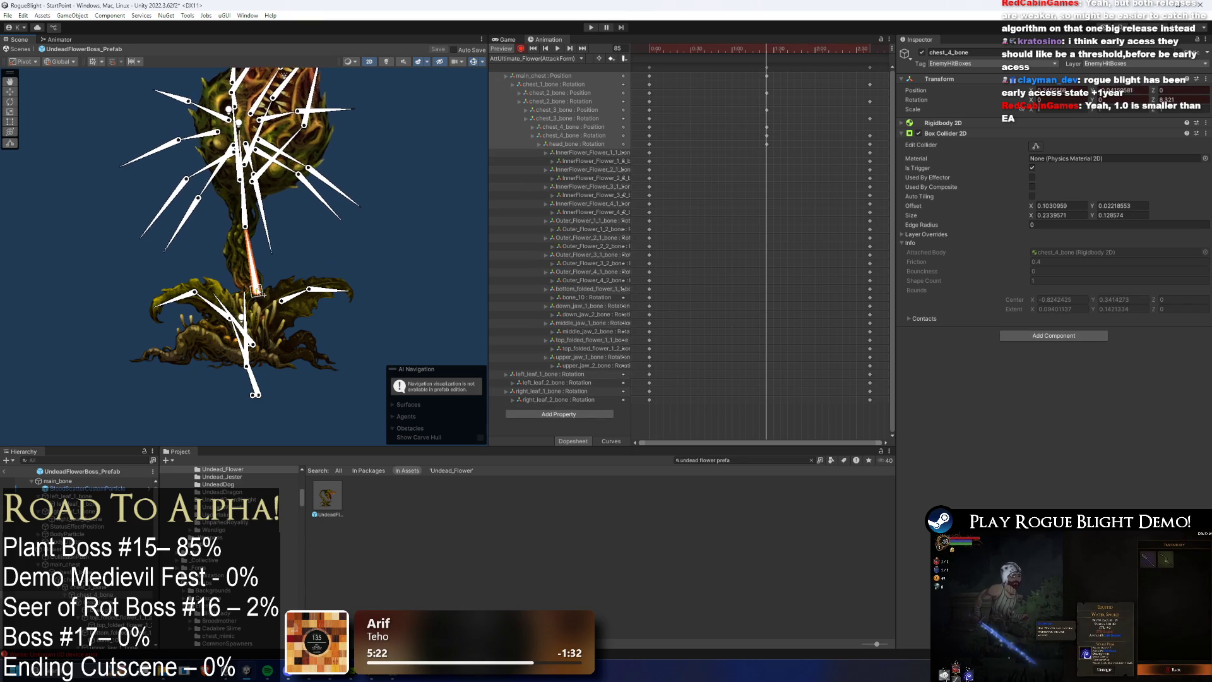
pyautogui.moveTo(262, 295); pyautogui.dragTo(250, 309)
pyautogui.moveTo(245, 366); pyautogui.dragTo(244, 375)
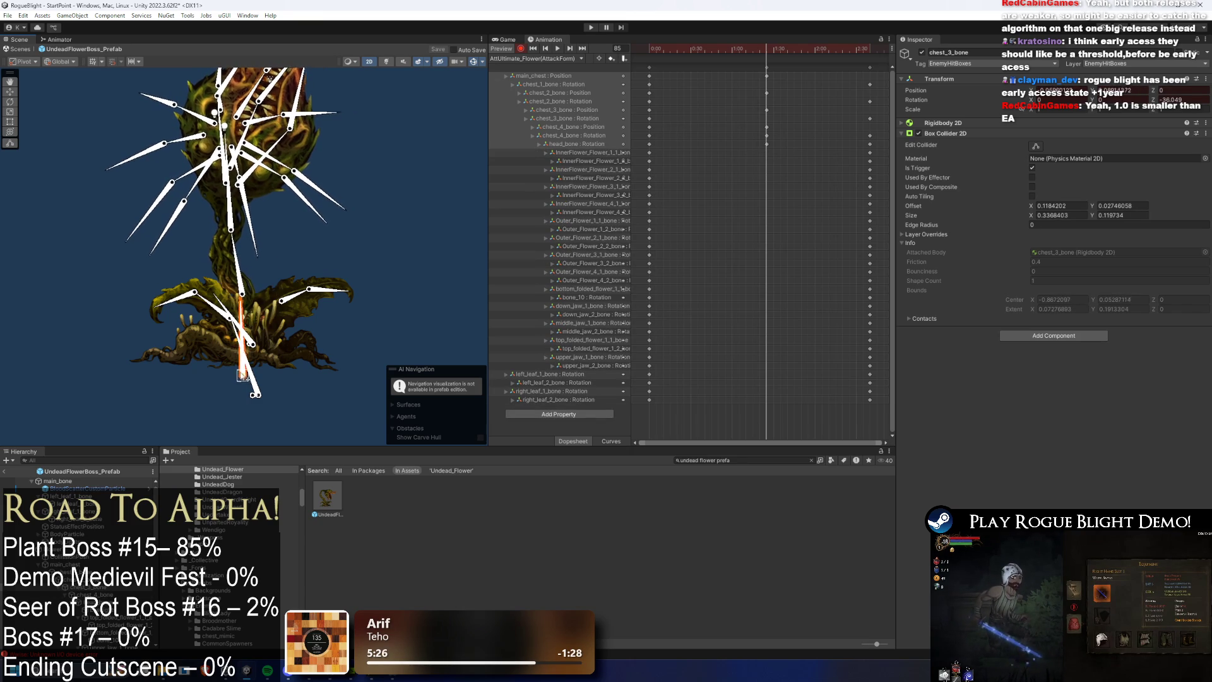
pyautogui.press('space')
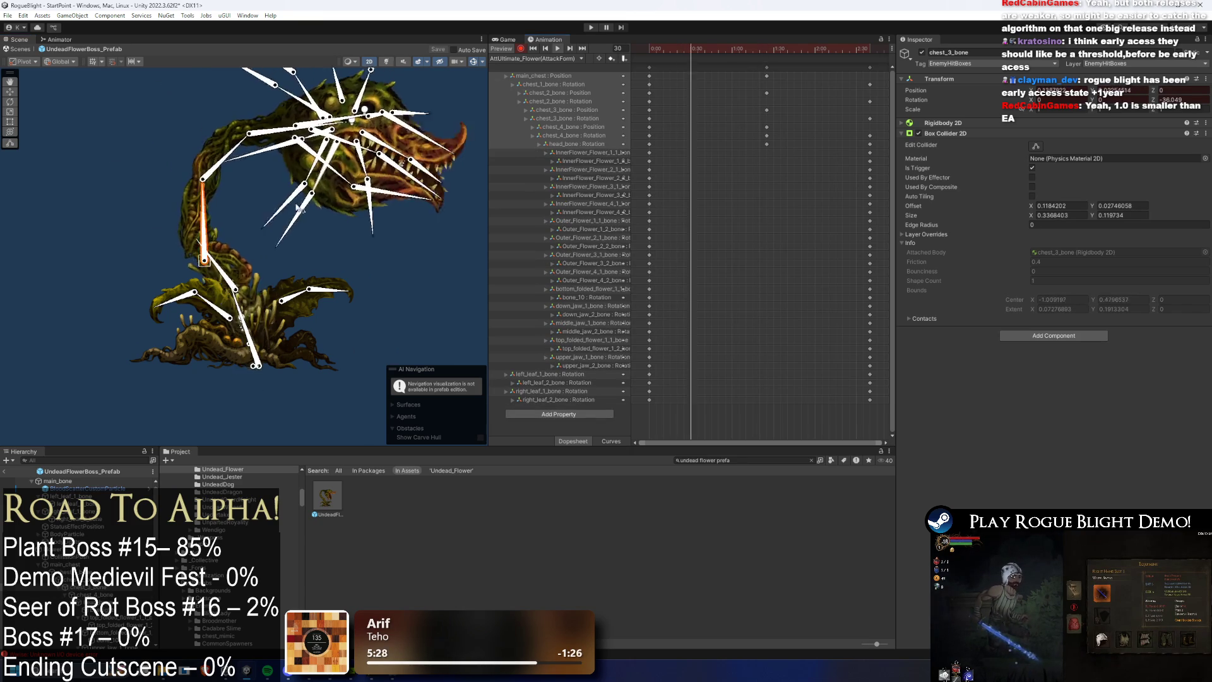
pyautogui.click(386, 228)
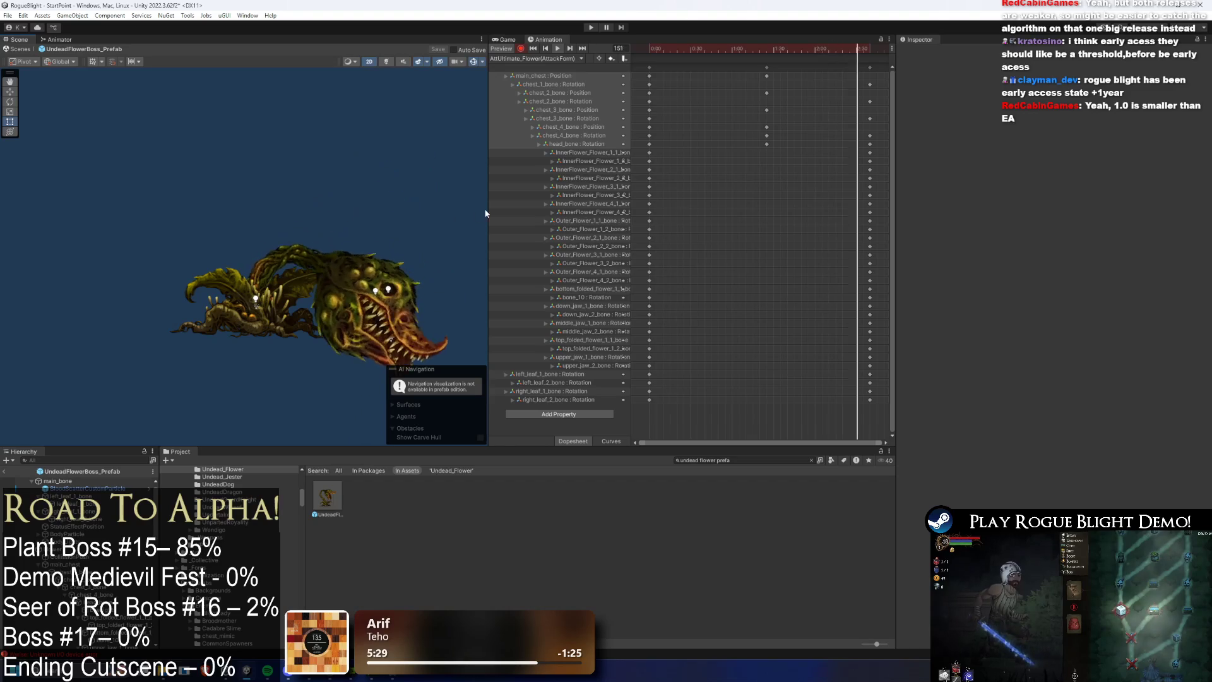
pyautogui.scroll(-2, 766, 127)
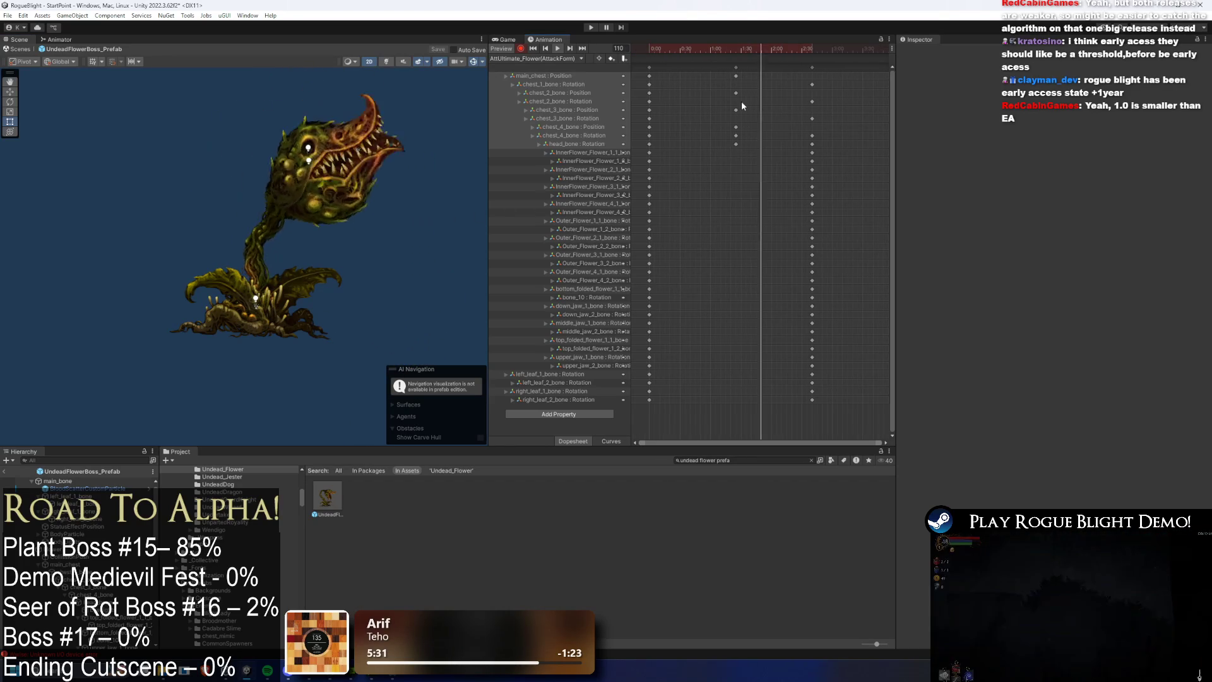
pyautogui.click(761, 75)
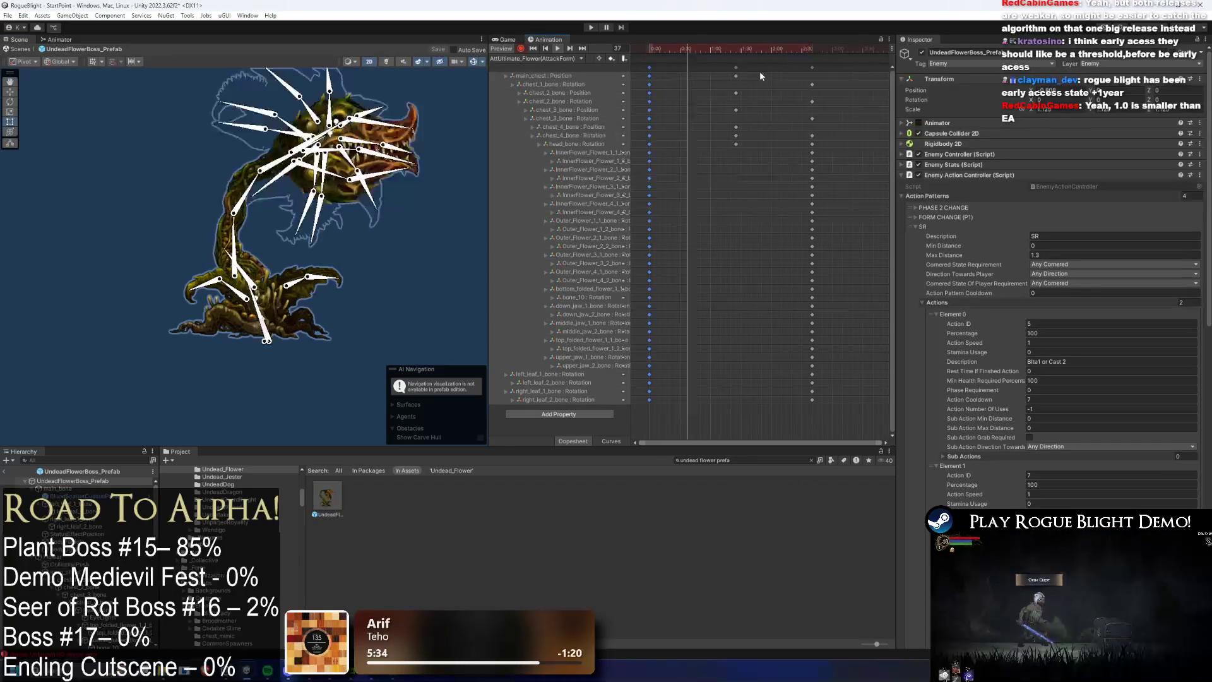
pyautogui.click(813, 52)
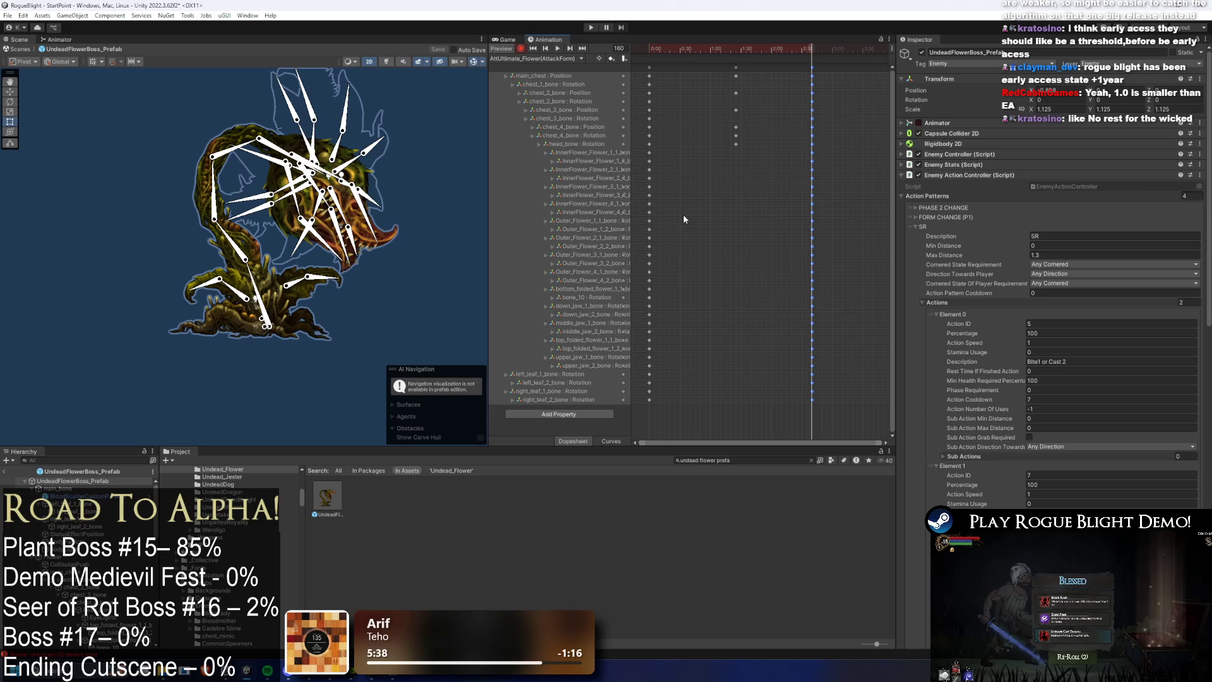
pyautogui.press('space')
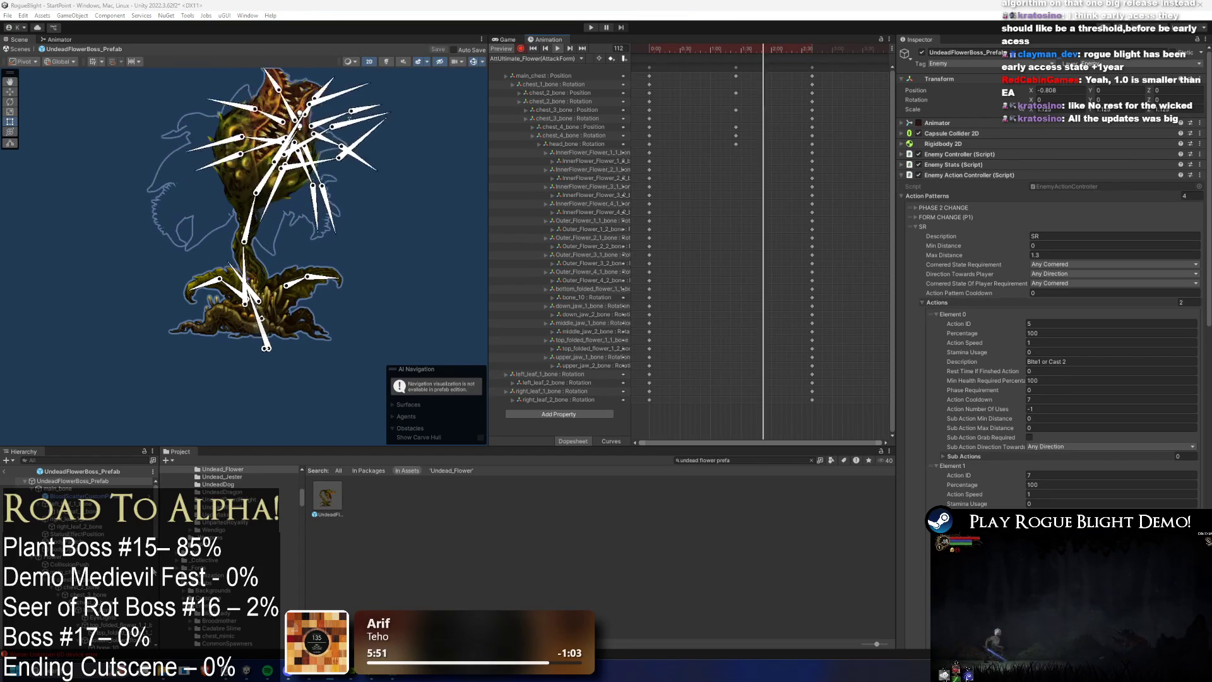
# Step: Launch Steam from Windows search and switch to the Store
pyautogui.press('super')
pyautogui.write('steam')
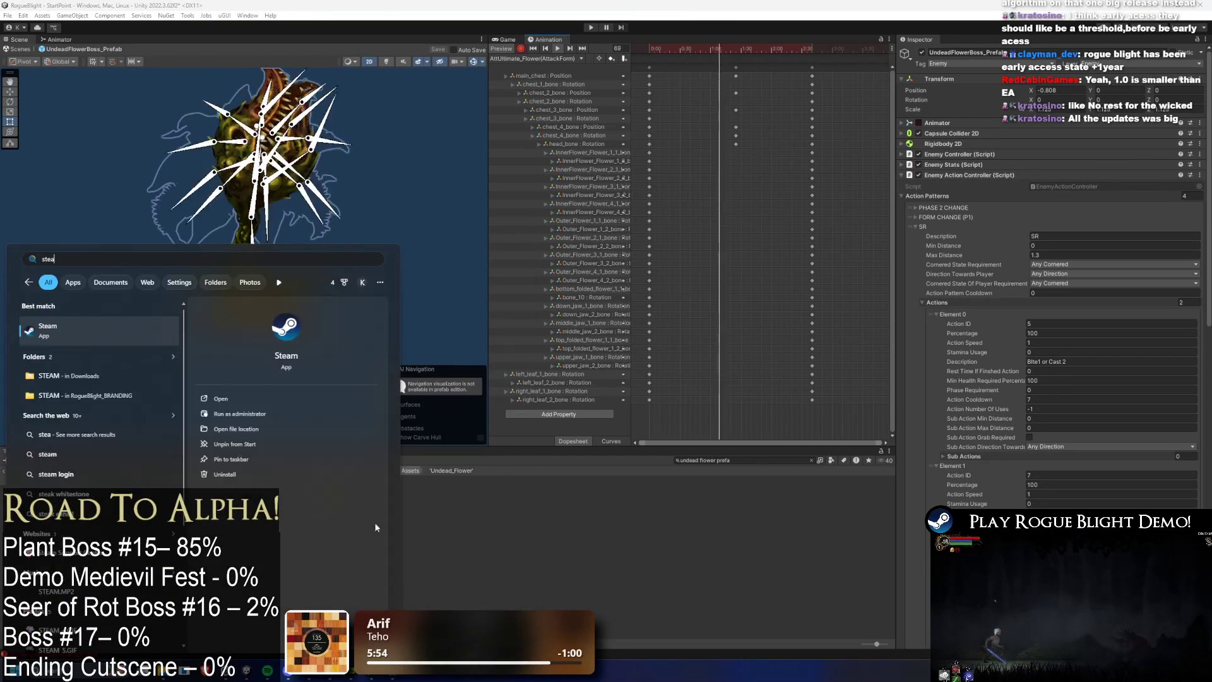
pyautogui.press('Return')
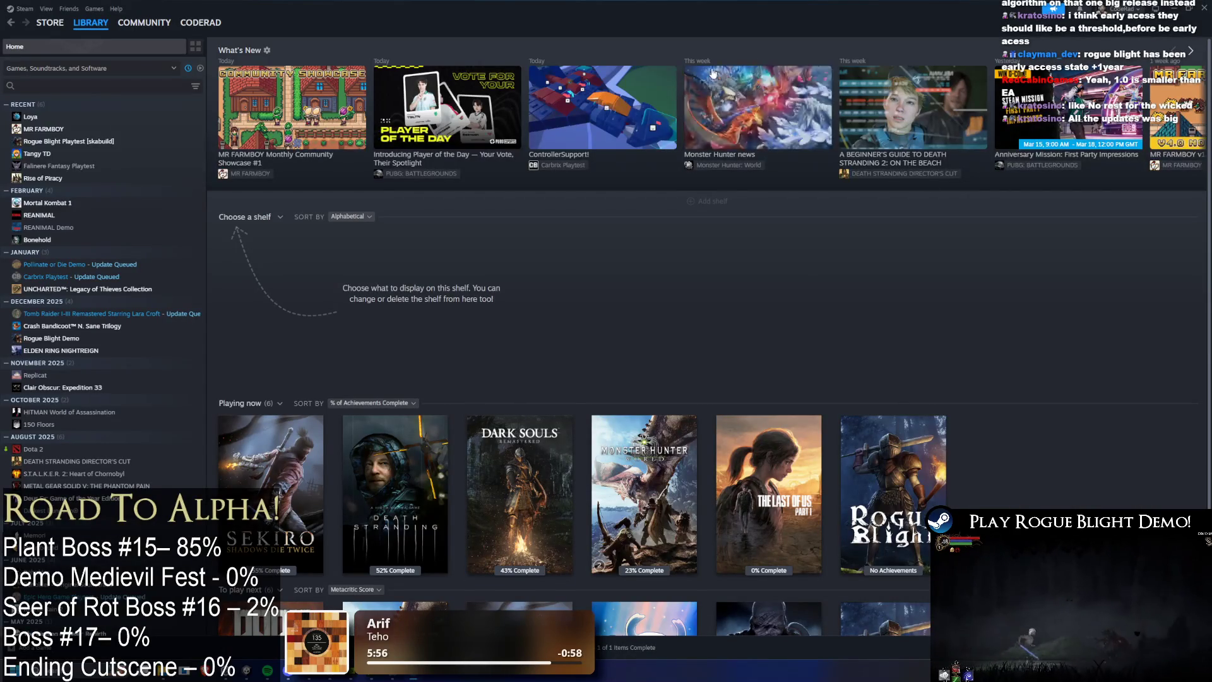
pyautogui.click(63, 28)
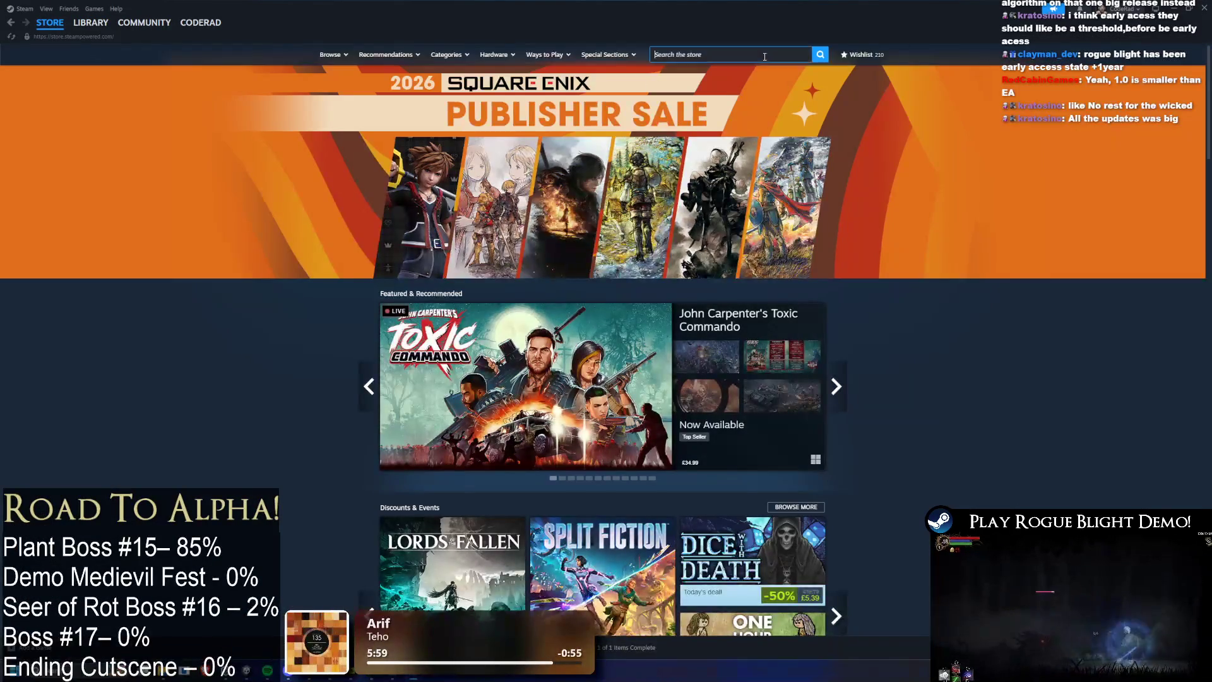
# Step: Search the store for No Rest for the Wicked, browse its screenshots and scroll to Recent Events
pyautogui.write('No rest for the wicked')
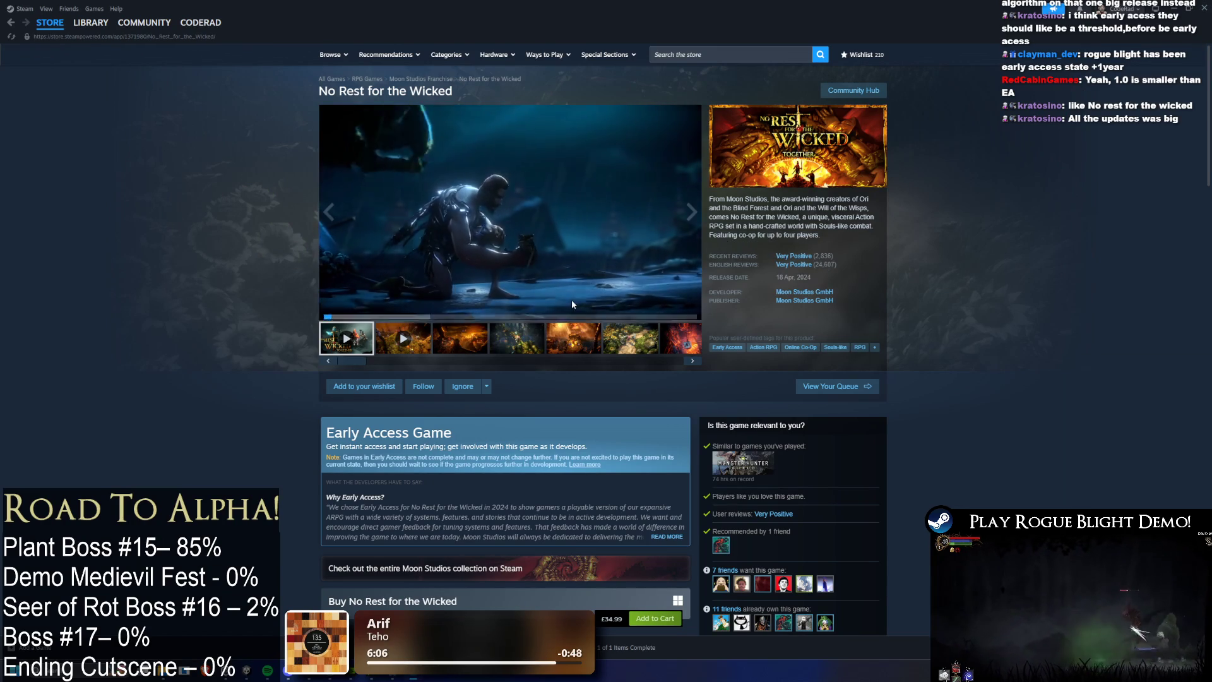
pyautogui.click(476, 351)
pyautogui.click(516, 351)
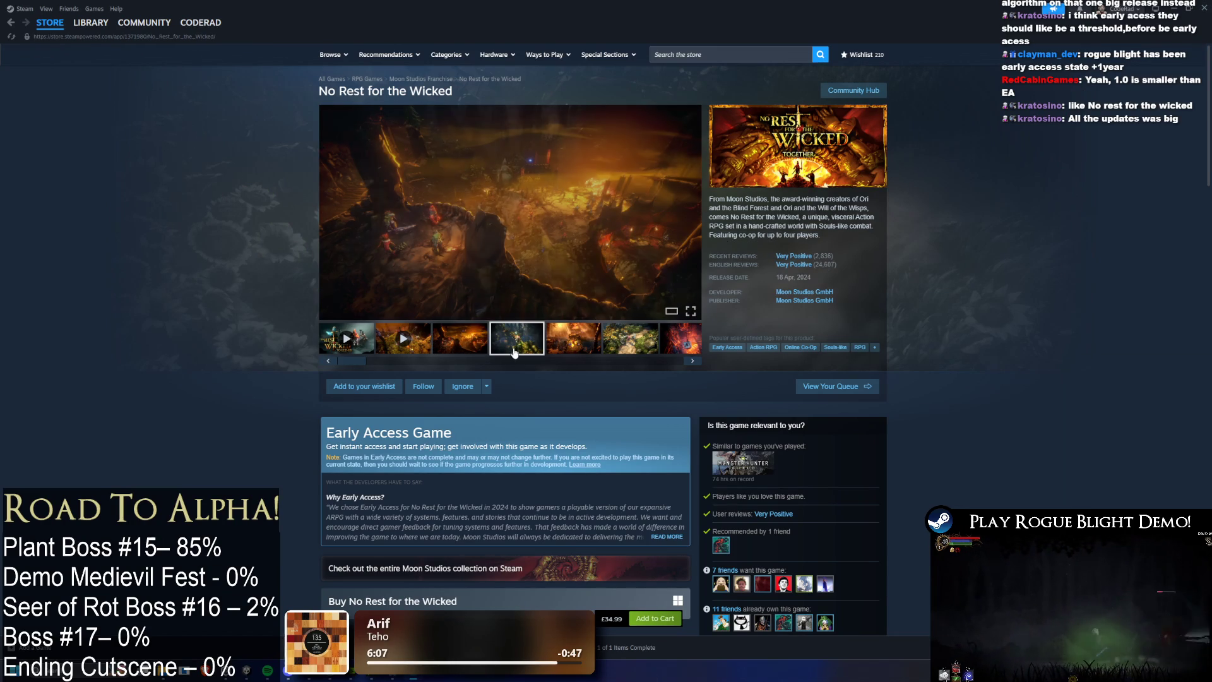
pyautogui.click(560, 352)
pyautogui.click(633, 352)
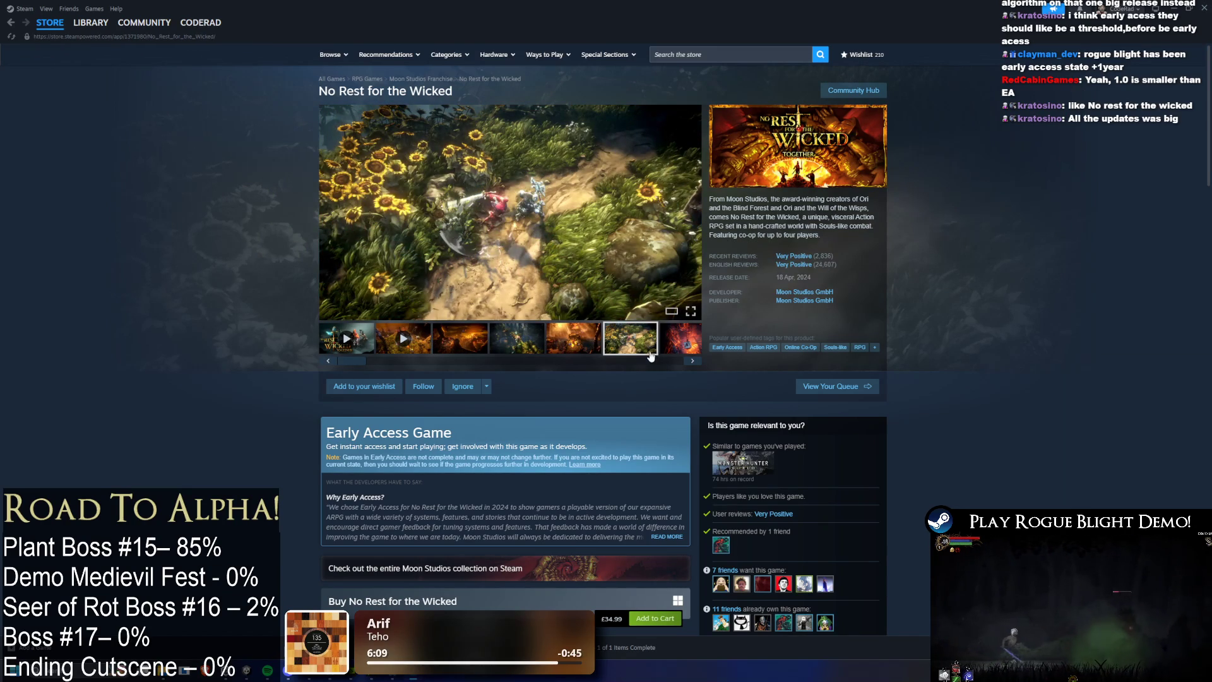
pyautogui.scroll(-6, 643, 454)
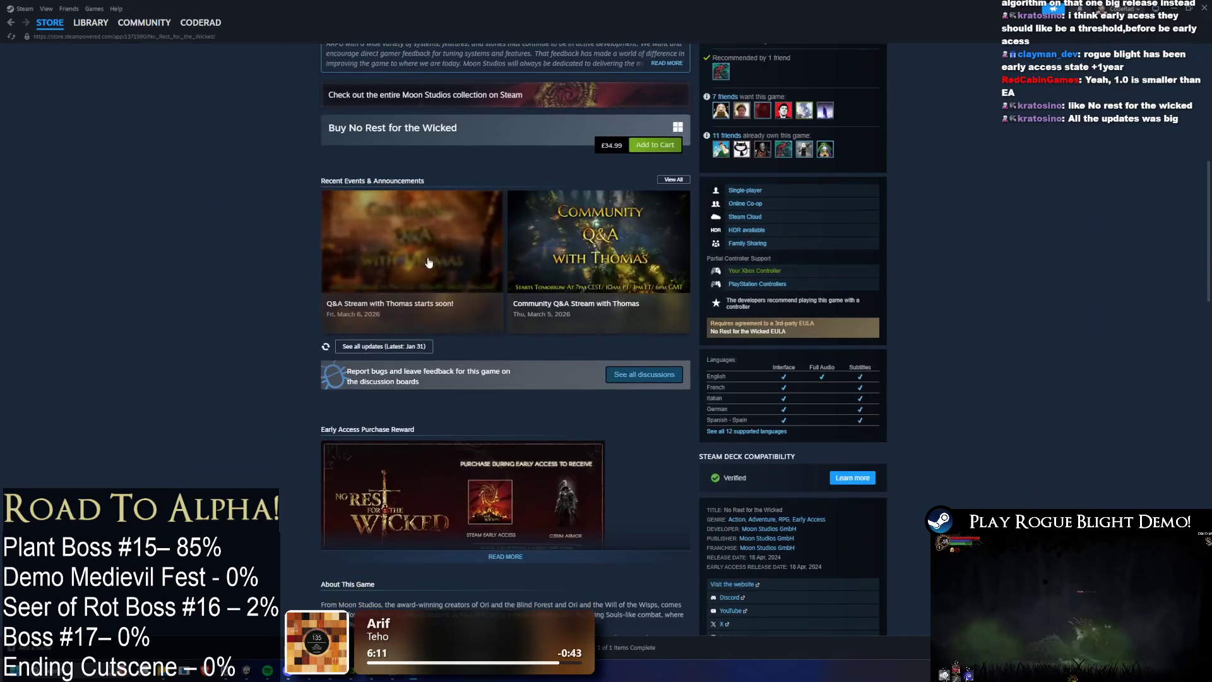
pyautogui.click(428, 263)
pyautogui.scroll(-3, 733, 229)
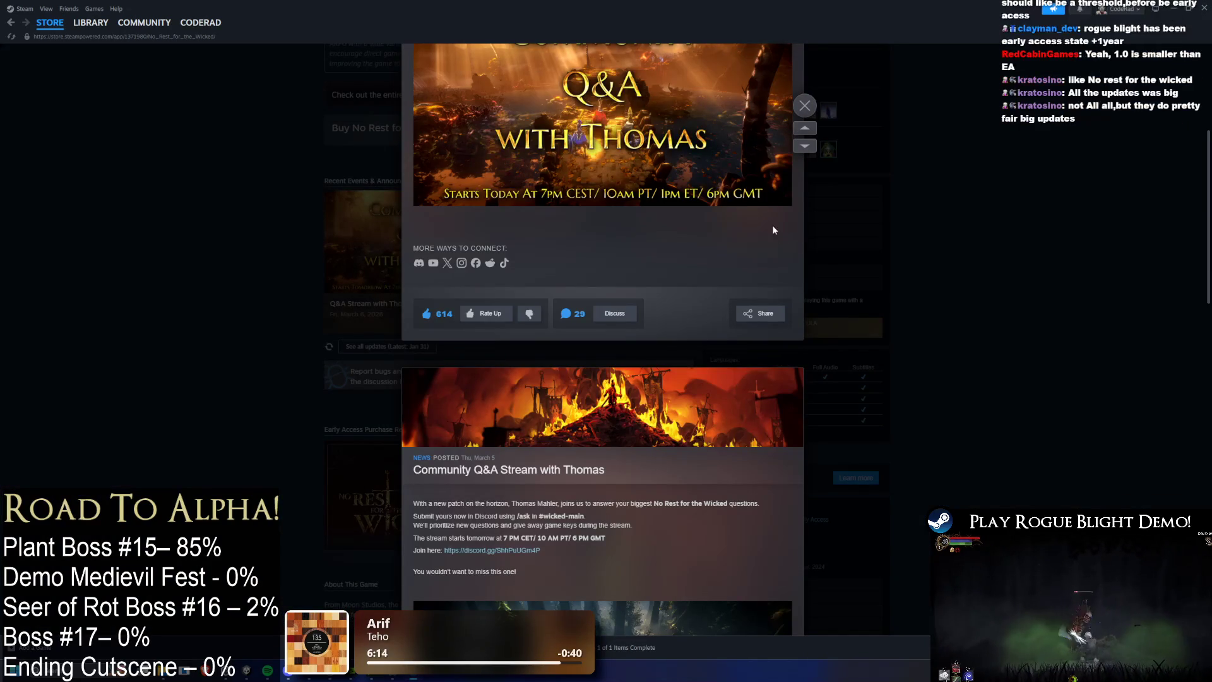
pyautogui.scroll(-8, 782, 224)
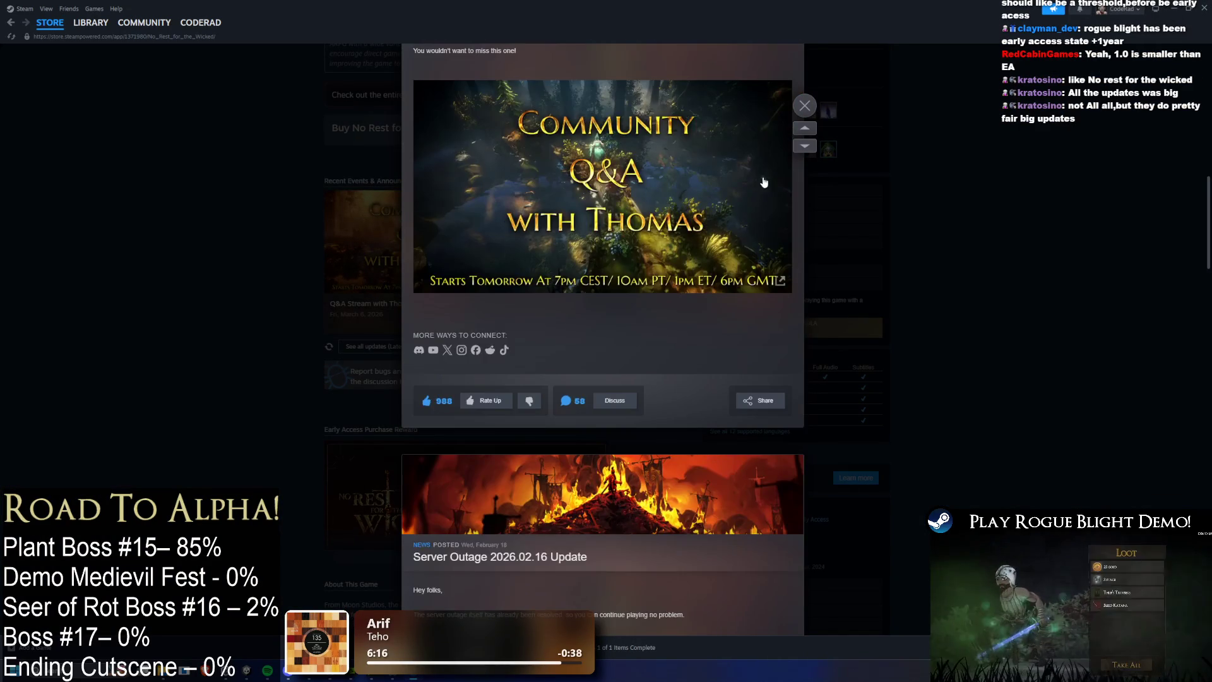
pyautogui.scroll(-9, 763, 182)
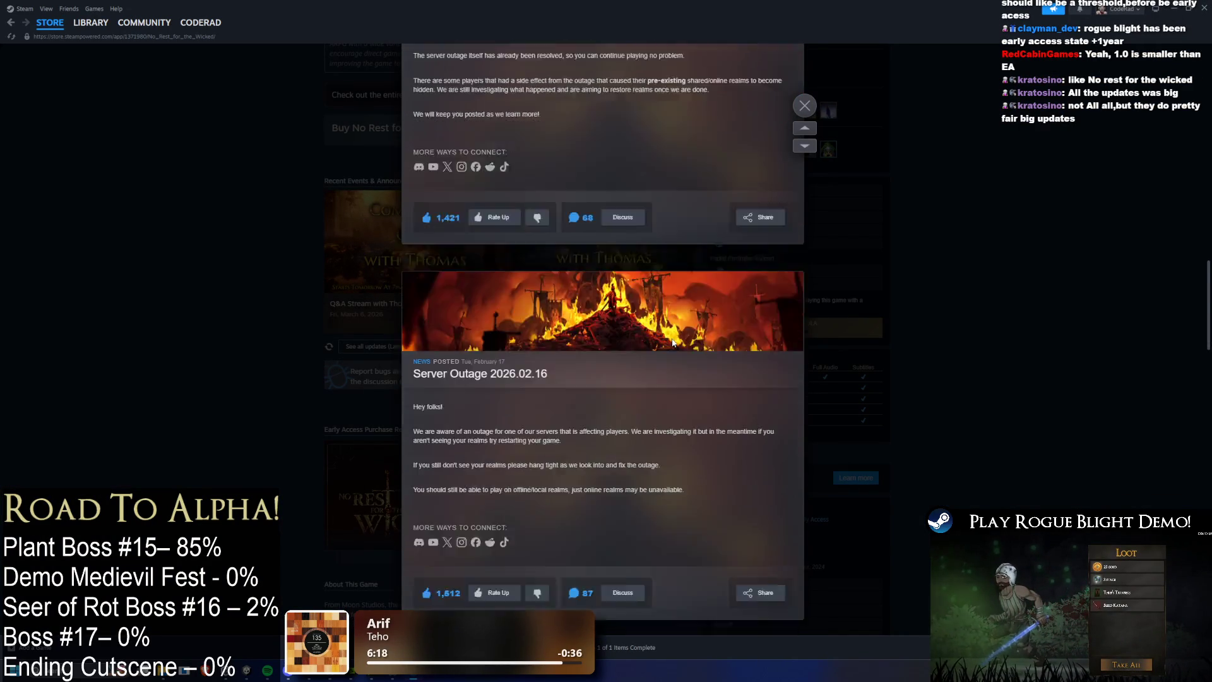
pyautogui.scroll(-5, 673, 343)
pyautogui.scroll(-3, 675, 263)
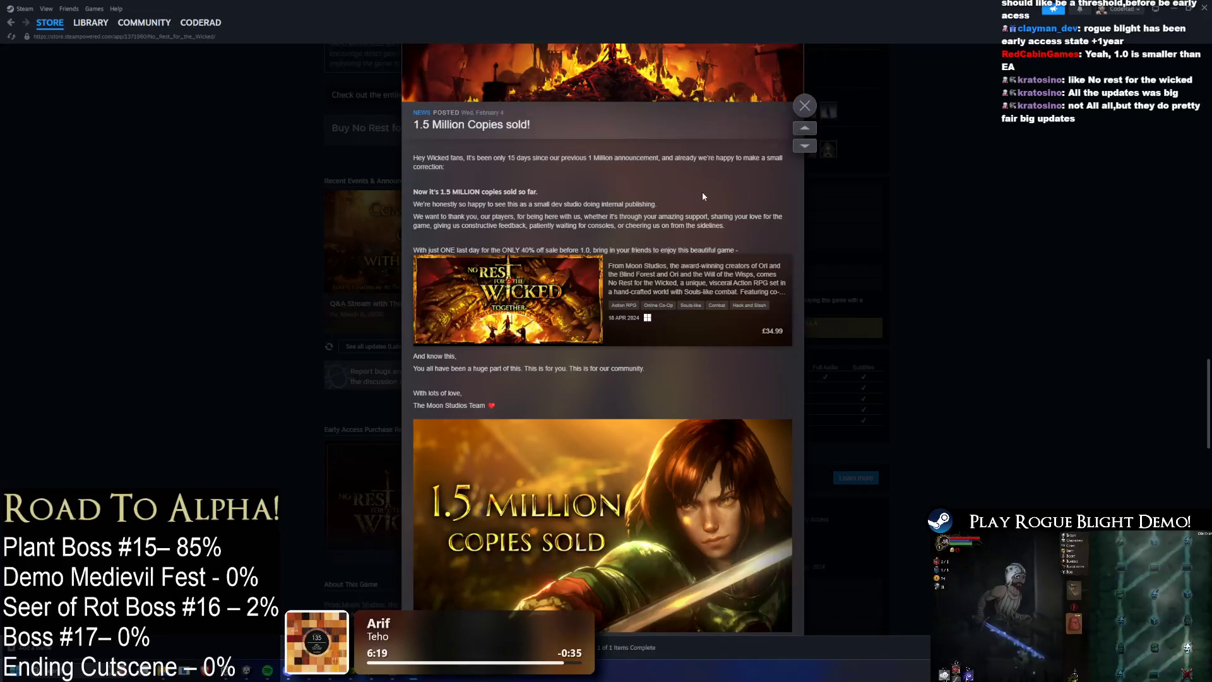
pyautogui.scroll(-5, 700, 206)
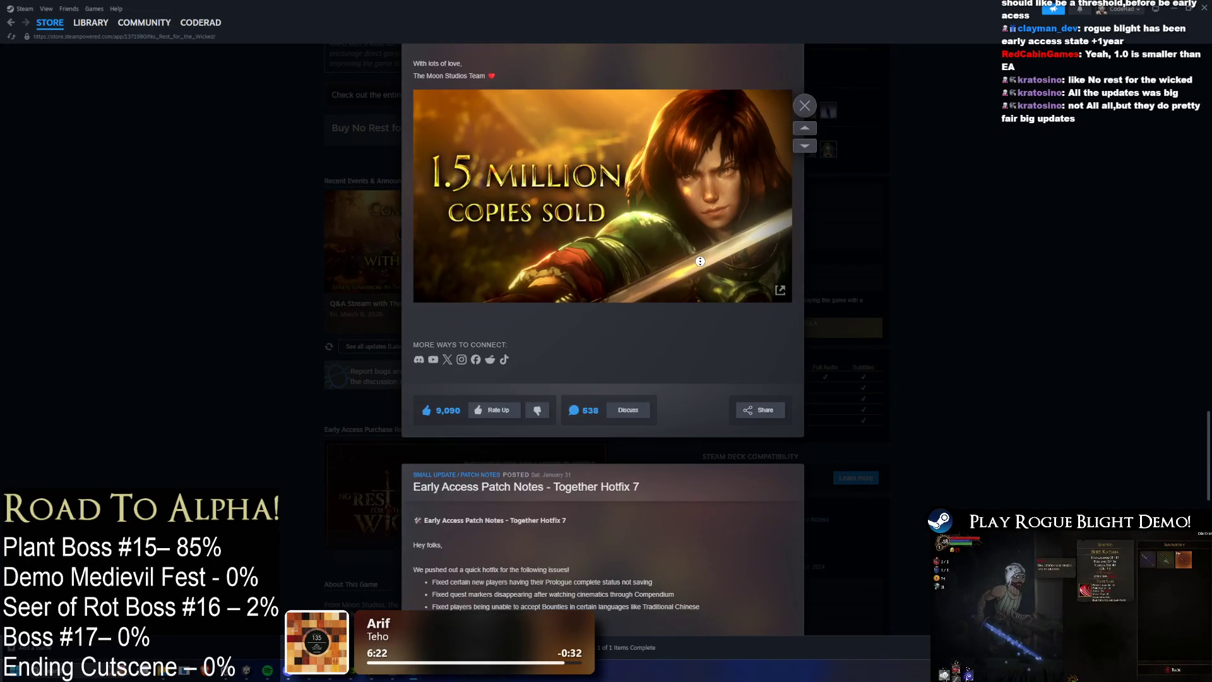
pyautogui.scroll(-8, 700, 262)
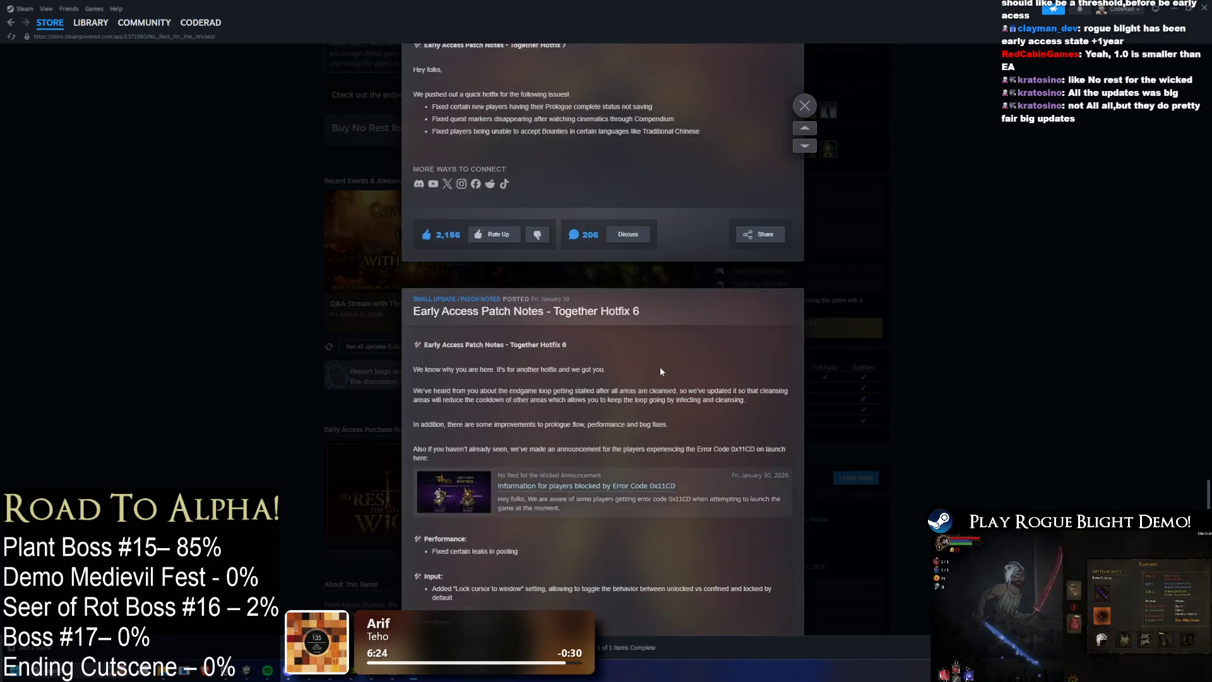
pyautogui.scroll(-6, 663, 378)
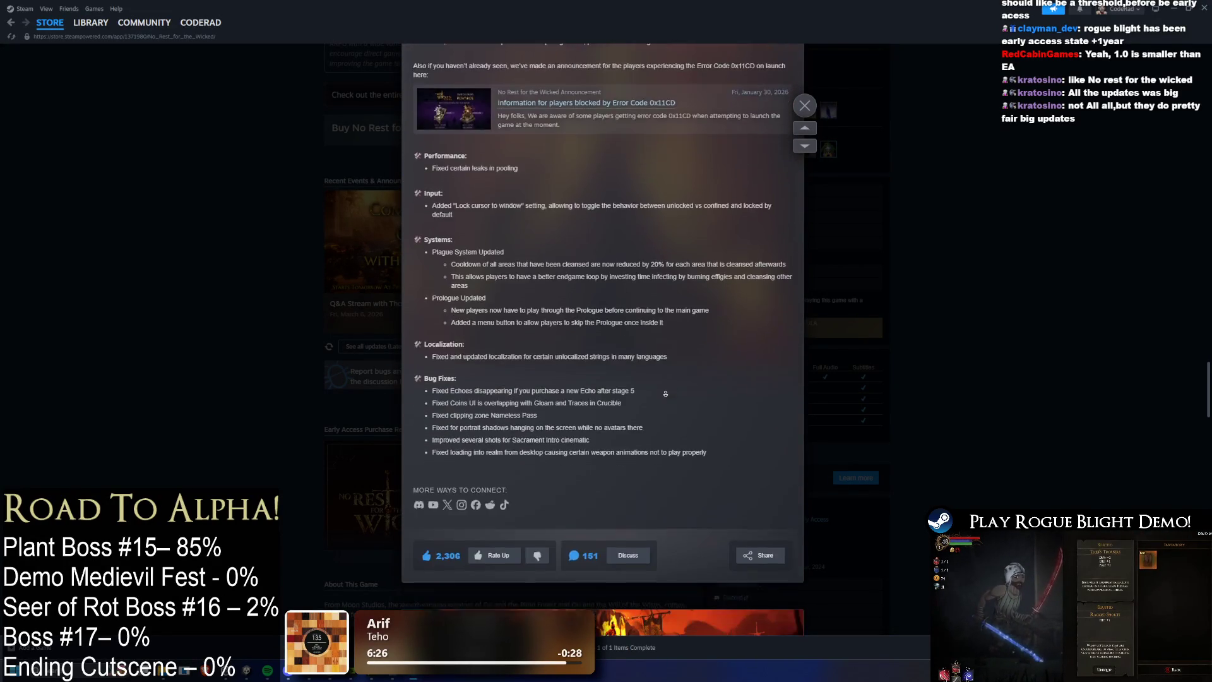
pyautogui.scroll(-15, 666, 393)
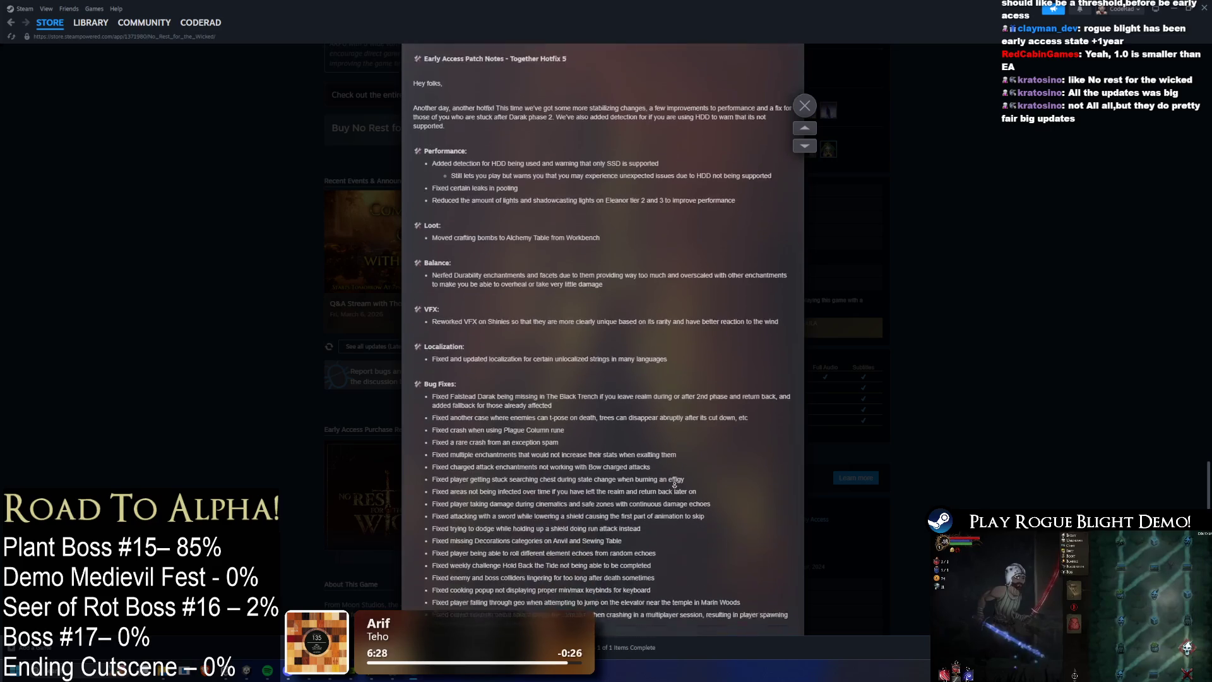
pyautogui.scroll(-1, 674, 484)
pyautogui.scroll(-4, 736, 355)
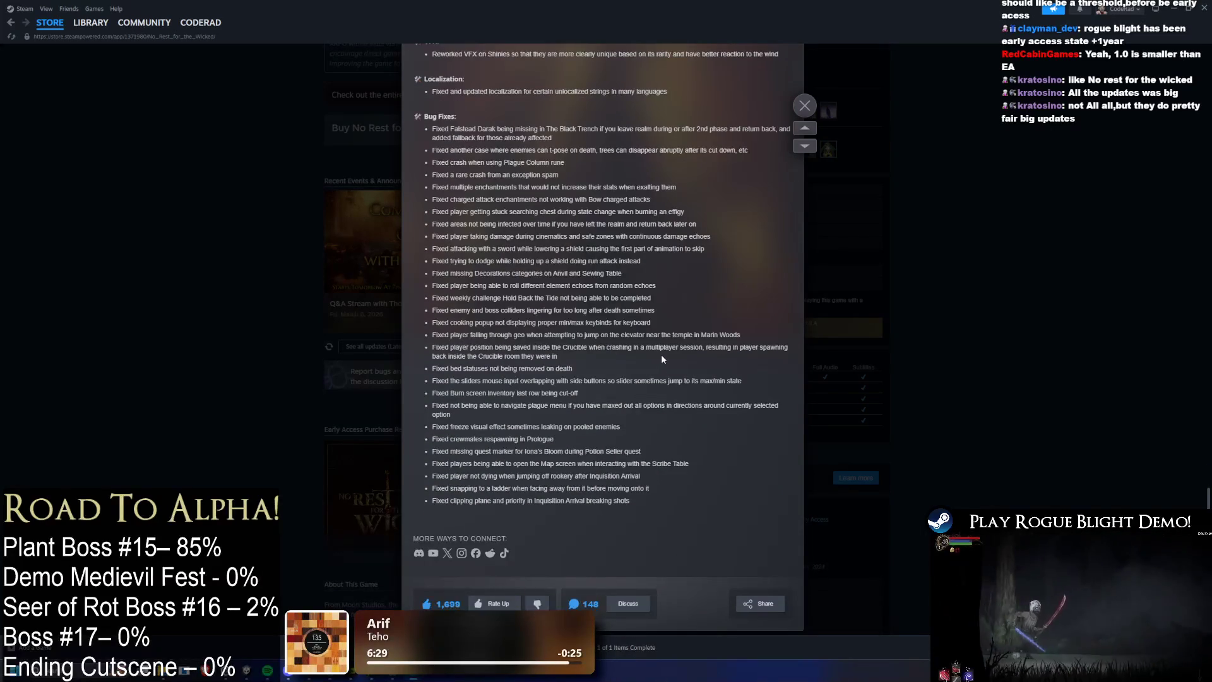
pyautogui.scroll(-10, 661, 355)
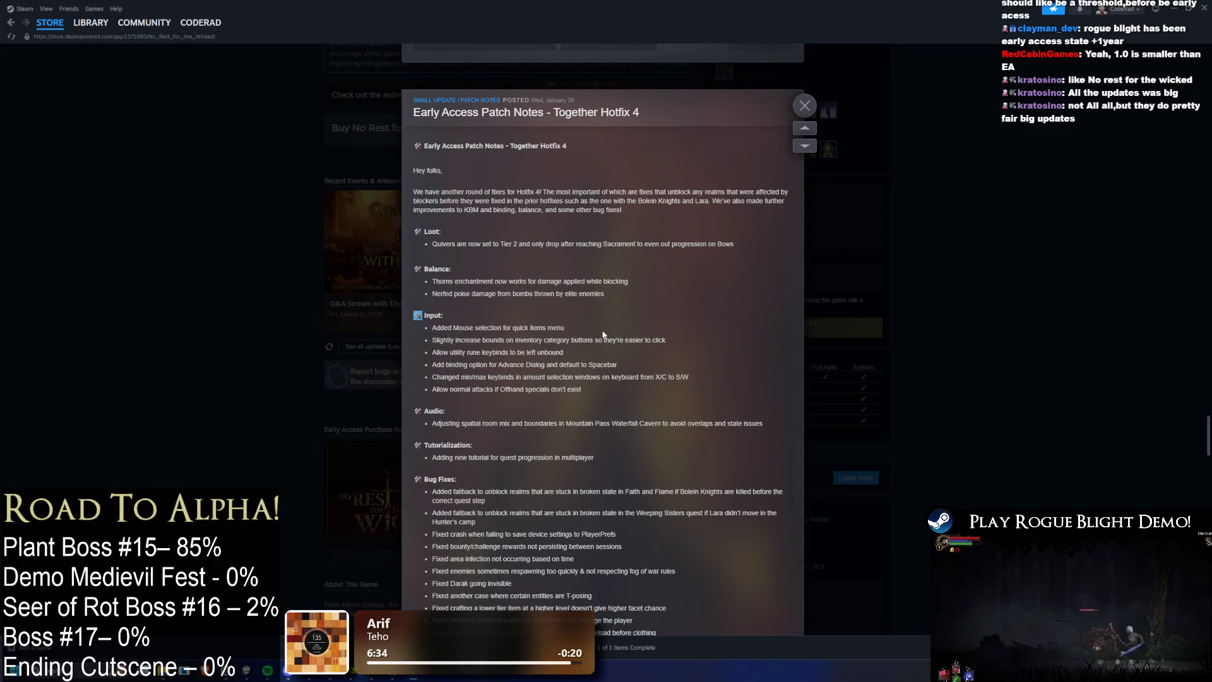
pyautogui.scroll(-8, 603, 333)
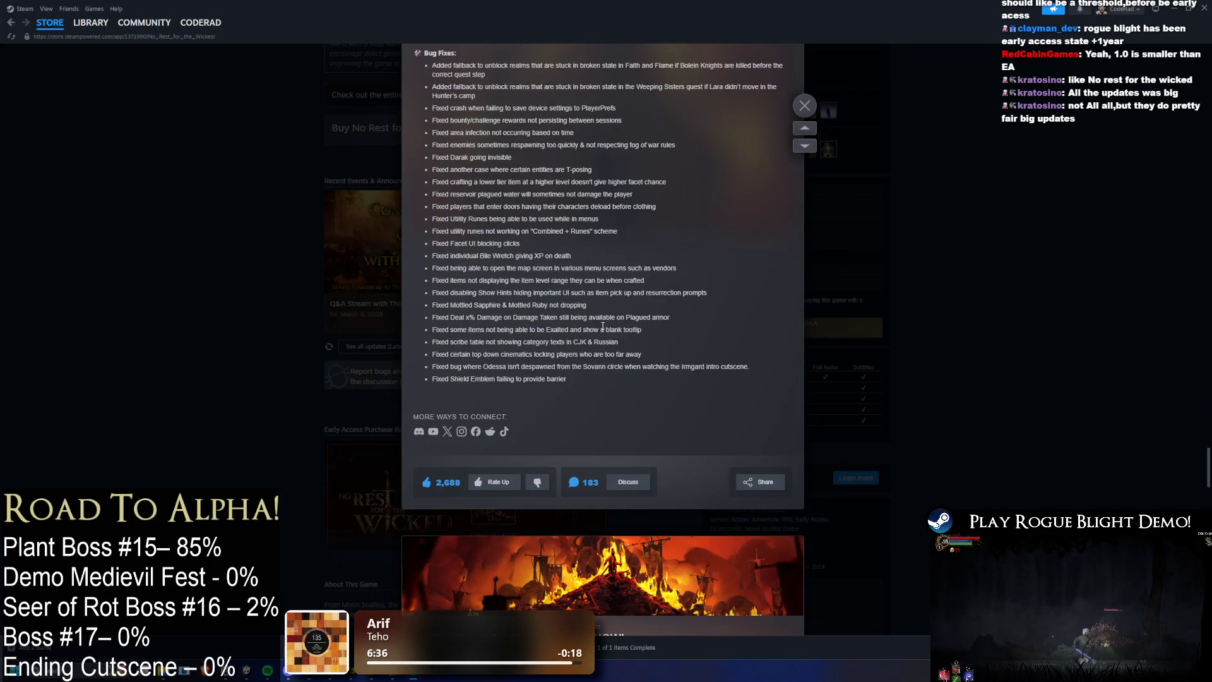
pyautogui.scroll(-10, 604, 334)
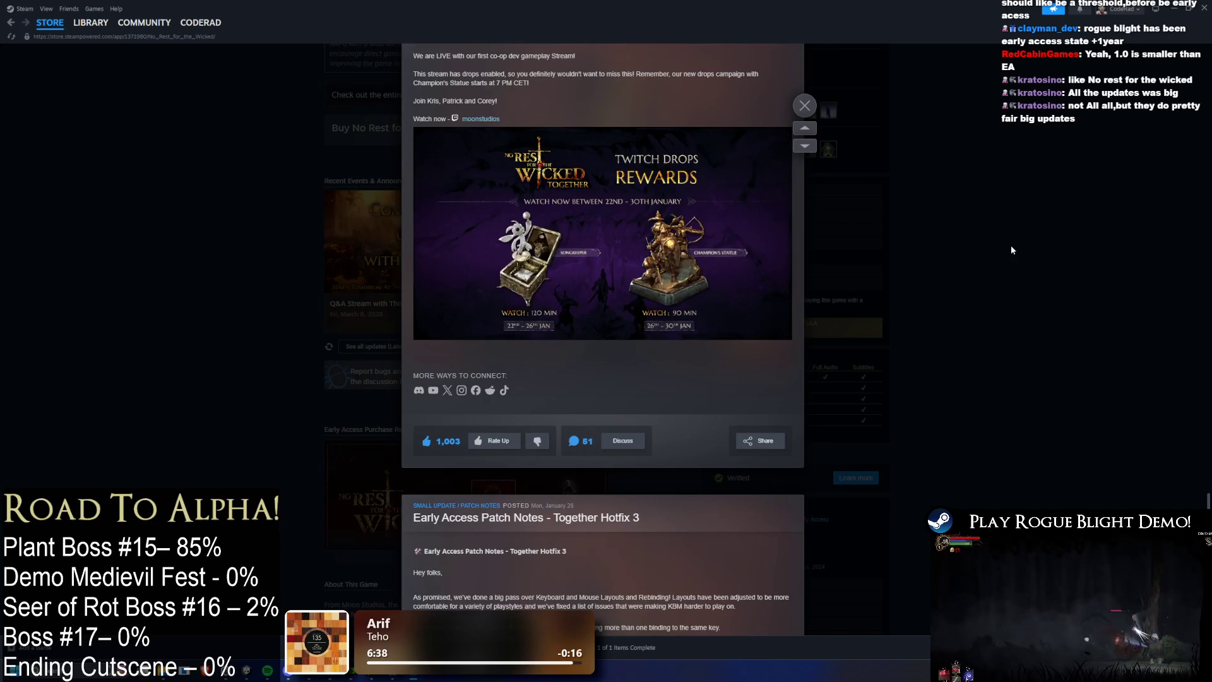
pyautogui.click(1010, 250)
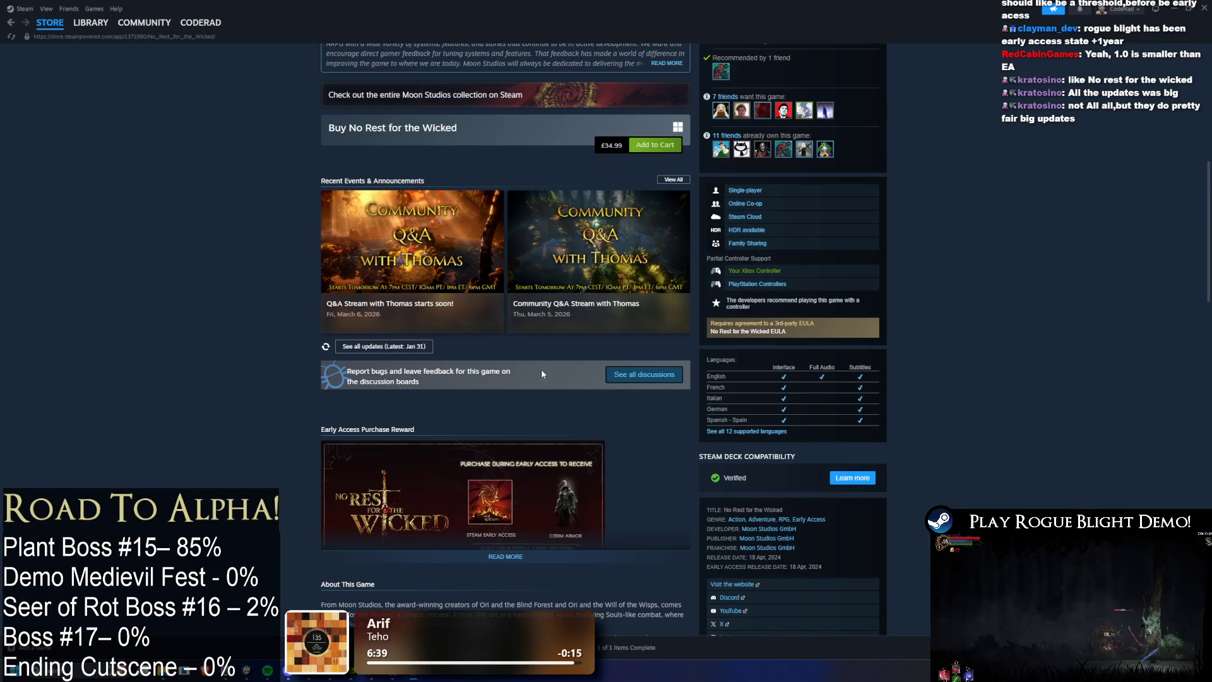
# Step: Expand the full Early Access developer text with Read More and read through it
pyautogui.scroll(-4, 540, 369)
pyautogui.scroll(5, 593, 336)
pyautogui.scroll(3, 562, 317)
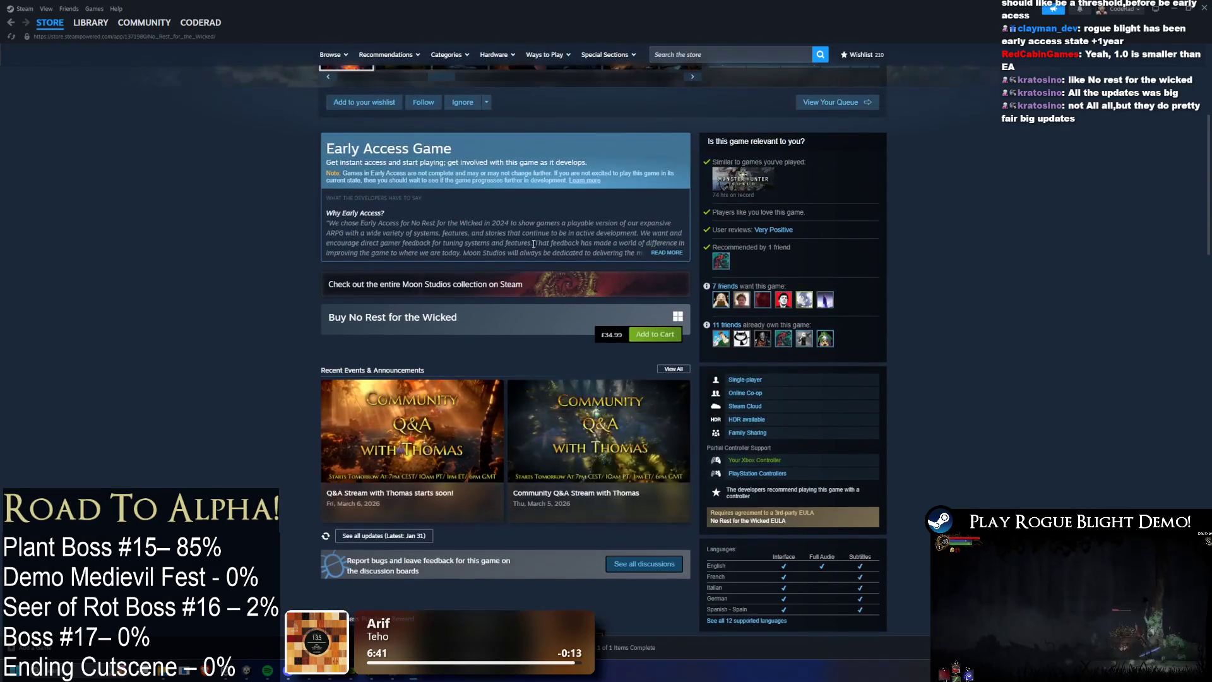
pyautogui.click(683, 252)
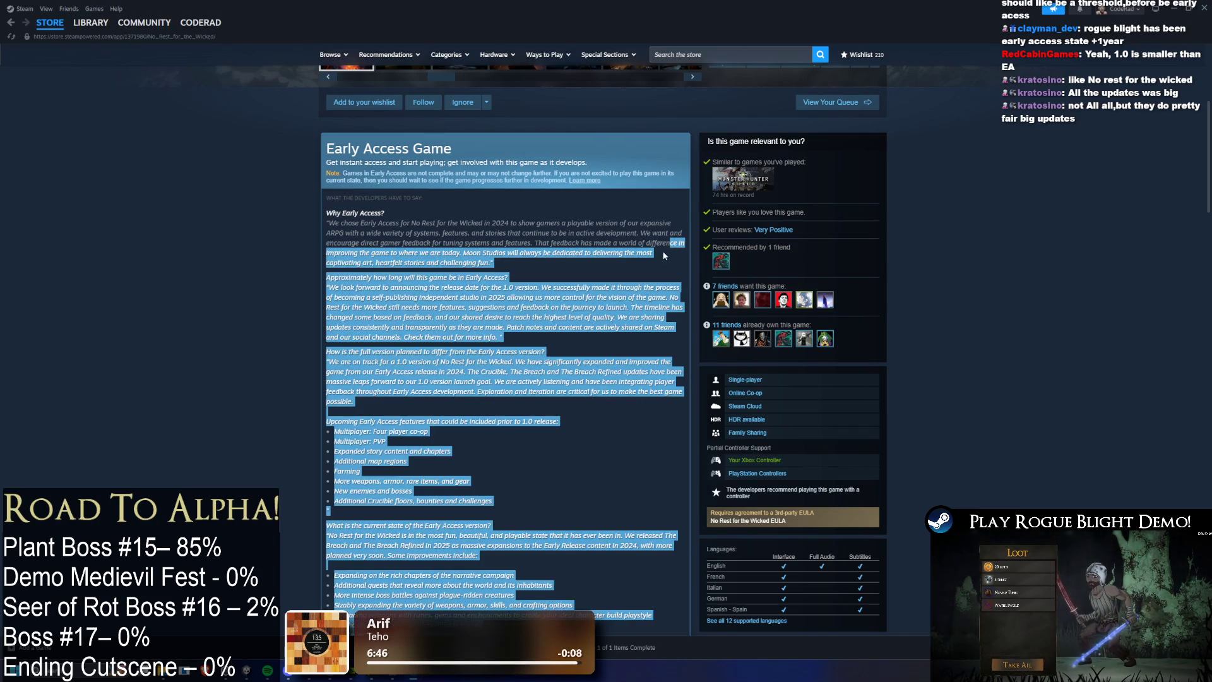
pyautogui.scroll(-1, 555, 271)
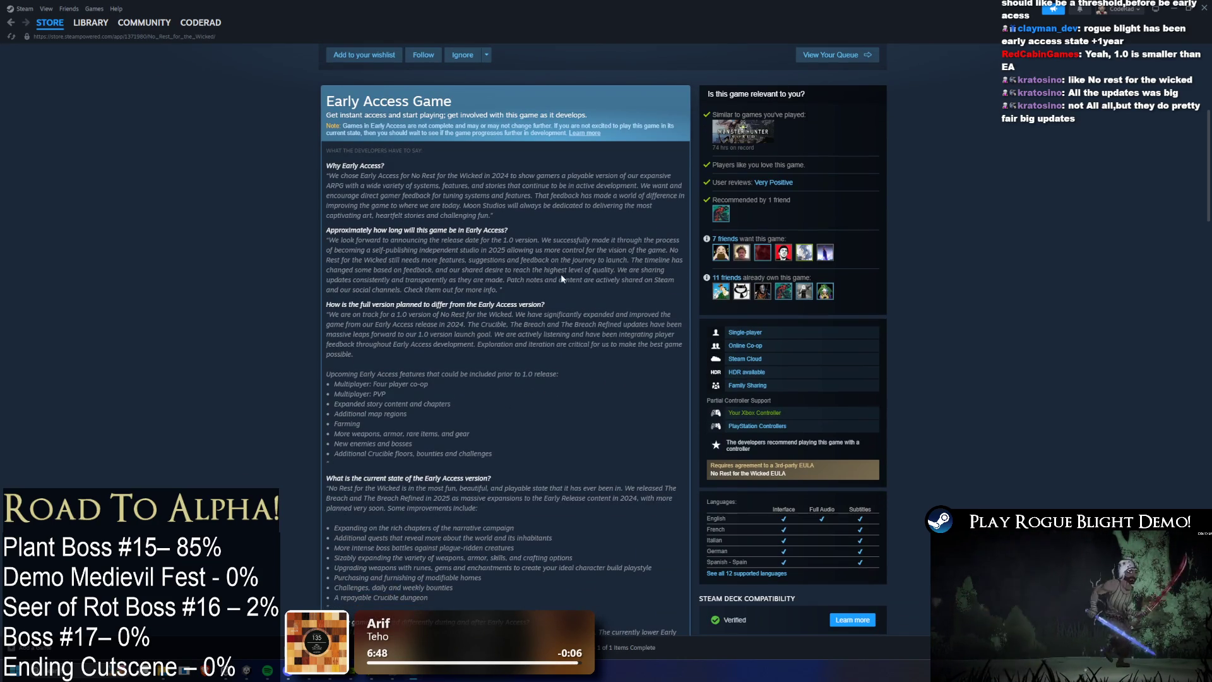
pyautogui.scroll(-8, 558, 295)
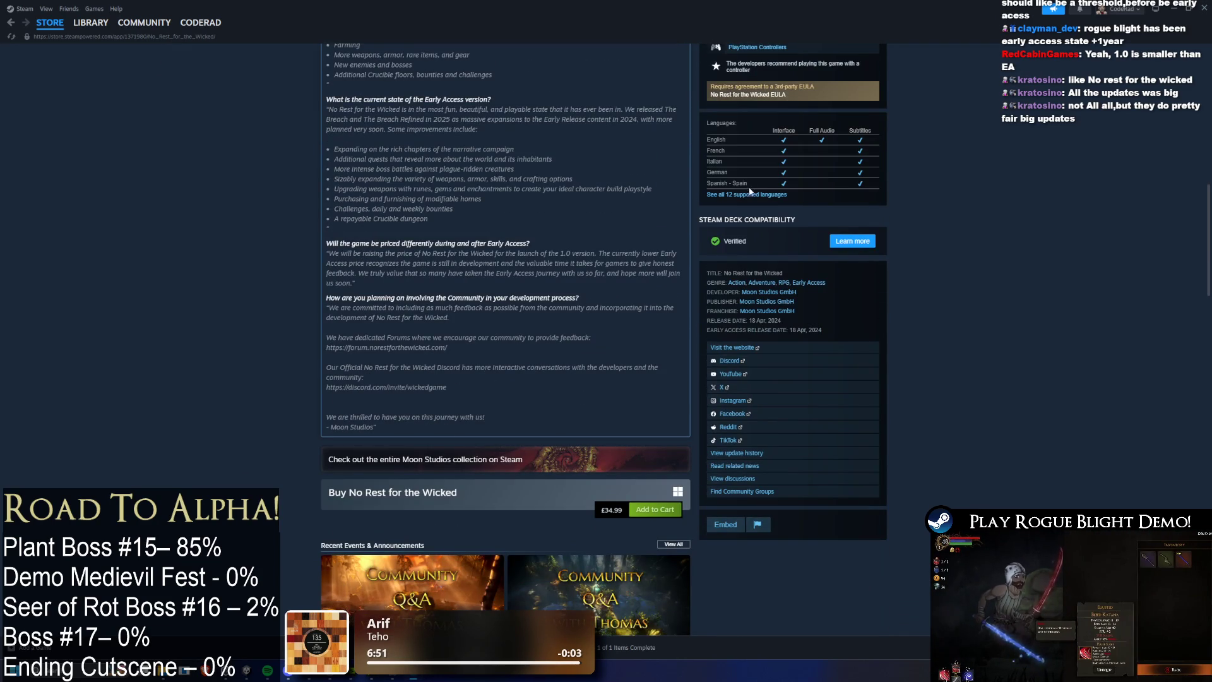
# Step: Return to the Steam Library and minimize Steam to get back to Unity
pyautogui.scroll(-6, 608, 255)
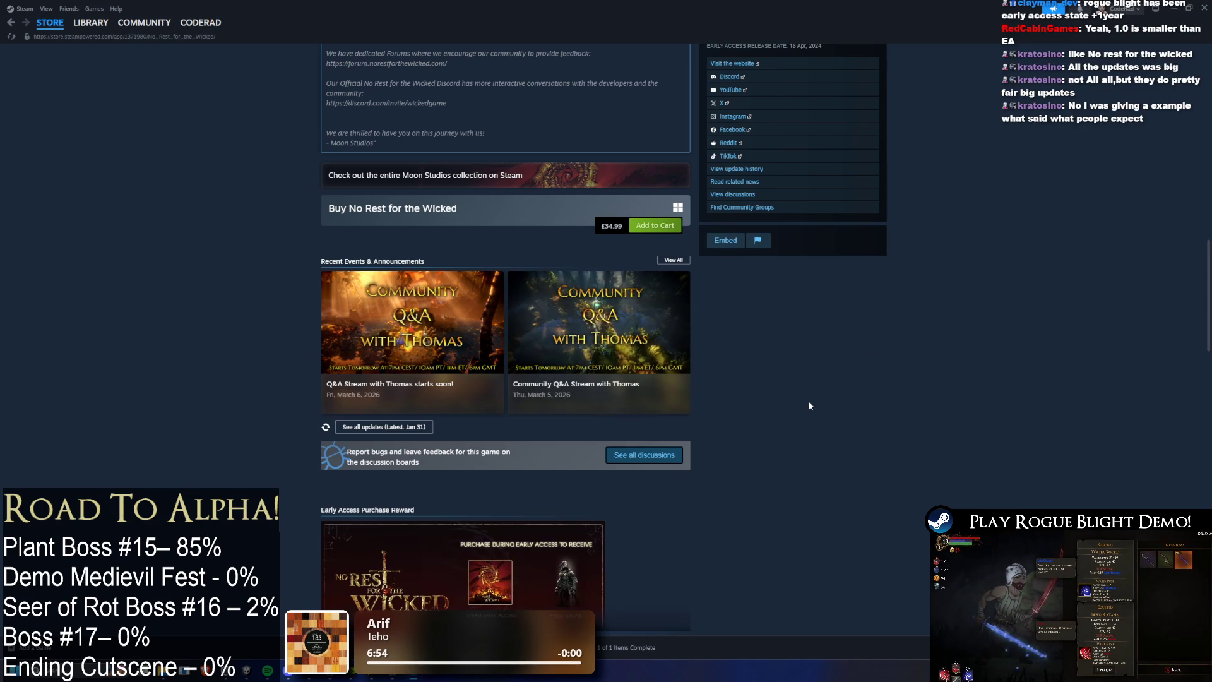
pyautogui.scroll(15, 812, 400)
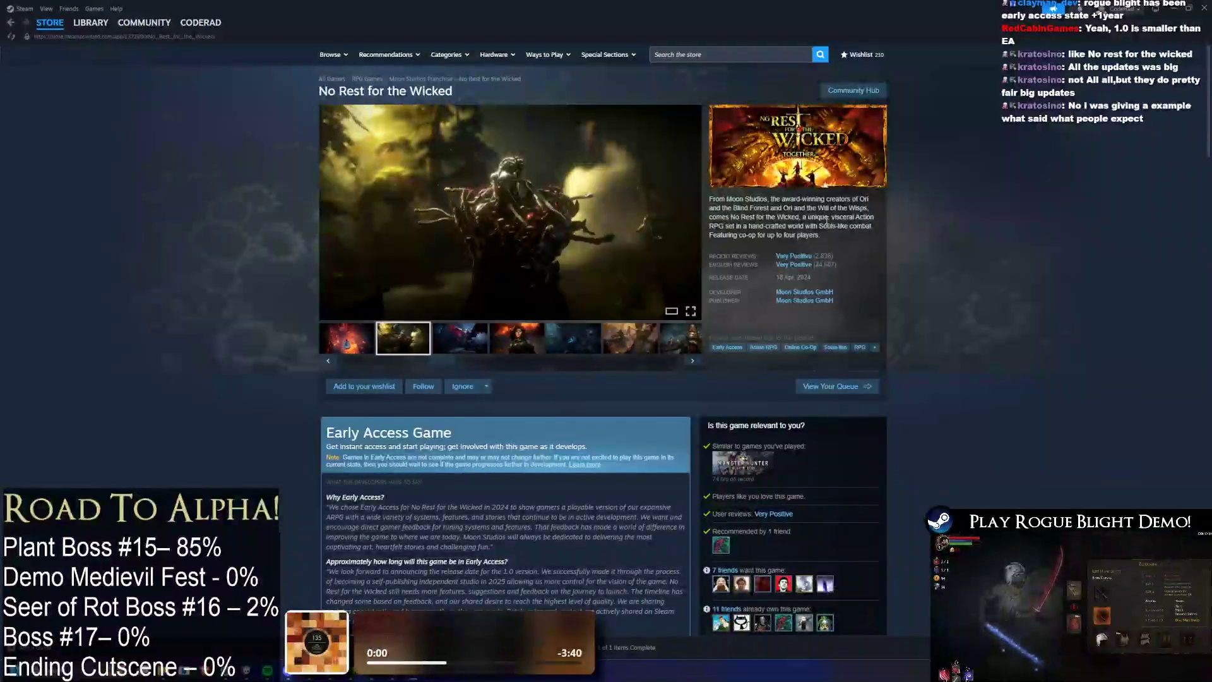
pyautogui.click(87, 39)
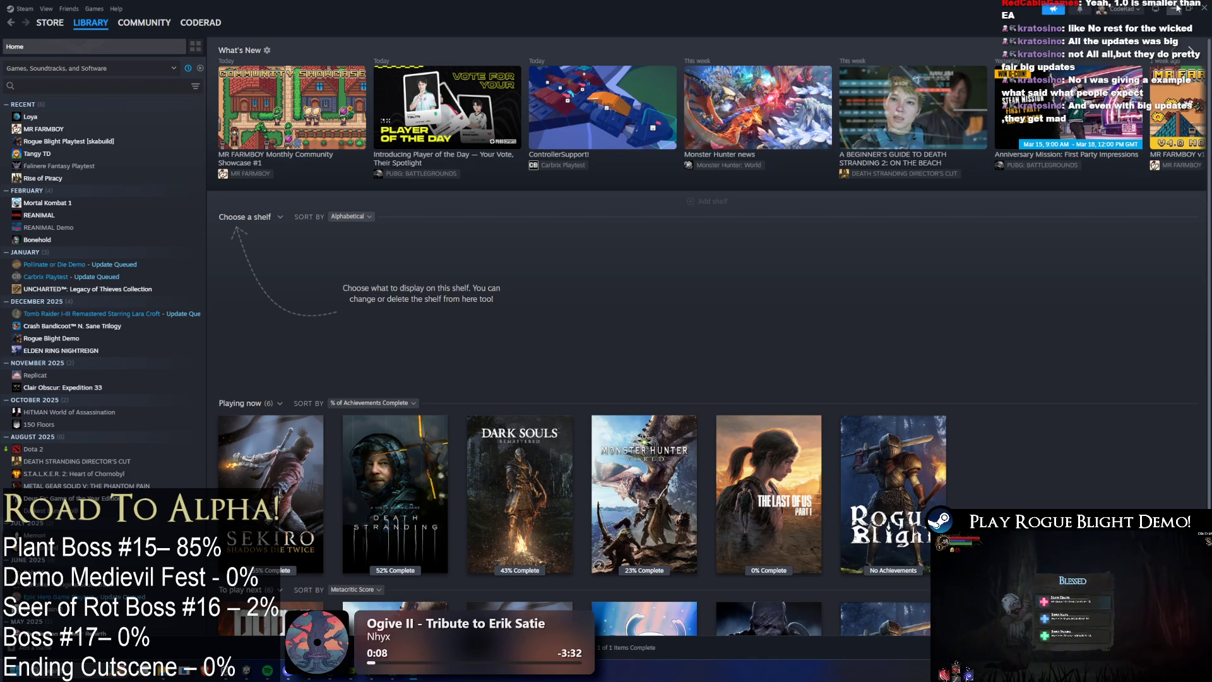
pyautogui.click(1177, 8)
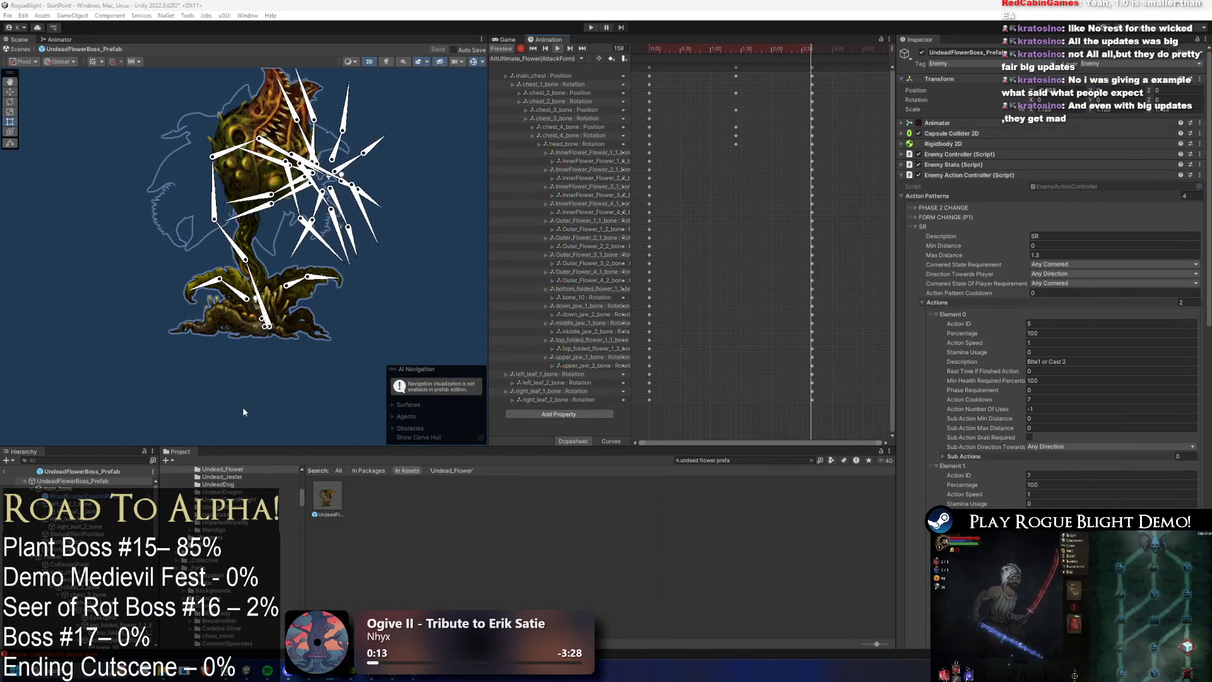
# Step: At frame 84, move and tilt the upper chest bone of the stalk, then preview the clip
pyautogui.click(426, 259)
pyautogui.moveTo(757, 48); pyautogui.dragTo(735, 49)
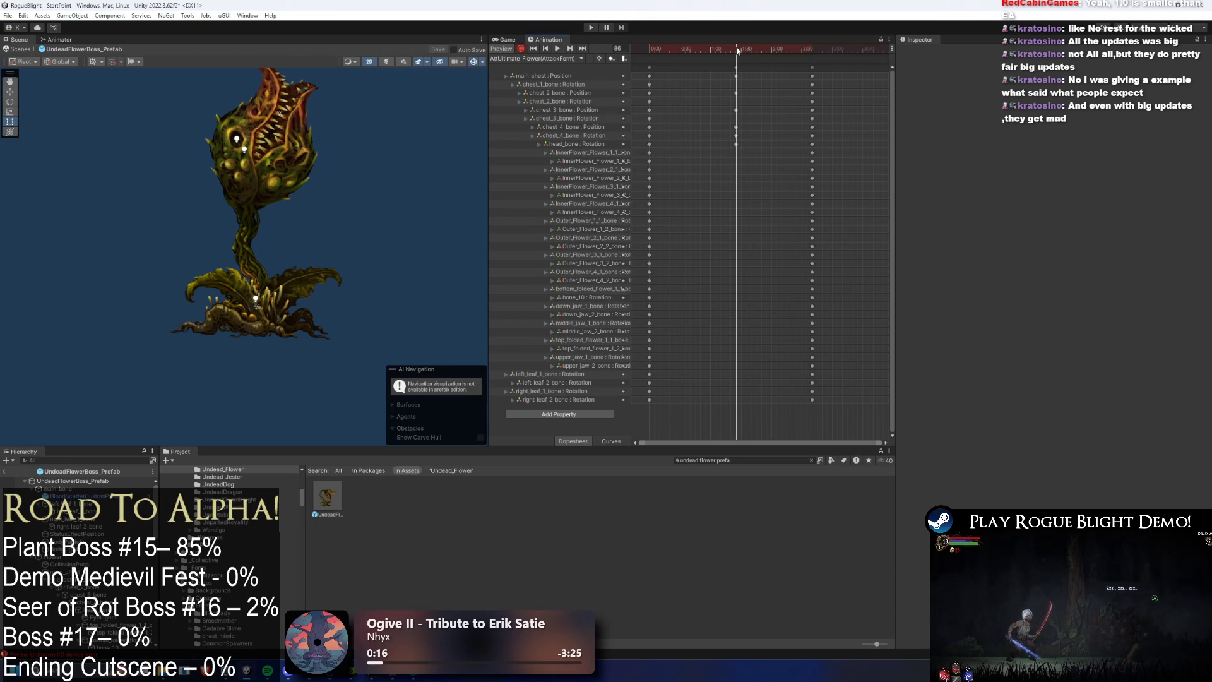
pyautogui.click(238, 241)
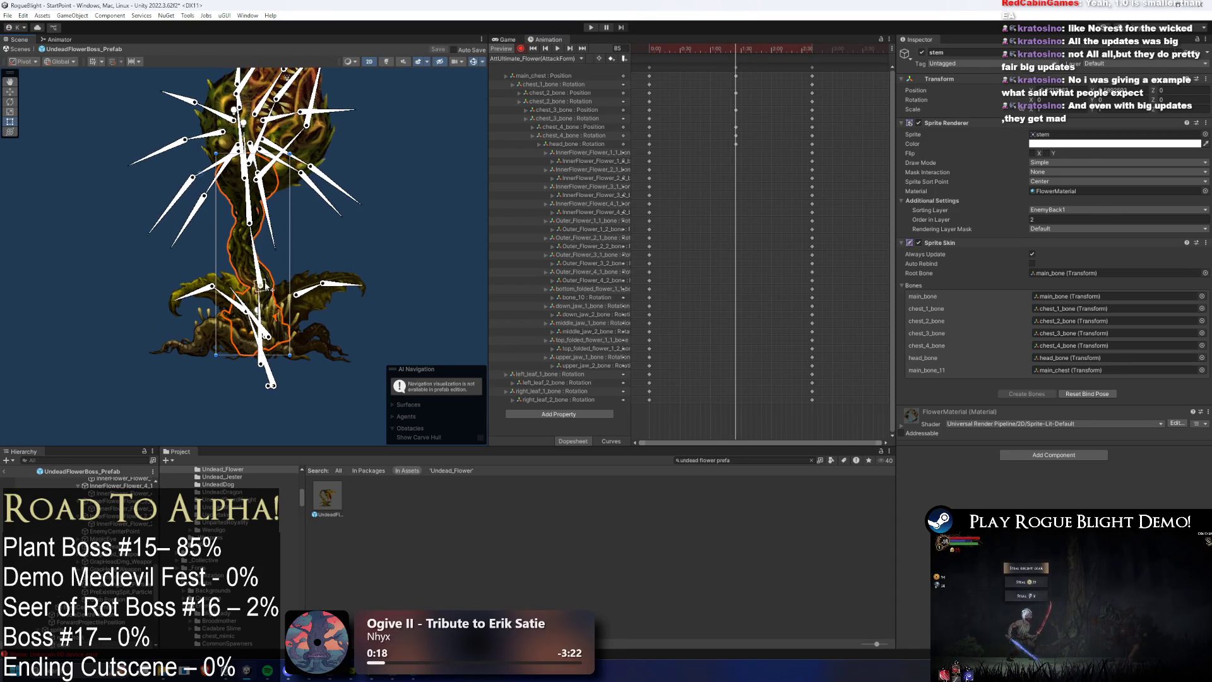
pyautogui.click(263, 311)
pyautogui.moveTo(272, 327); pyautogui.dragTo(267, 347)
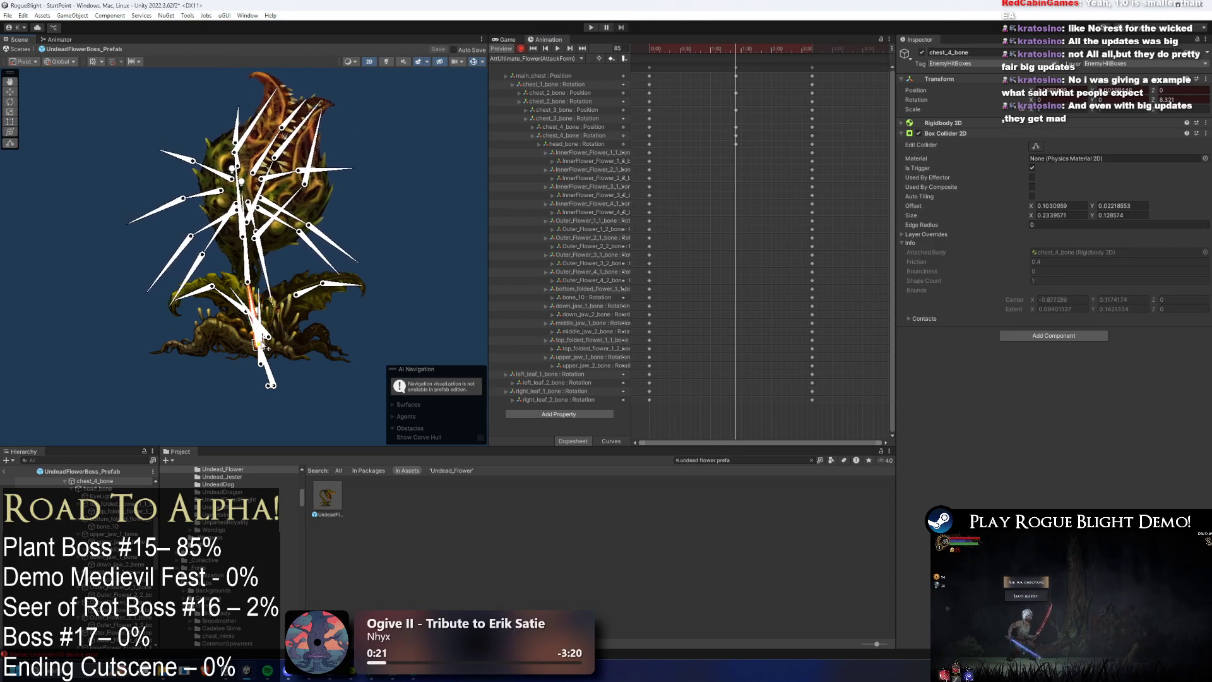
pyautogui.moveTo(263, 298); pyautogui.dragTo(266, 297)
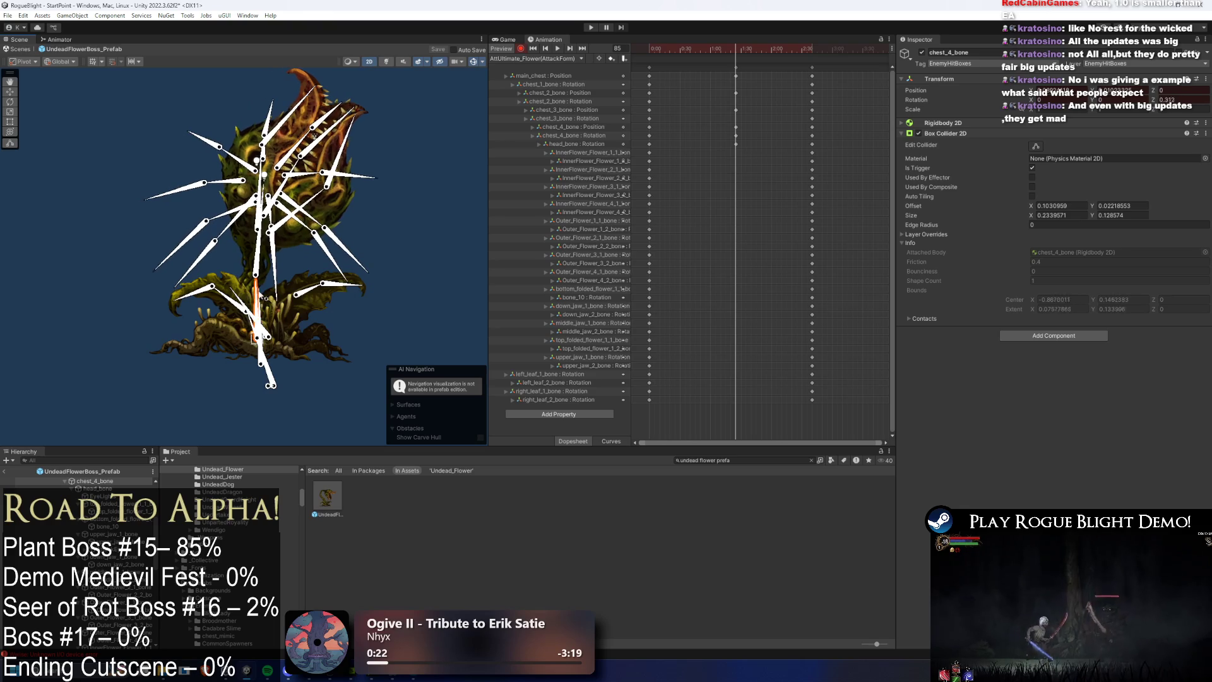
pyautogui.moveTo(261, 341); pyautogui.dragTo(267, 339)
pyautogui.press('space')
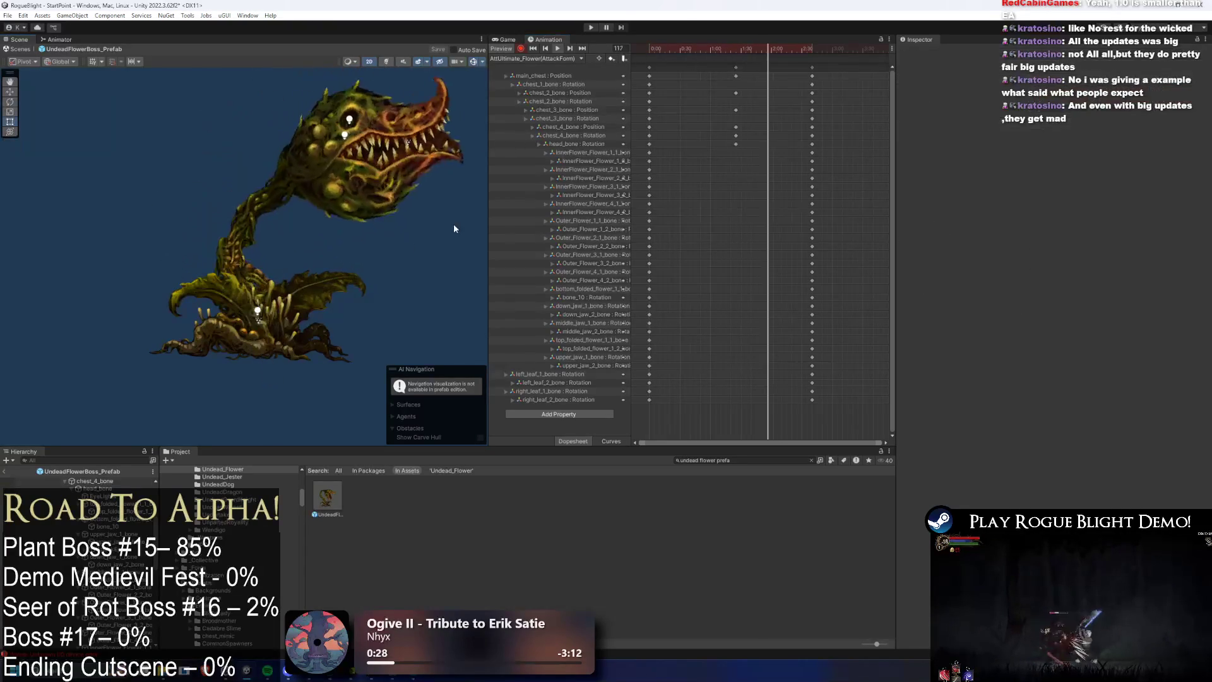
# Step: Retime the chest bone keyframe columns in the Dopesheet to around 0:53
pyautogui.moveTo(743, 75); pyautogui.dragTo(679, 82)
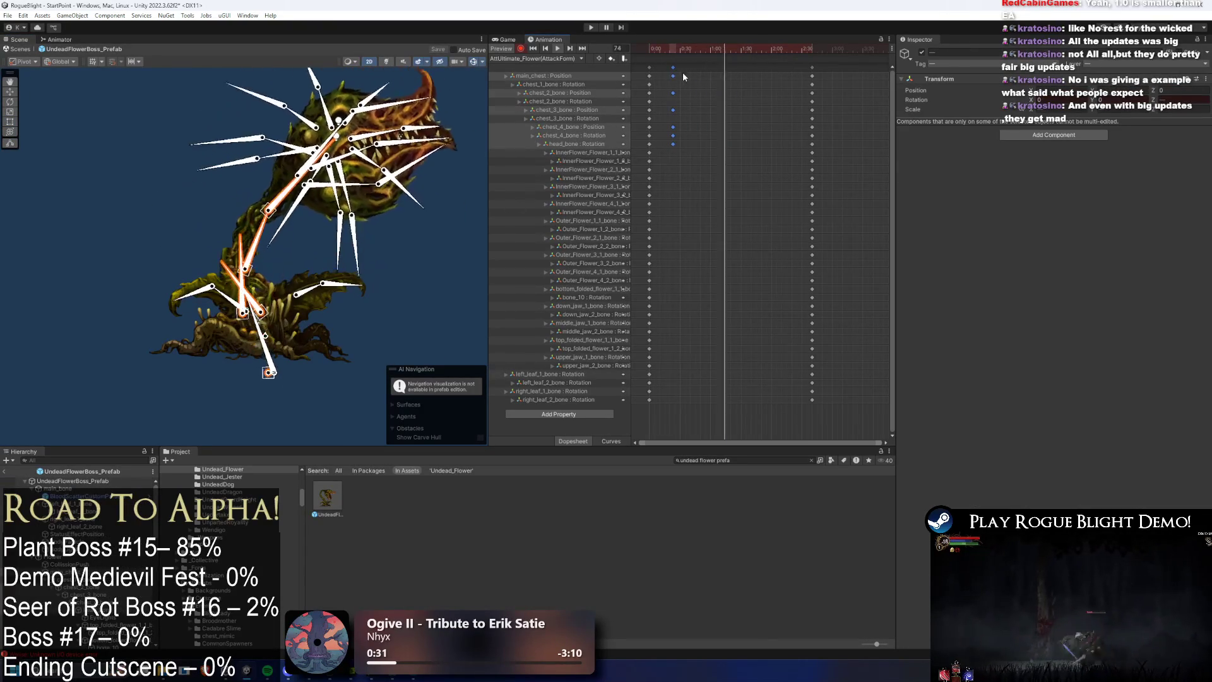
pyautogui.click(724, 84)
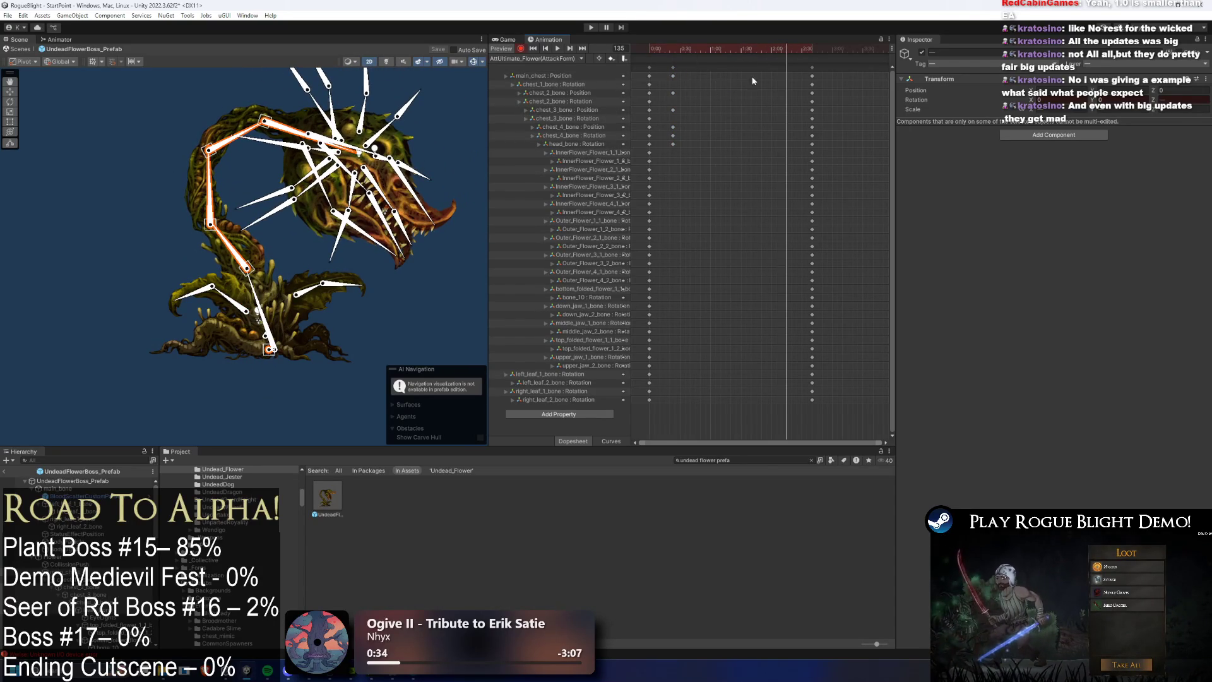
pyautogui.click(673, 68)
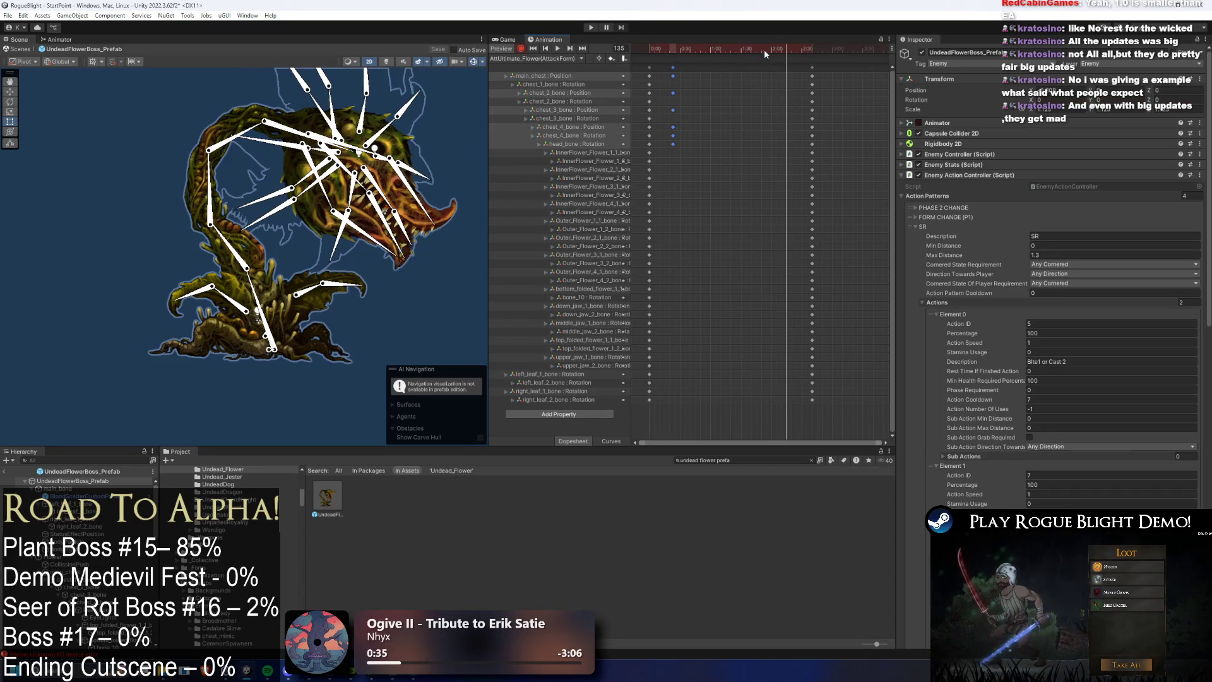
pyautogui.moveTo(673, 69); pyautogui.dragTo(703, 67)
pyautogui.click(679, 51)
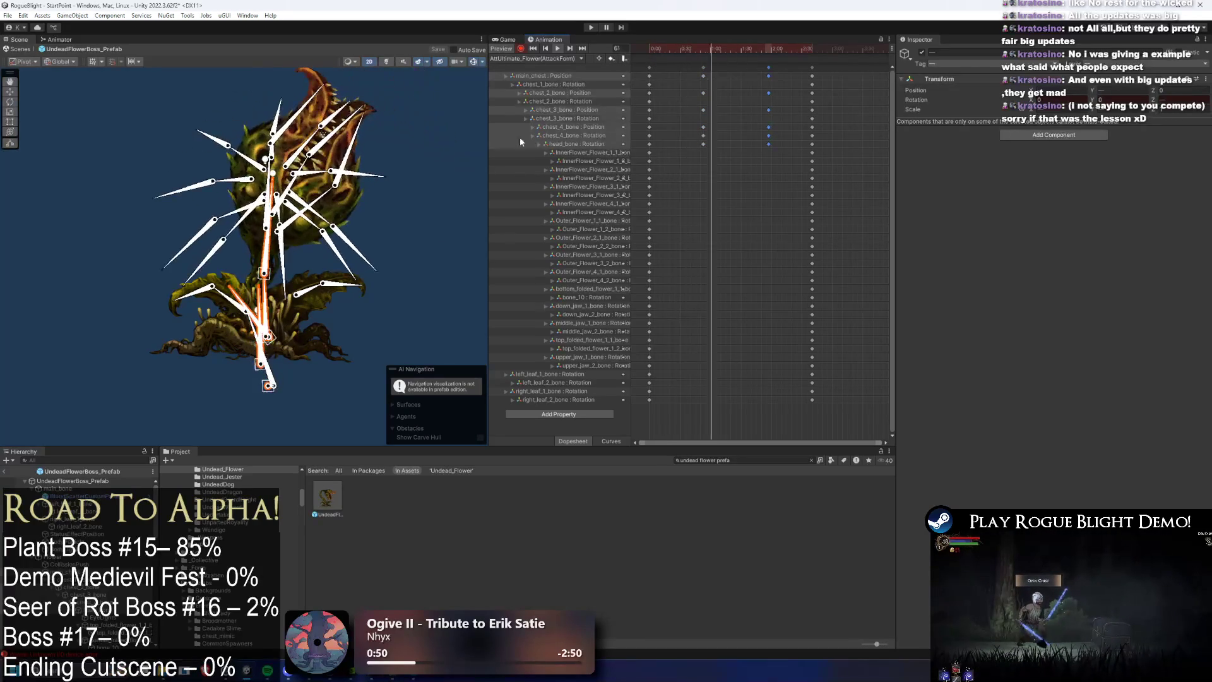
pyautogui.click(442, 288)
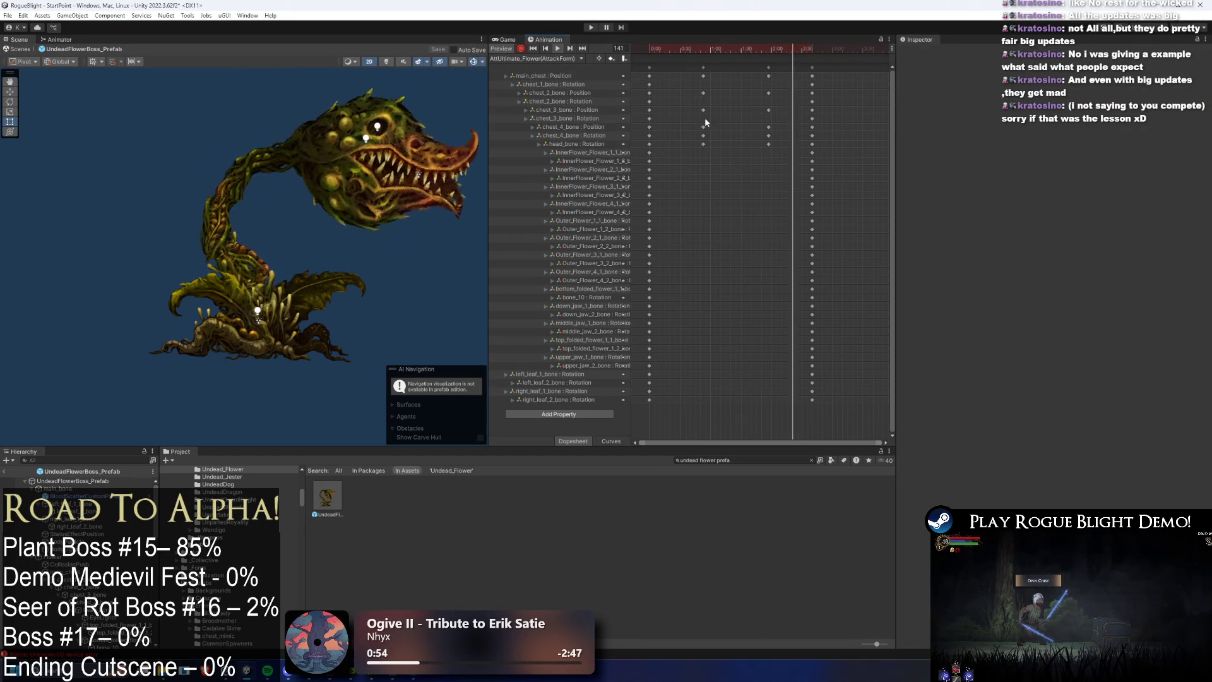
pyautogui.moveTo(703, 92)
pyautogui.mouseDown()
pyautogui.moveTo(730, 110)
pyautogui.moveTo(676, 104)
pyautogui.moveTo(691, 111)
pyautogui.mouseUp()
# Step: Shift the chest_4_bone Position key to 0:59 and move chest_3 and chest_4 keys to about 1:50
pyautogui.click(750, 78)
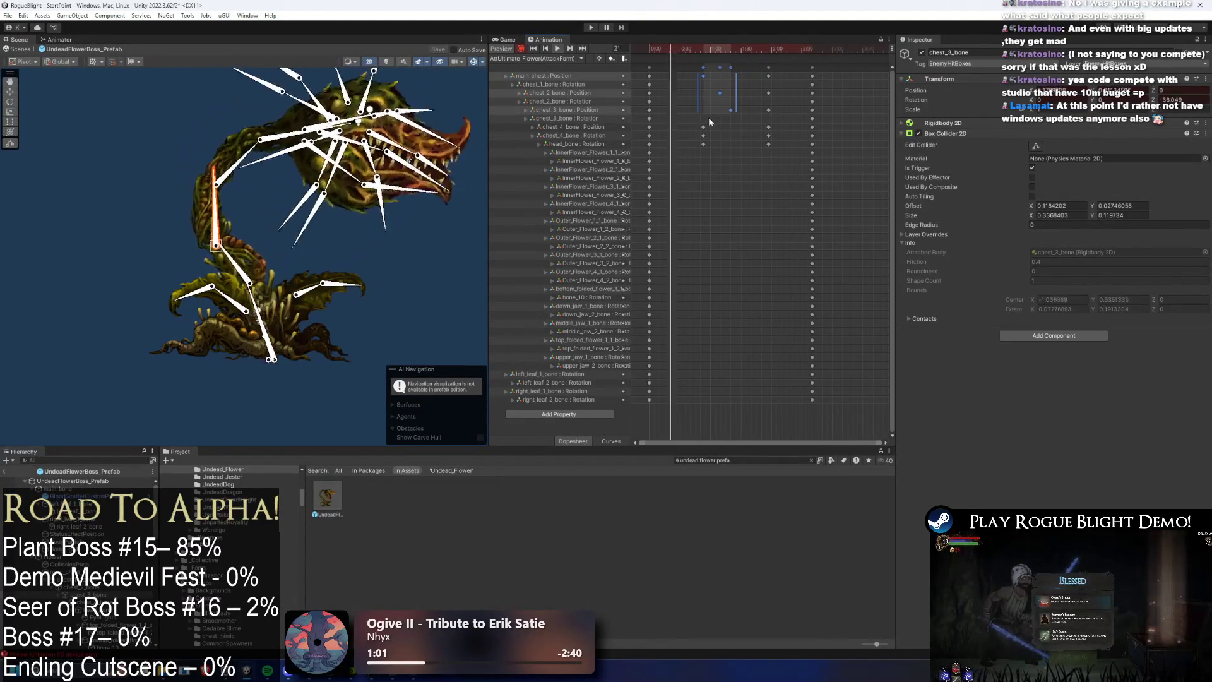
pyautogui.click(731, 157)
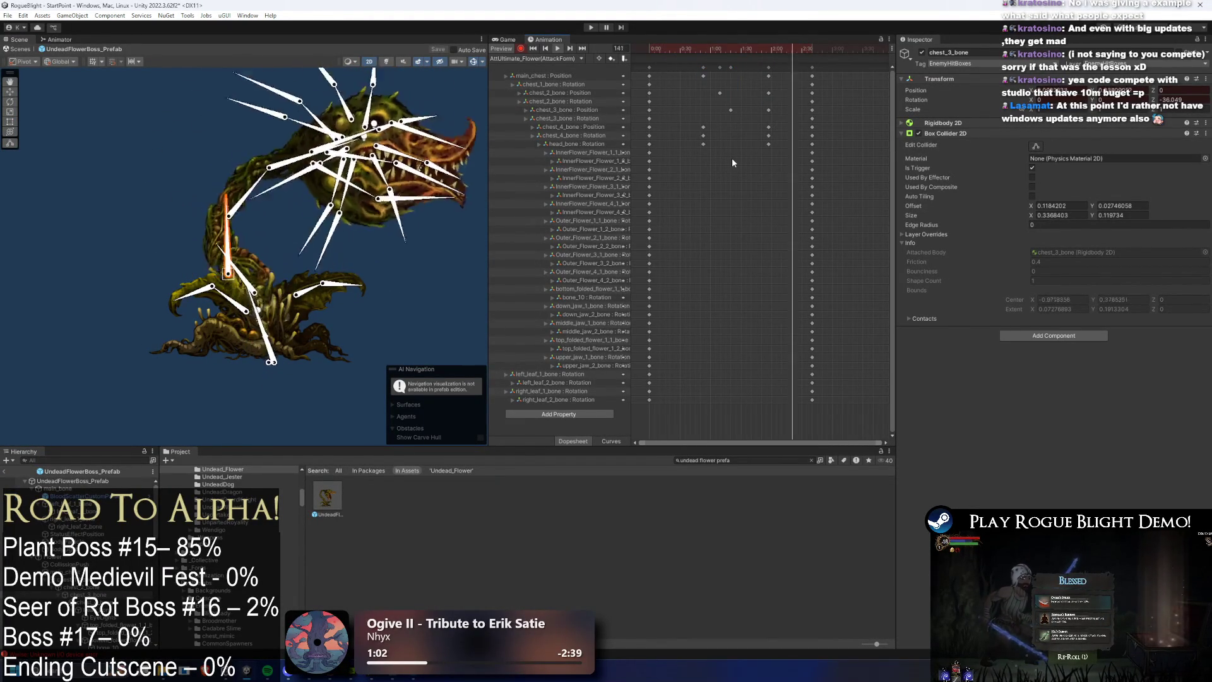
pyautogui.moveTo(703, 127)
pyautogui.mouseDown()
pyautogui.moveTo(745, 135)
pyautogui.moveTo(687, 76)
pyautogui.moveTo(679, 93)
pyautogui.mouseUp()
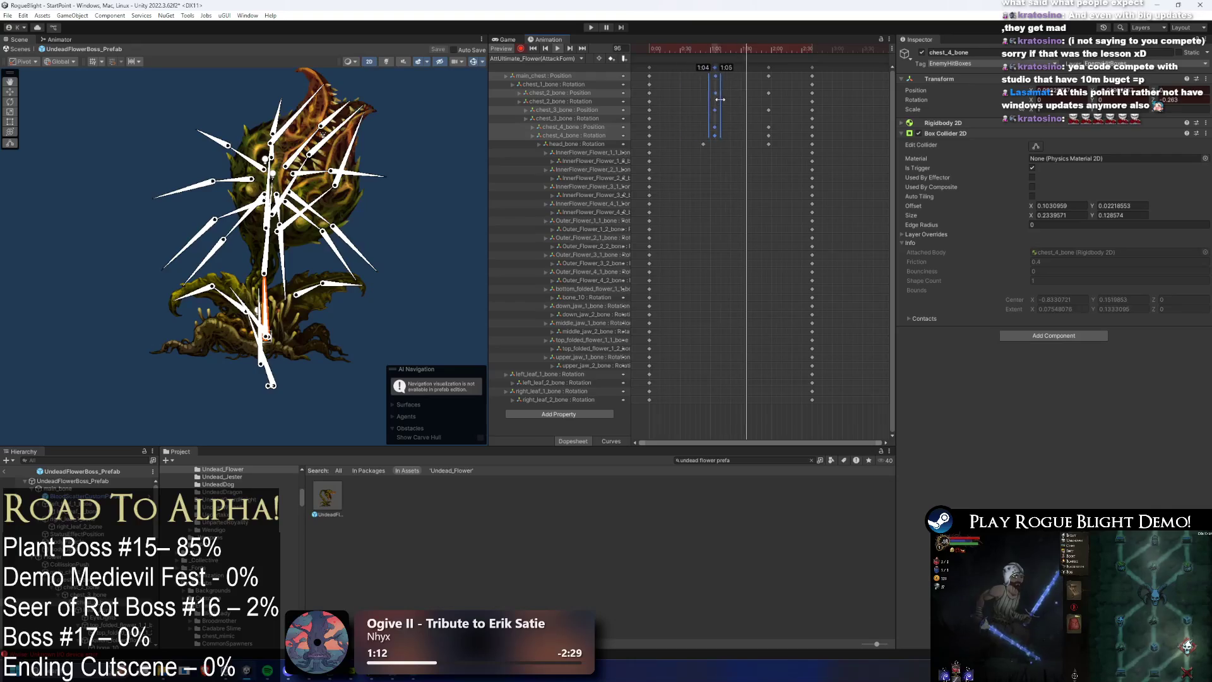
pyautogui.moveTo(720, 99)
pyautogui.mouseDown()
pyautogui.moveTo(690, 105)
pyautogui.moveTo(705, 108)
pyautogui.mouseUp()
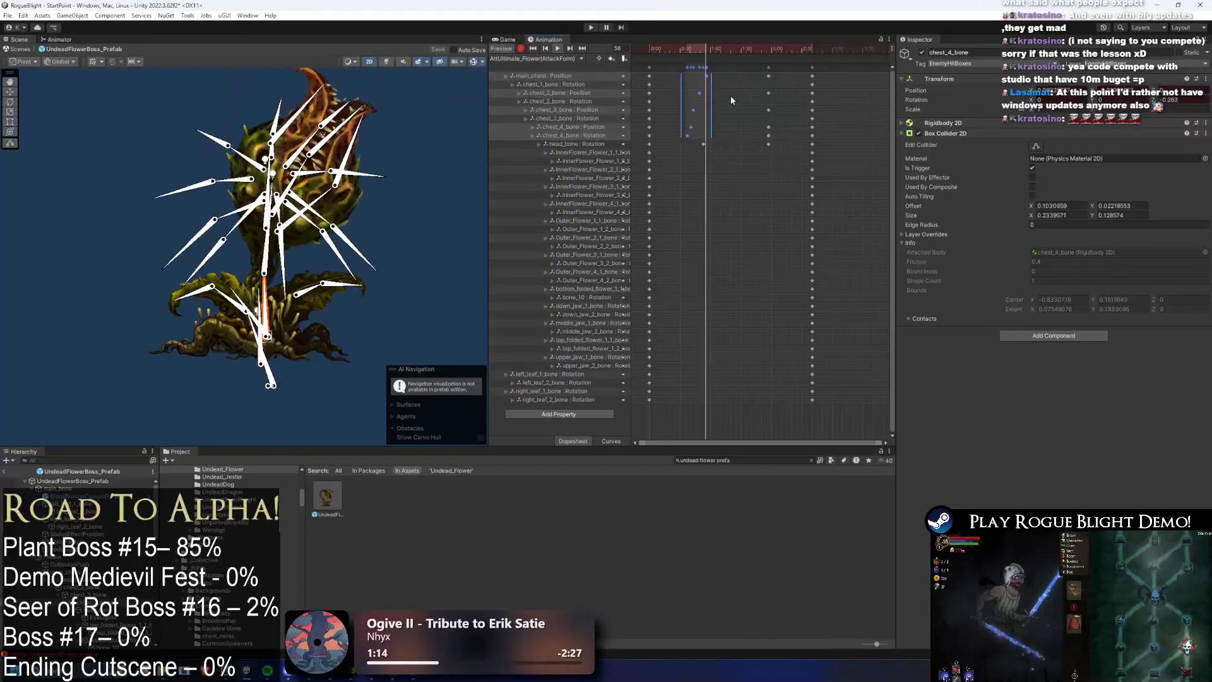
pyautogui.click(768, 93)
pyautogui.moveTo(769, 110); pyautogui.dragTo(750, 137)
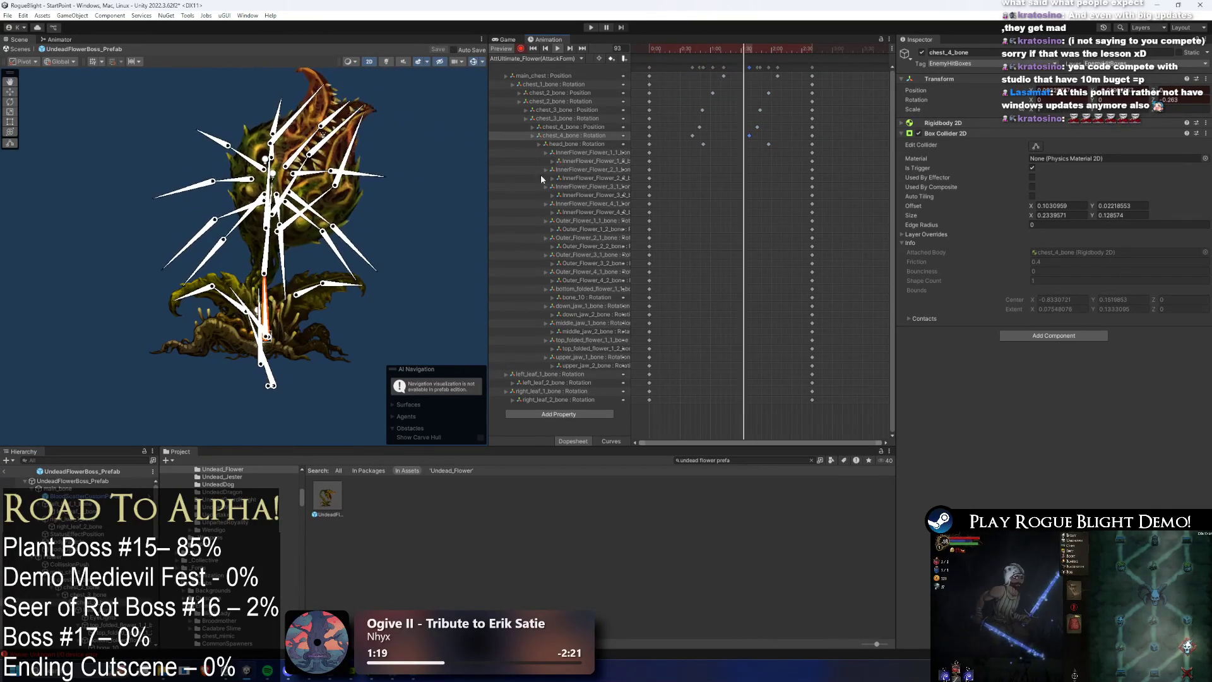
# Step: Shift another chest_4_bone key to about 1:50 and move the chest_2_bone Position key earlier
pyautogui.click(420, 243)
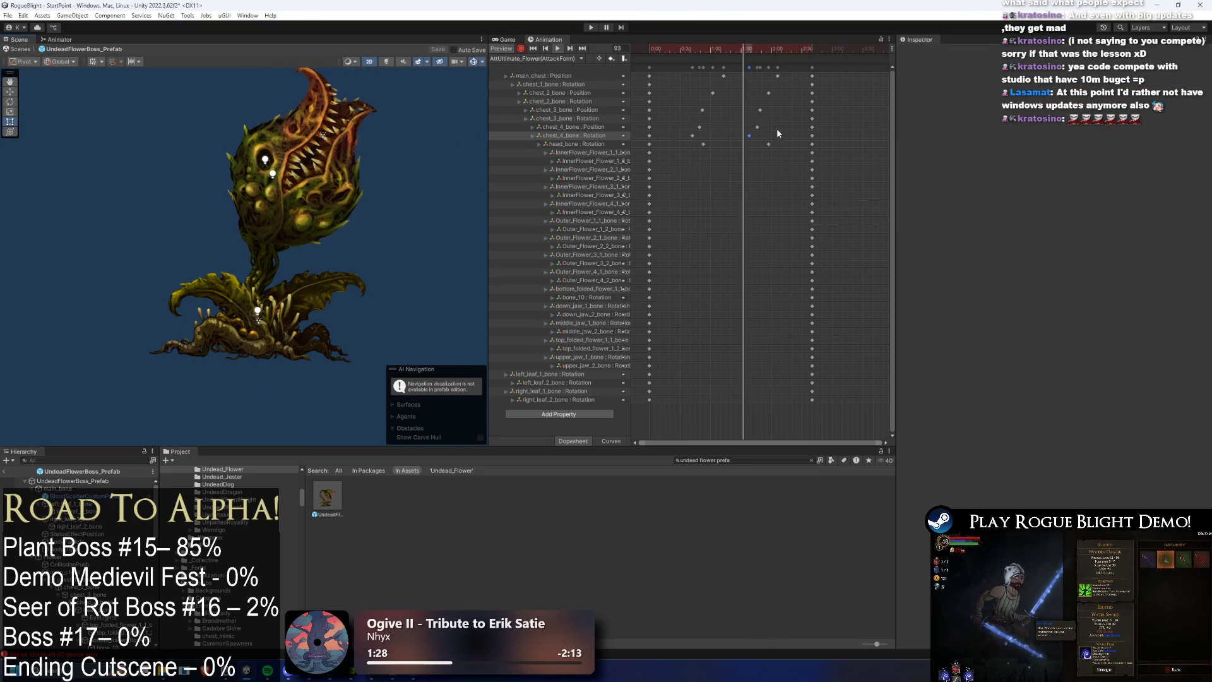
pyautogui.moveTo(757, 127); pyautogui.dragTo(774, 130)
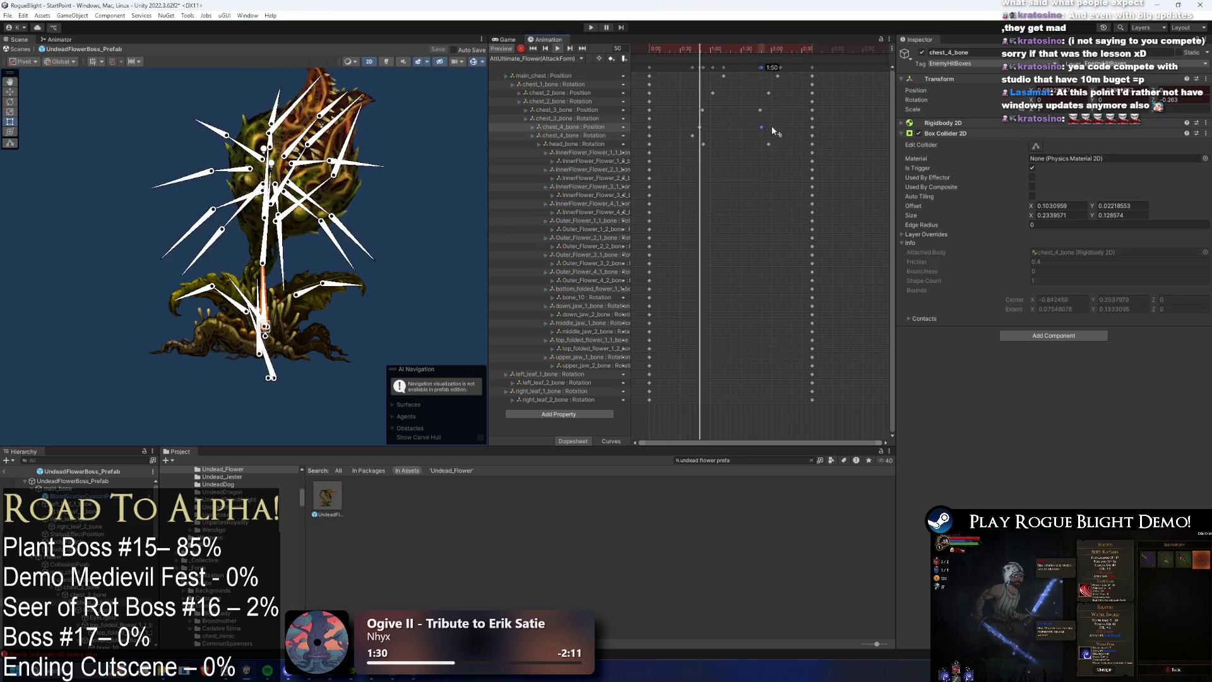
pyautogui.click(760, 110)
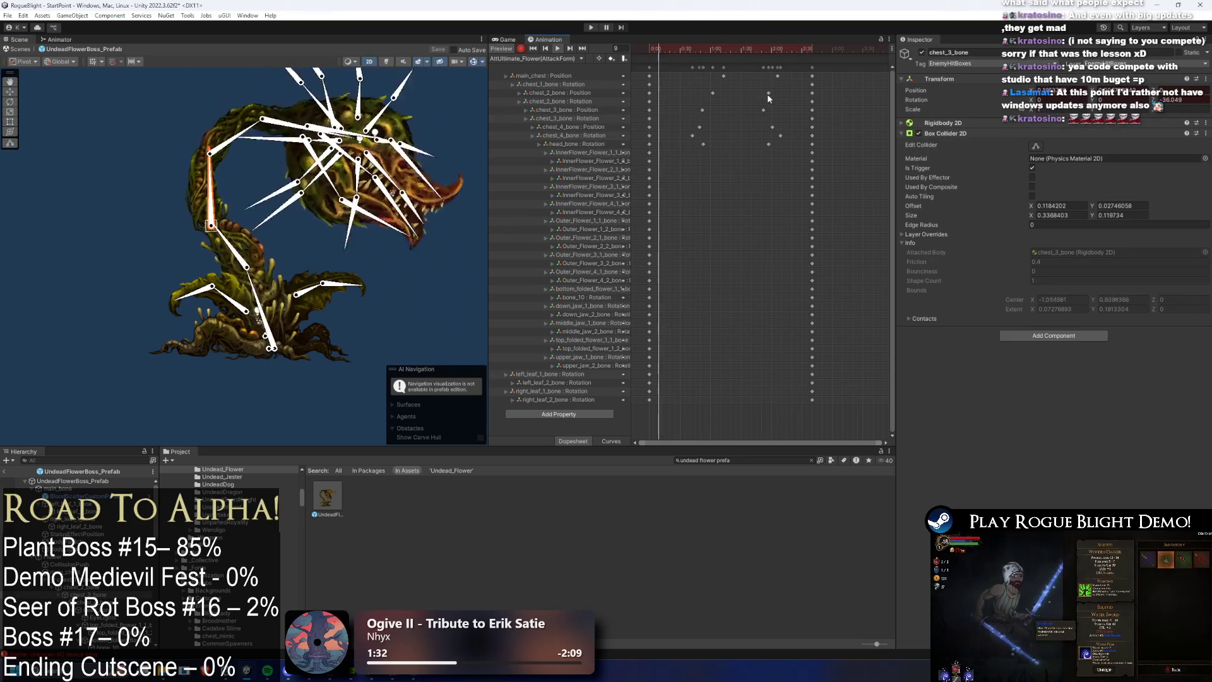
pyautogui.moveTo(769, 92); pyautogui.dragTo(755, 92)
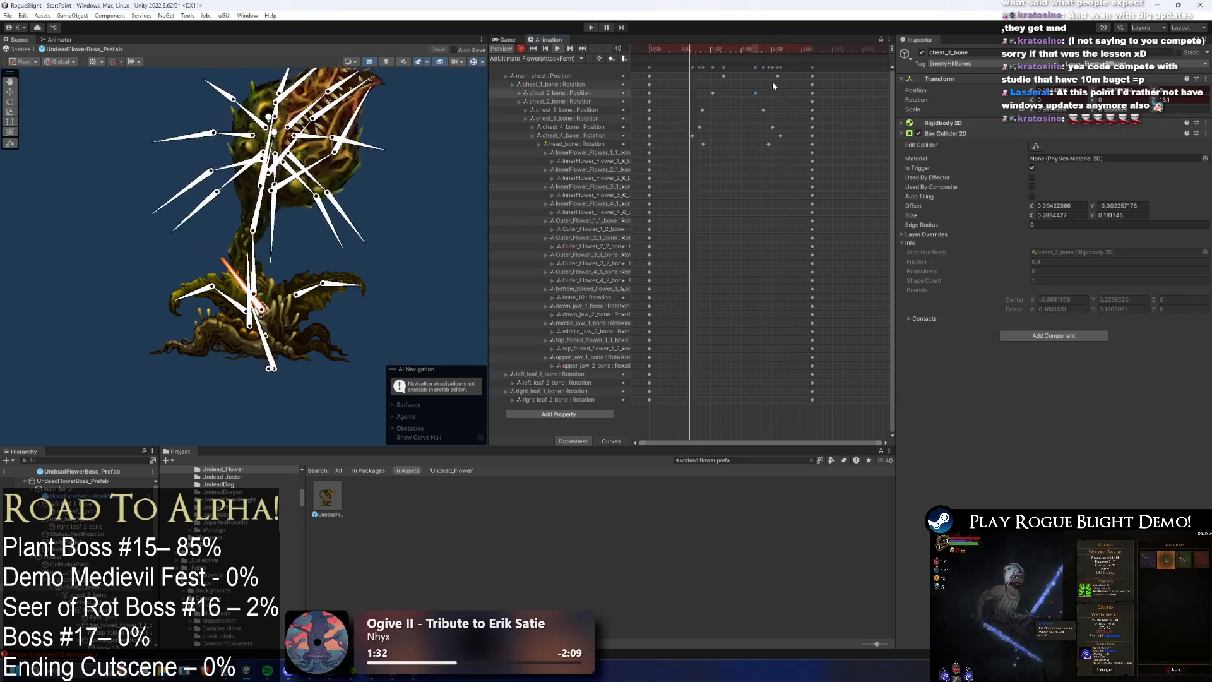
# Step: Delete the mid-timeline keyframes and rotate a chest bone to key a new pose at frame 77
pyautogui.click(444, 163)
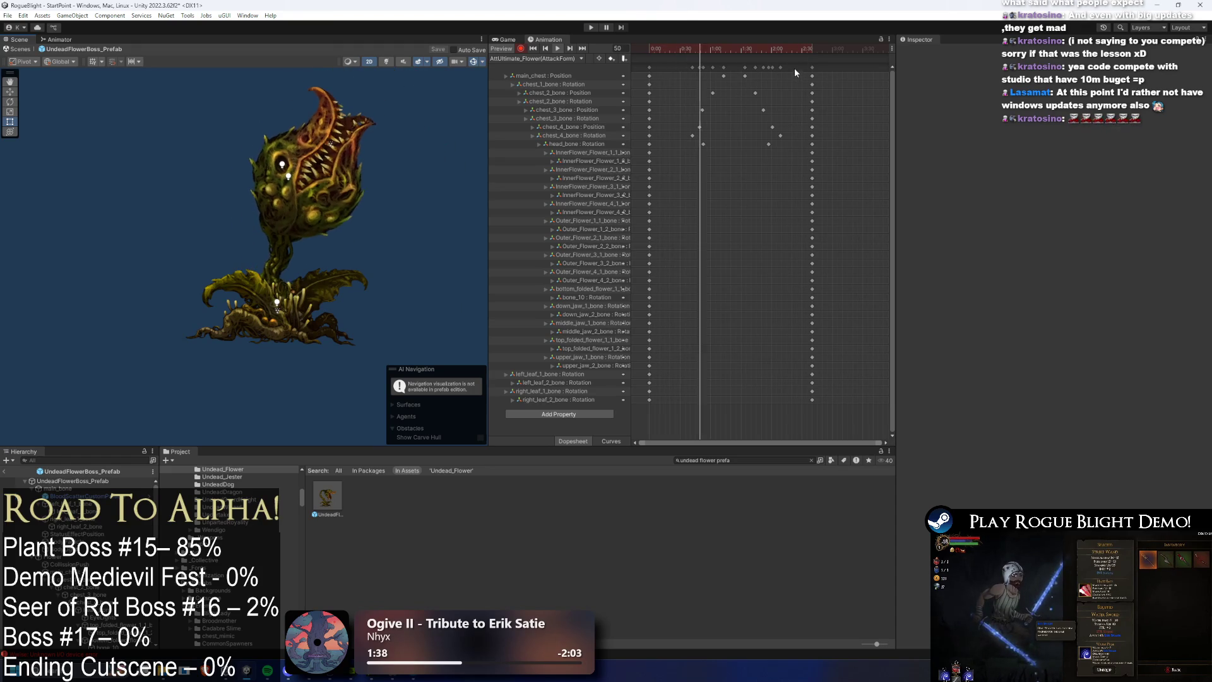
pyautogui.click(289, 267)
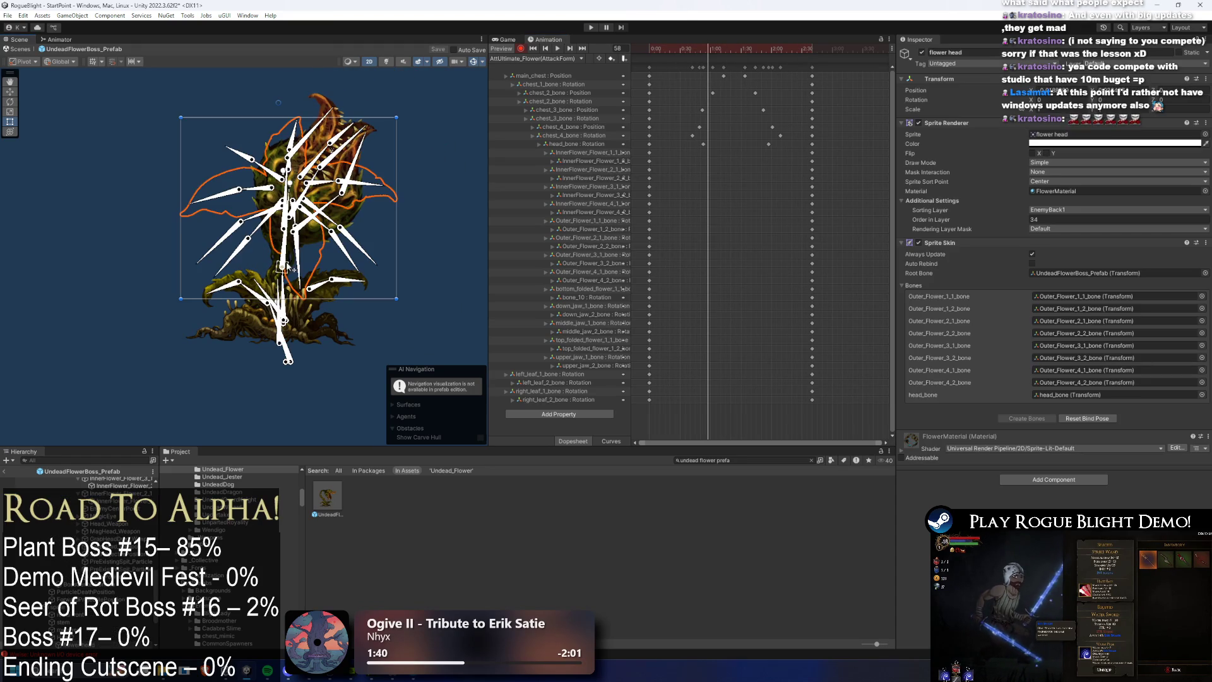
pyautogui.click(287, 257)
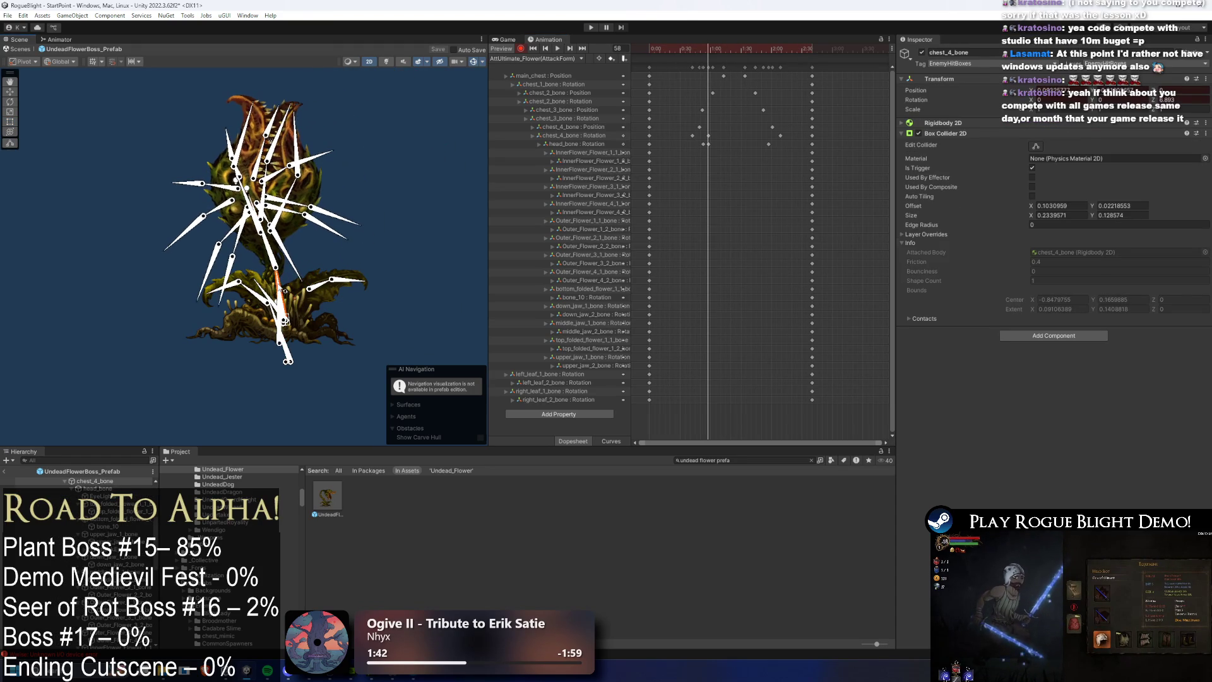
pyautogui.hotkey('ctrl', 'z')
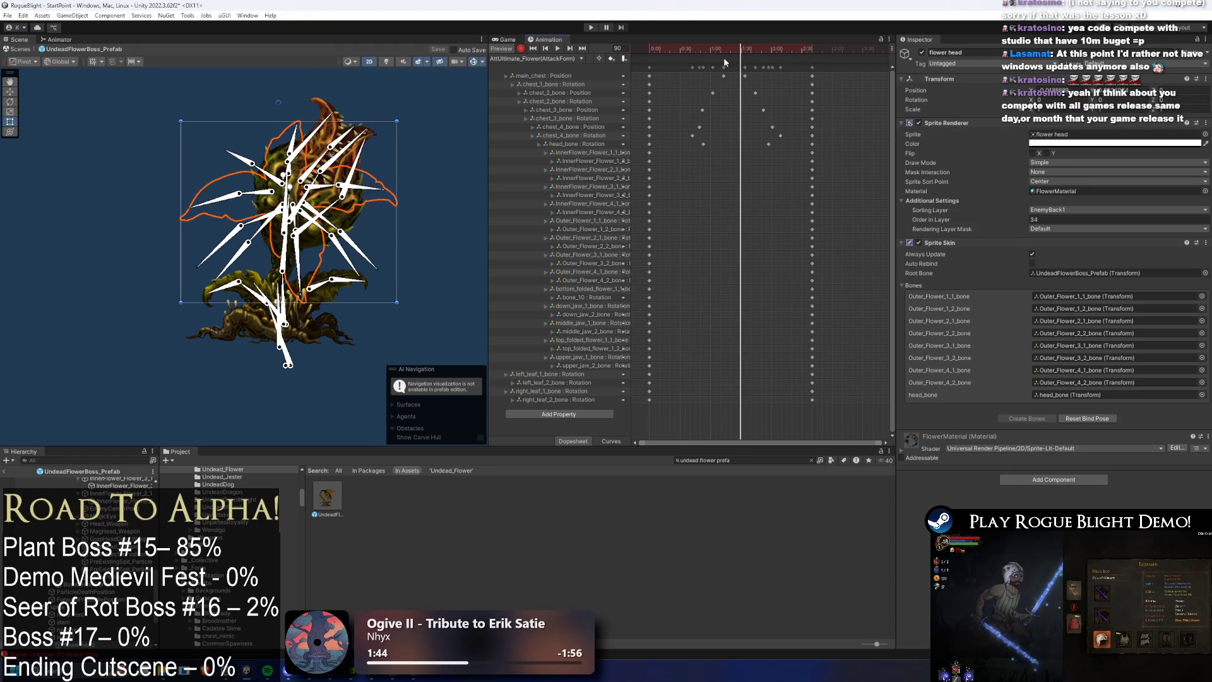
pyautogui.click(279, 392)
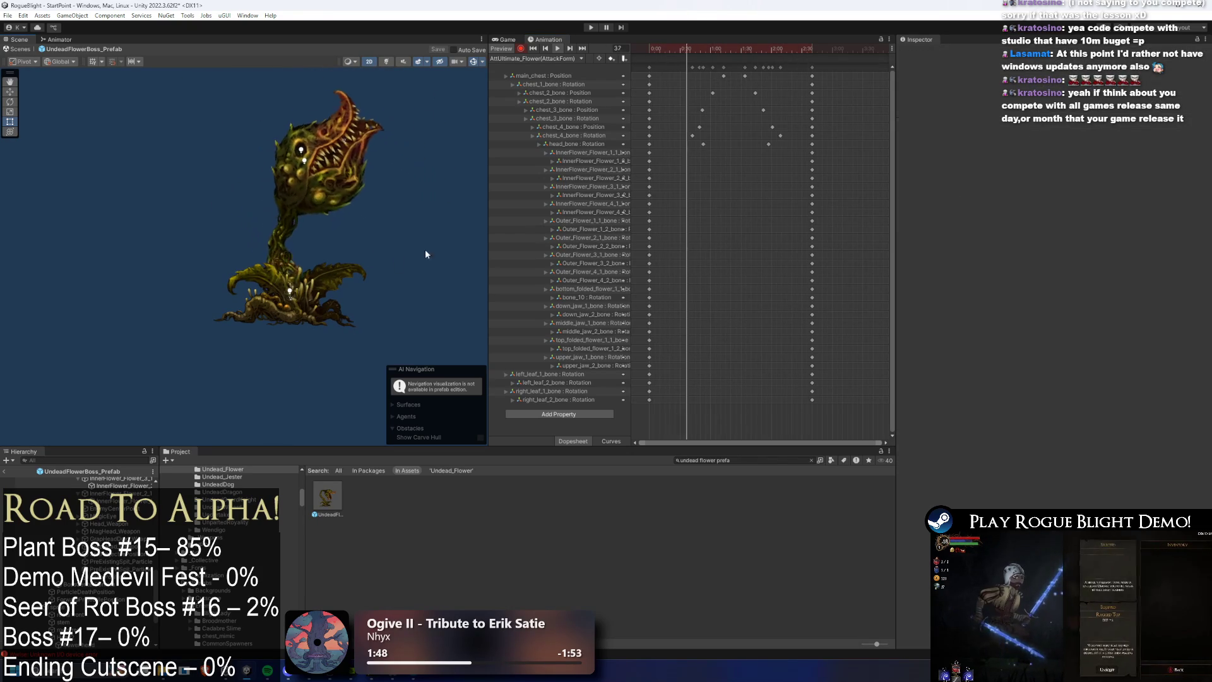
pyautogui.moveTo(788, 162); pyautogui.dragTo(691, 65)
pyautogui.press('Delete')
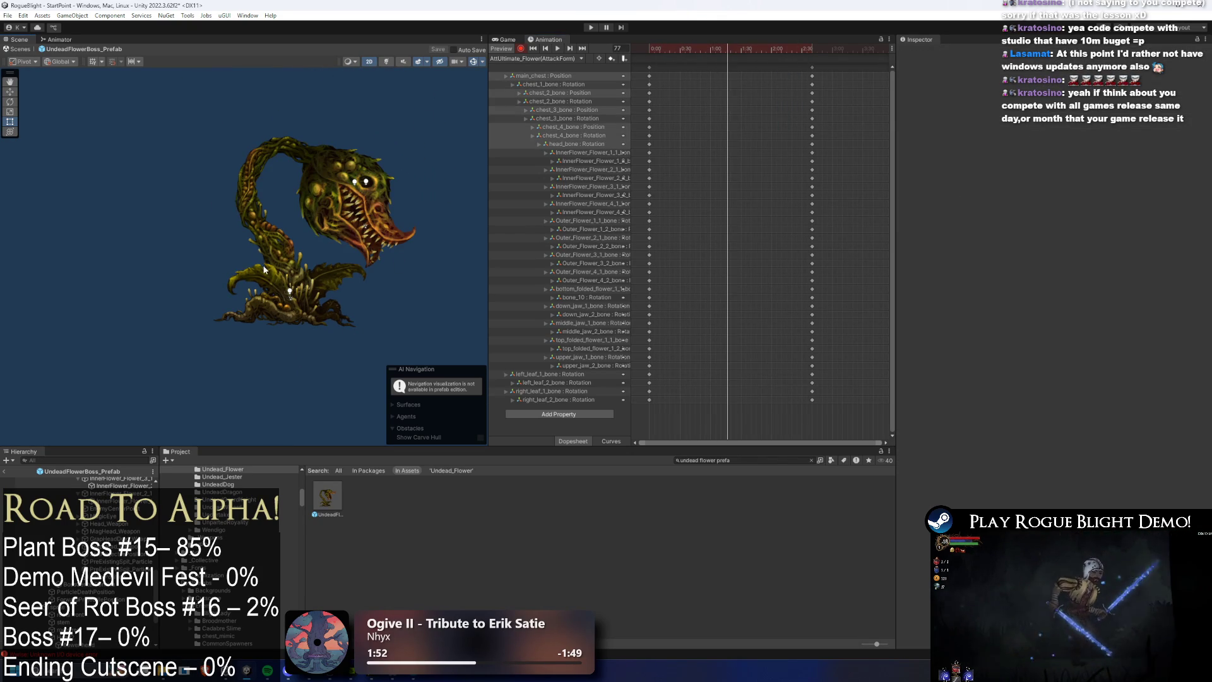
pyautogui.moveTo(262, 264)
pyautogui.mouseDown()
pyautogui.moveTo(272, 221)
pyautogui.moveTo(297, 243)
pyautogui.moveTo(265, 284)
pyautogui.moveTo(287, 265)
pyautogui.mouseUp()
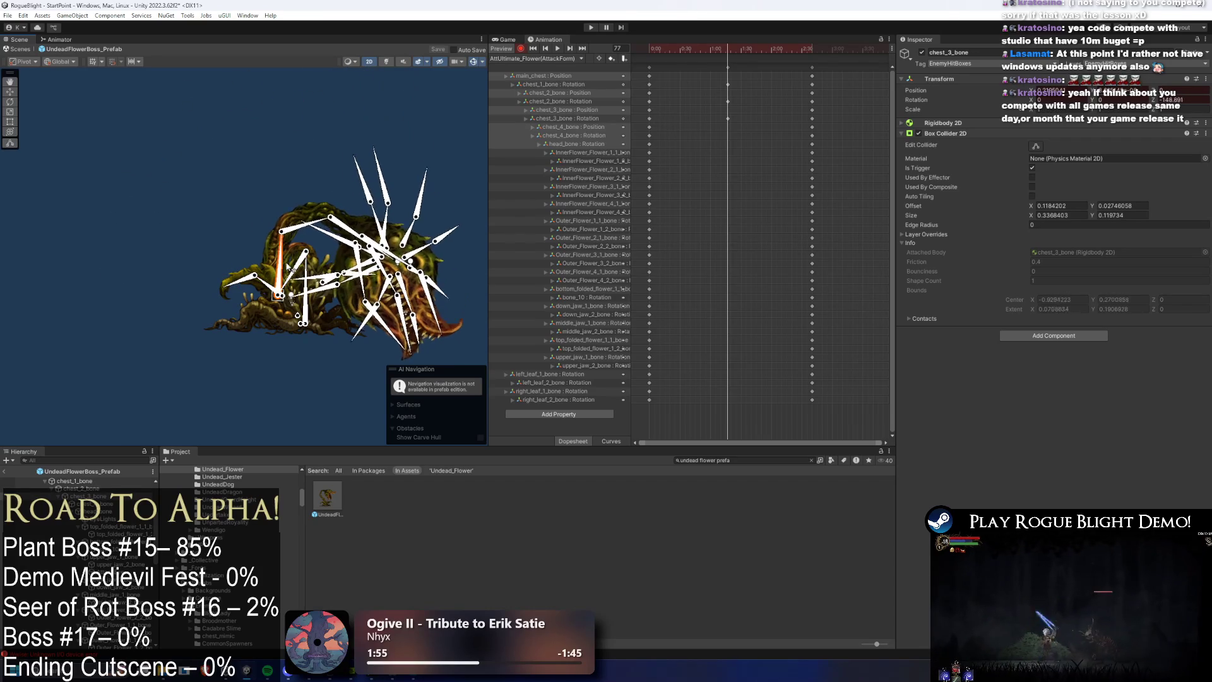
# Step: Rotate chest_4_bone to swing the head upward and test a head_bone swing
pyautogui.click(302, 224)
pyautogui.moveTo(302, 224)
pyautogui.mouseDown()
pyautogui.moveTo(276, 209)
pyautogui.moveTo(362, 179)
pyautogui.mouseUp()
pyautogui.click(373, 303)
pyautogui.scroll(-2, 366, 290)
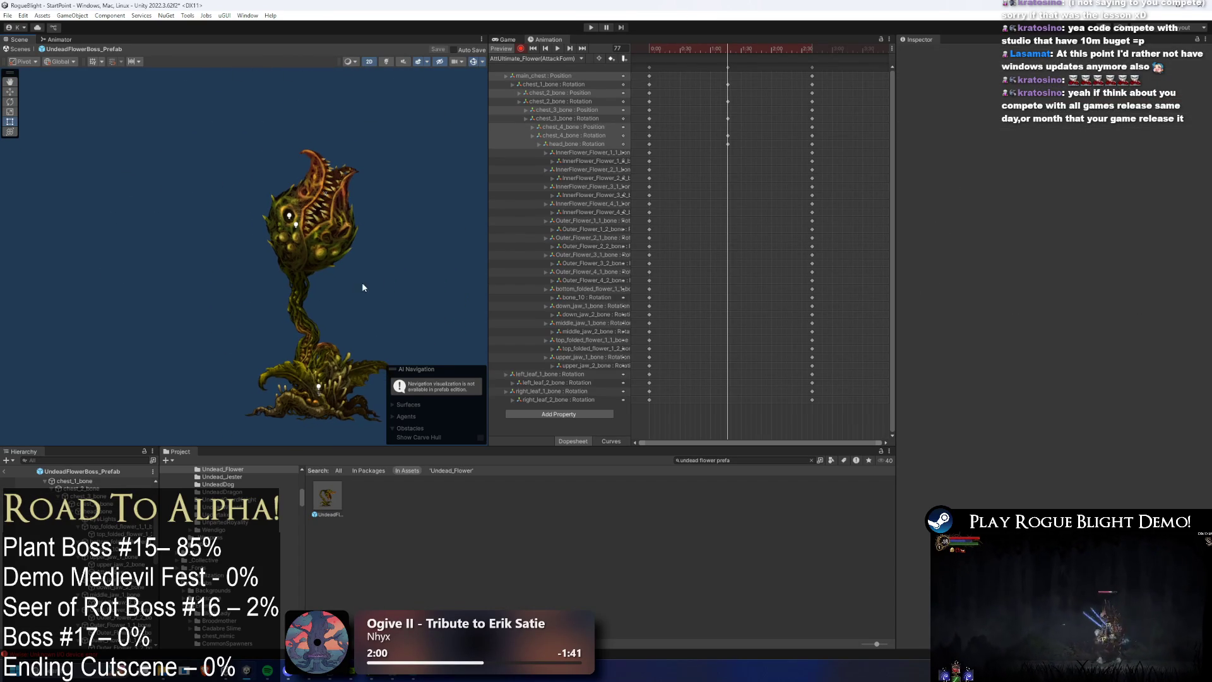
pyautogui.click(296, 313)
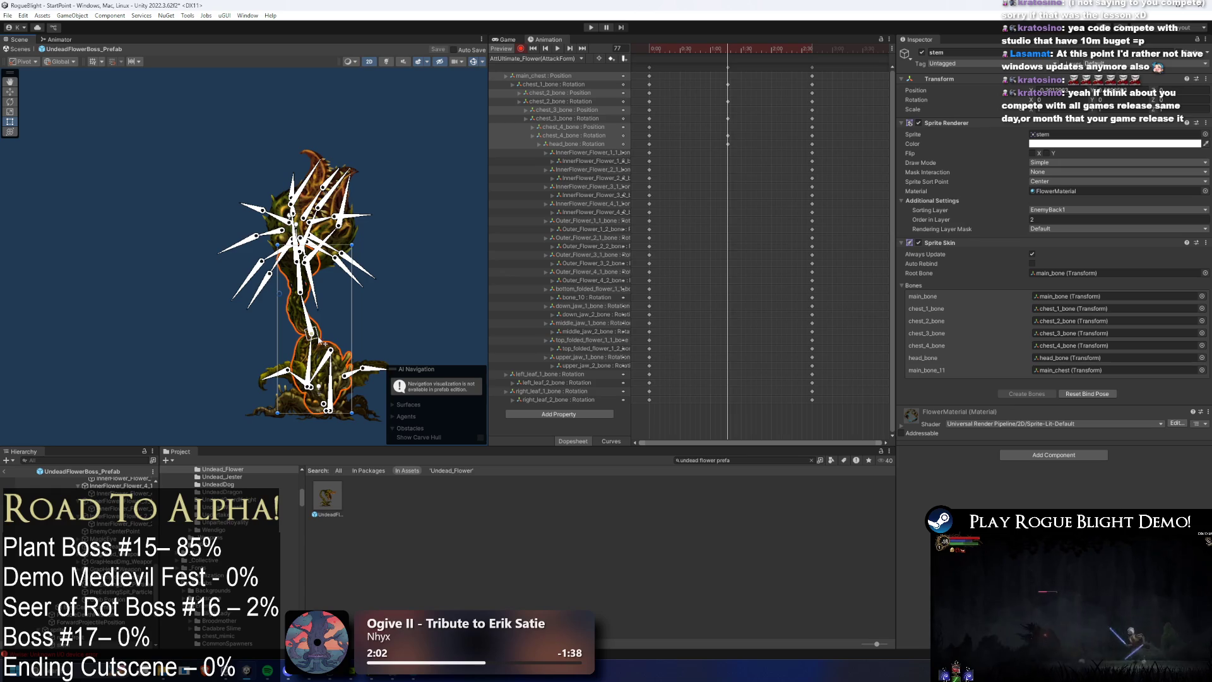
pyautogui.moveTo(311, 319)
pyautogui.mouseDown()
pyautogui.moveTo(391, 328)
pyautogui.moveTo(389, 341)
pyautogui.moveTo(366, 313)
pyautogui.moveTo(350, 325)
pyautogui.moveTo(380, 332)
pyautogui.mouseUp()
# Step: Lean the upper body left with chest_2_bone and drag that key column earlier in the clip
pyautogui.click(385, 349)
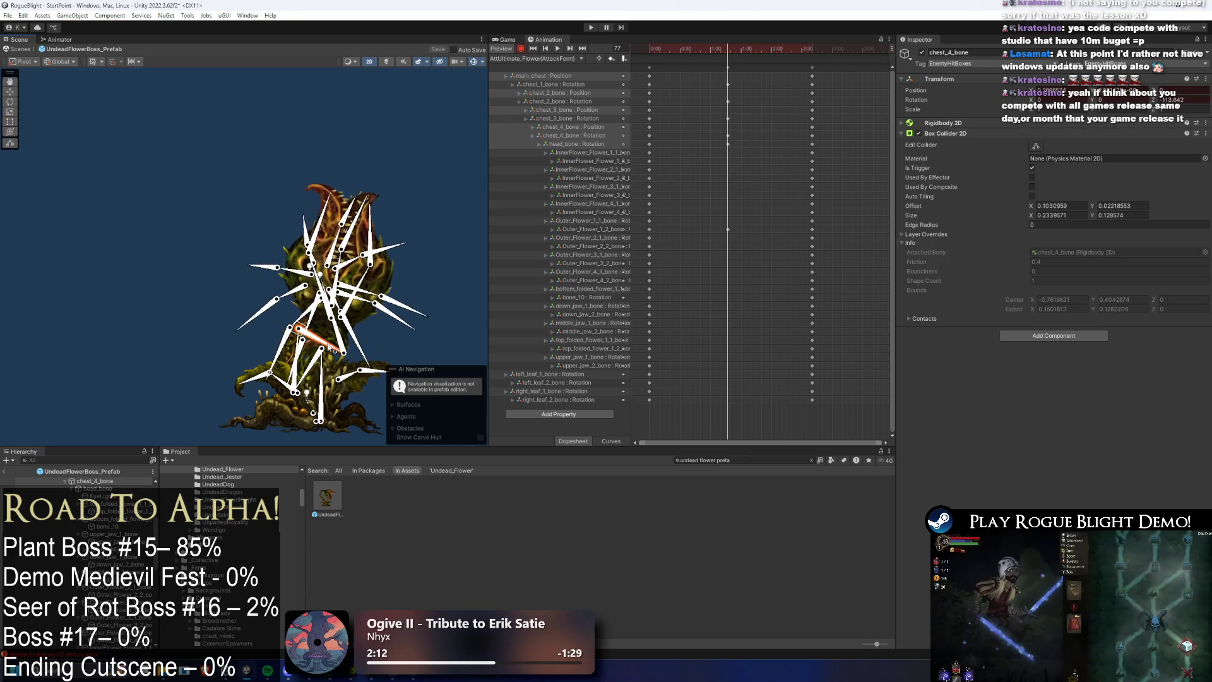
pyautogui.click(390, 349)
pyautogui.click(375, 318)
pyautogui.click(339, 348)
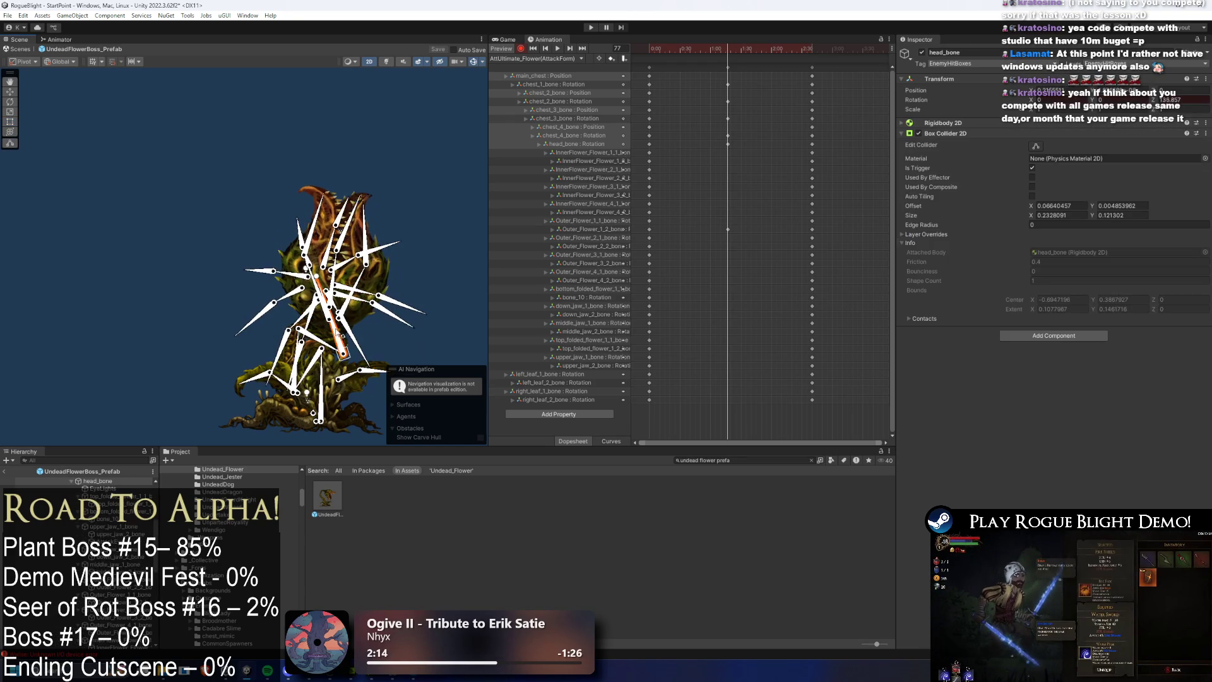
pyautogui.moveTo(297, 380); pyautogui.dragTo(341, 339)
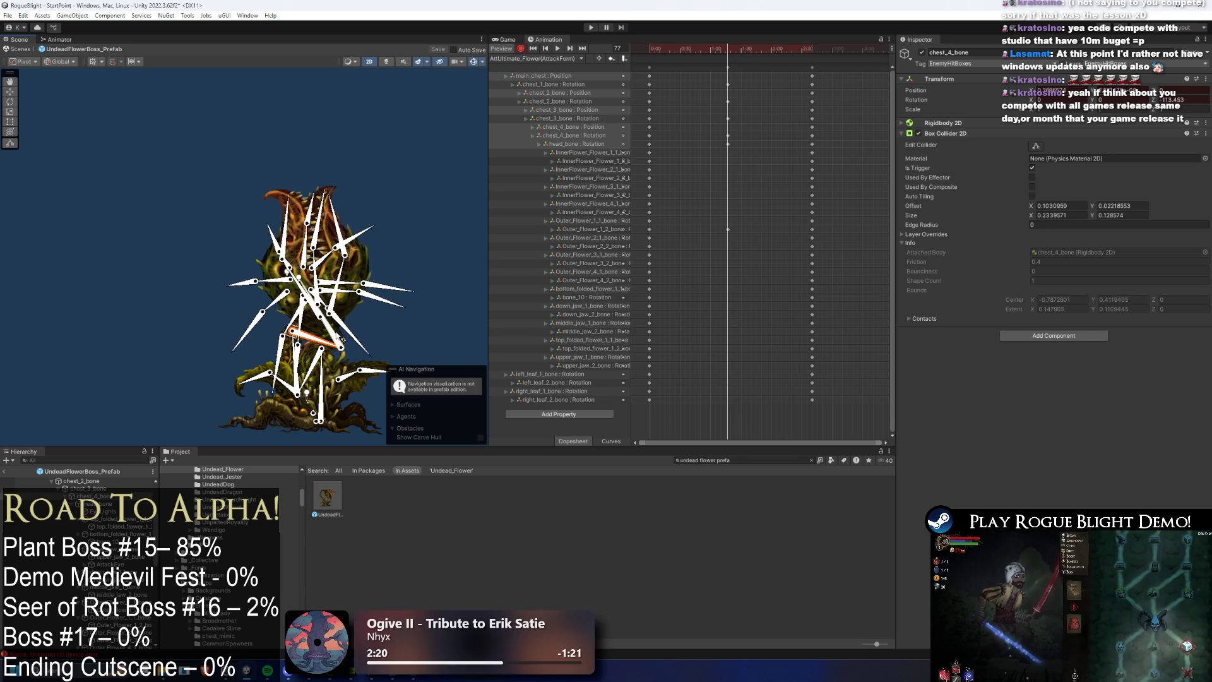
pyautogui.click(713, 63)
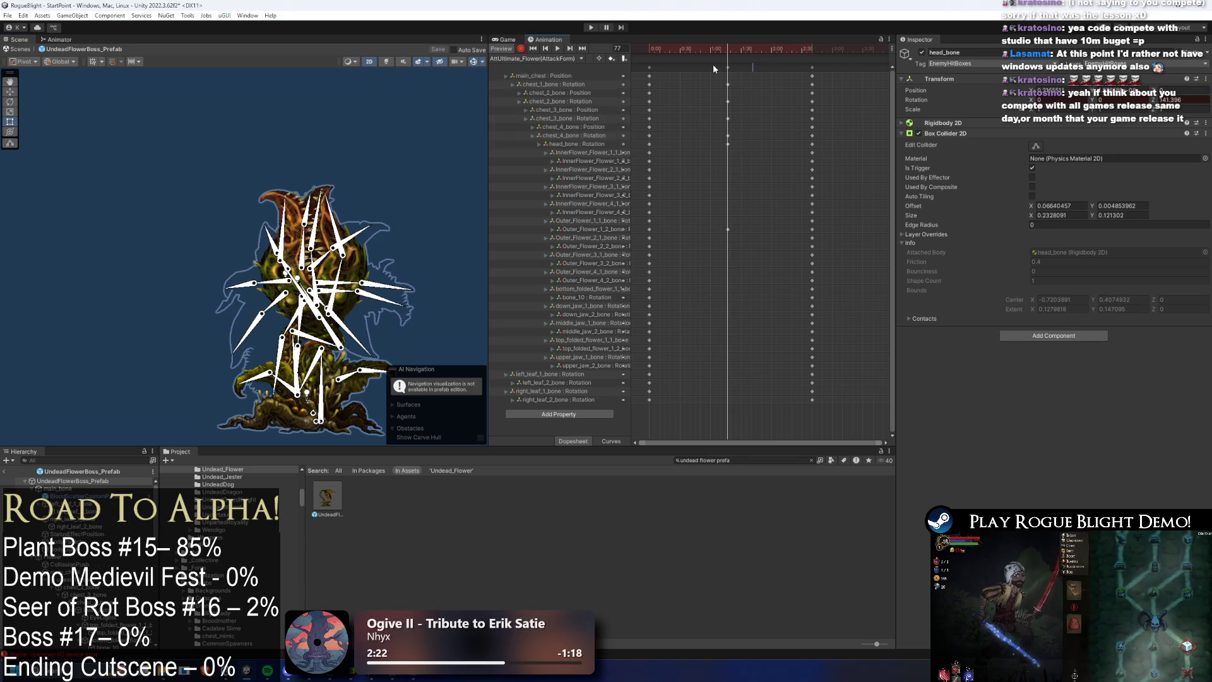
pyautogui.moveTo(726, 67)
pyautogui.mouseDown()
pyautogui.moveTo(679, 66)
pyautogui.moveTo(700, 65)
pyautogui.mouseUp()
pyautogui.click(673, 62)
pyautogui.click(758, 49)
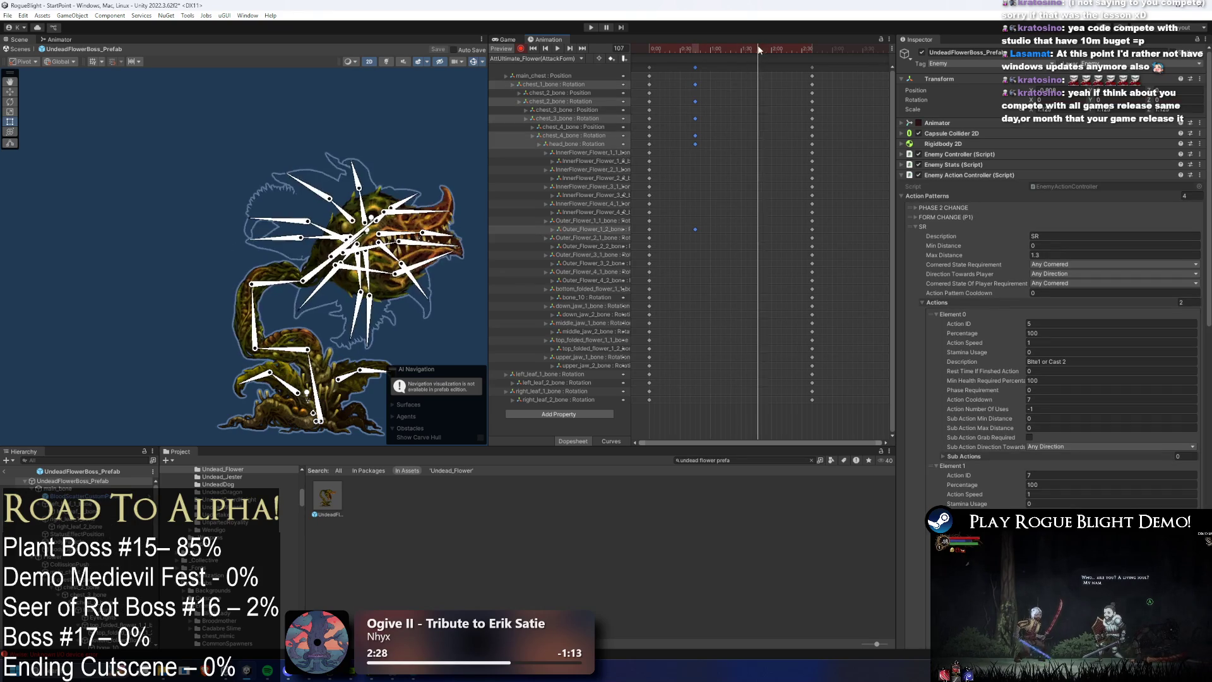
pyautogui.hotkey('shift', ',')
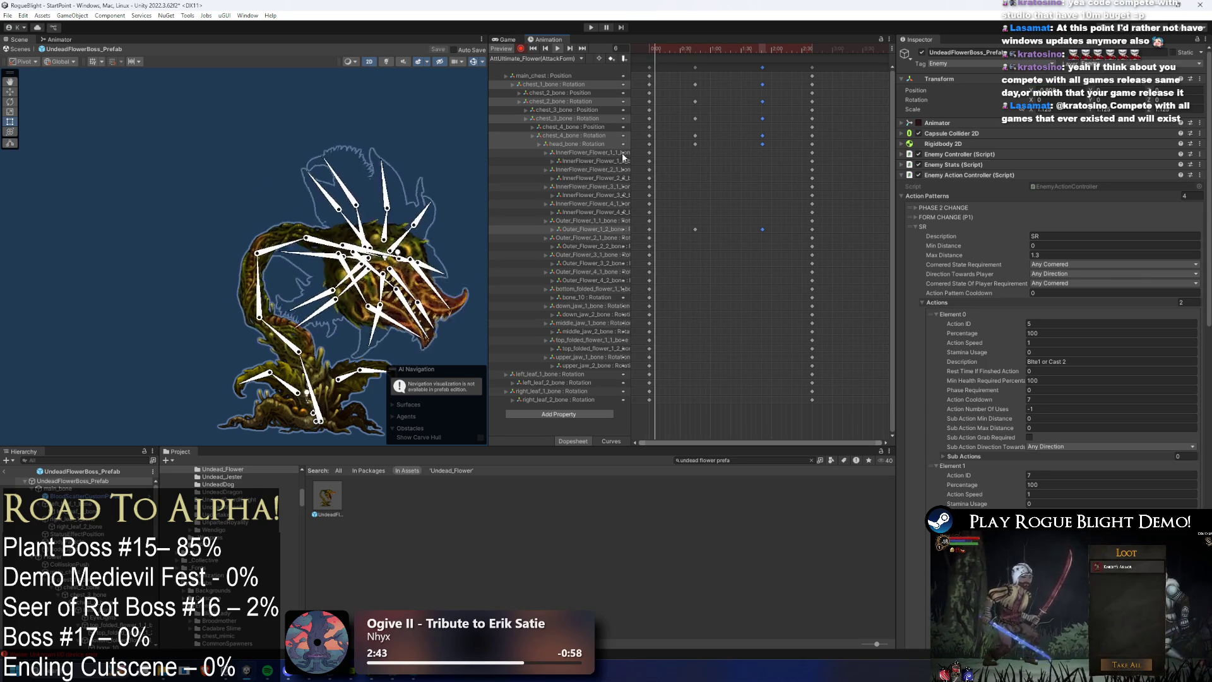
pyautogui.click(202, 279)
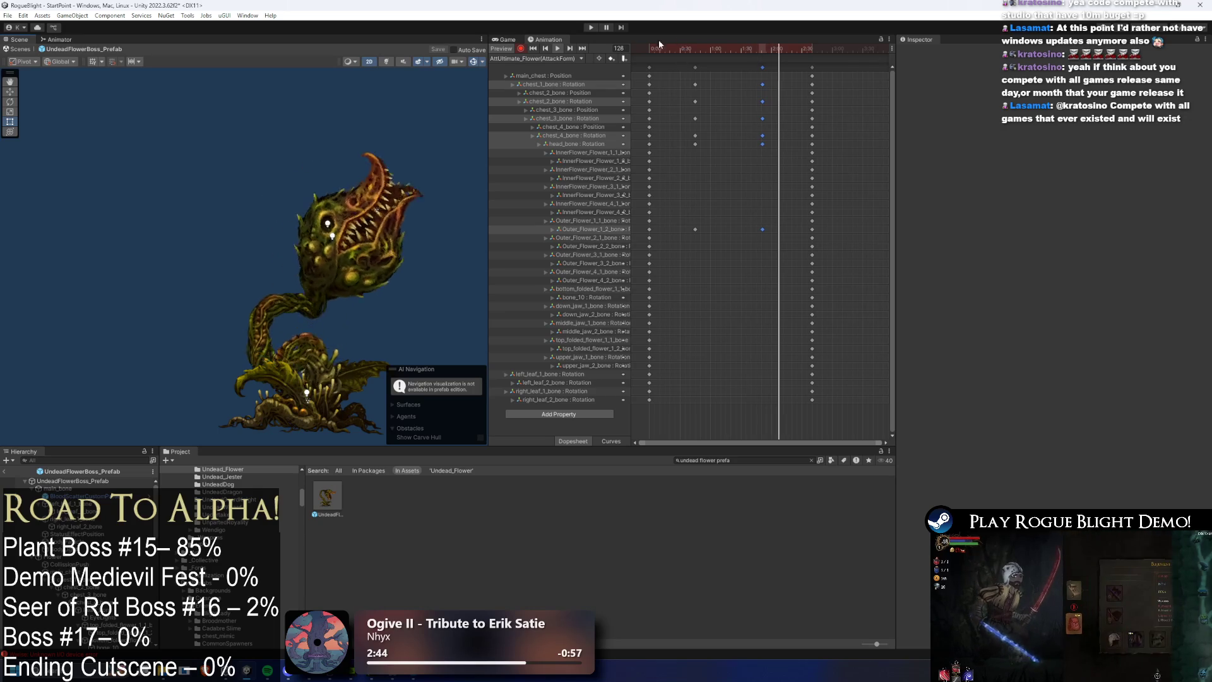
pyautogui.click(697, 48)
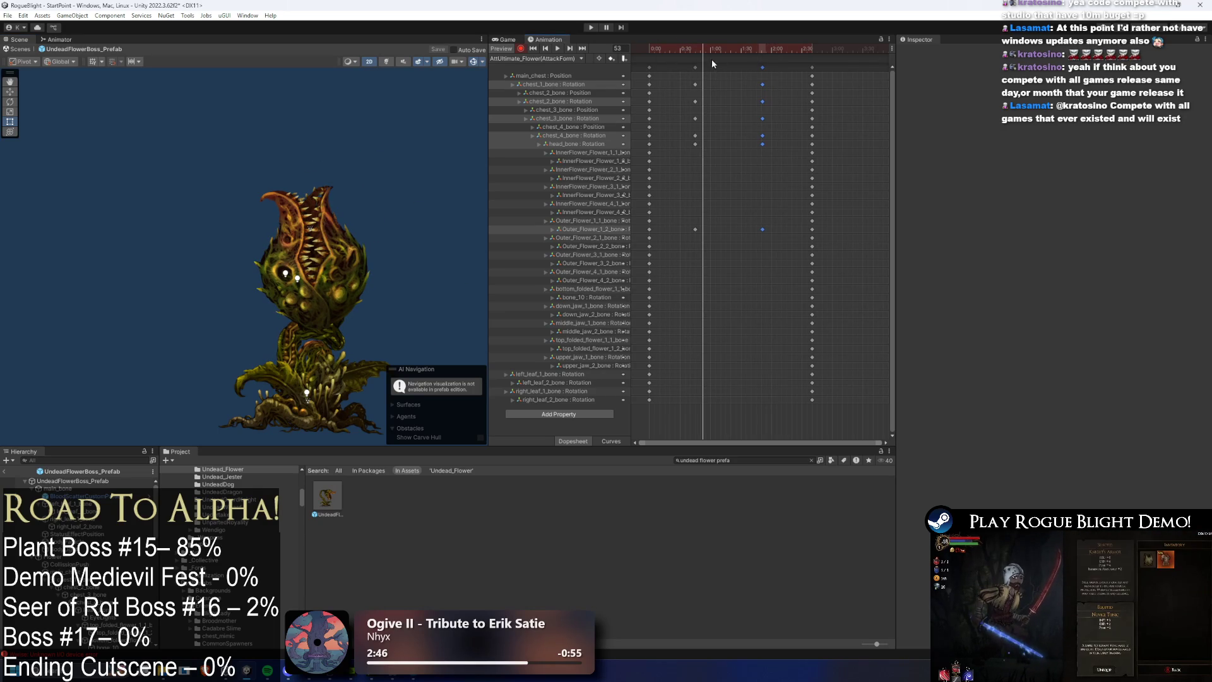
# Step: Delete the chest_2, chest_3 and chest_4 Position tracks
pyautogui.click(589, 94)
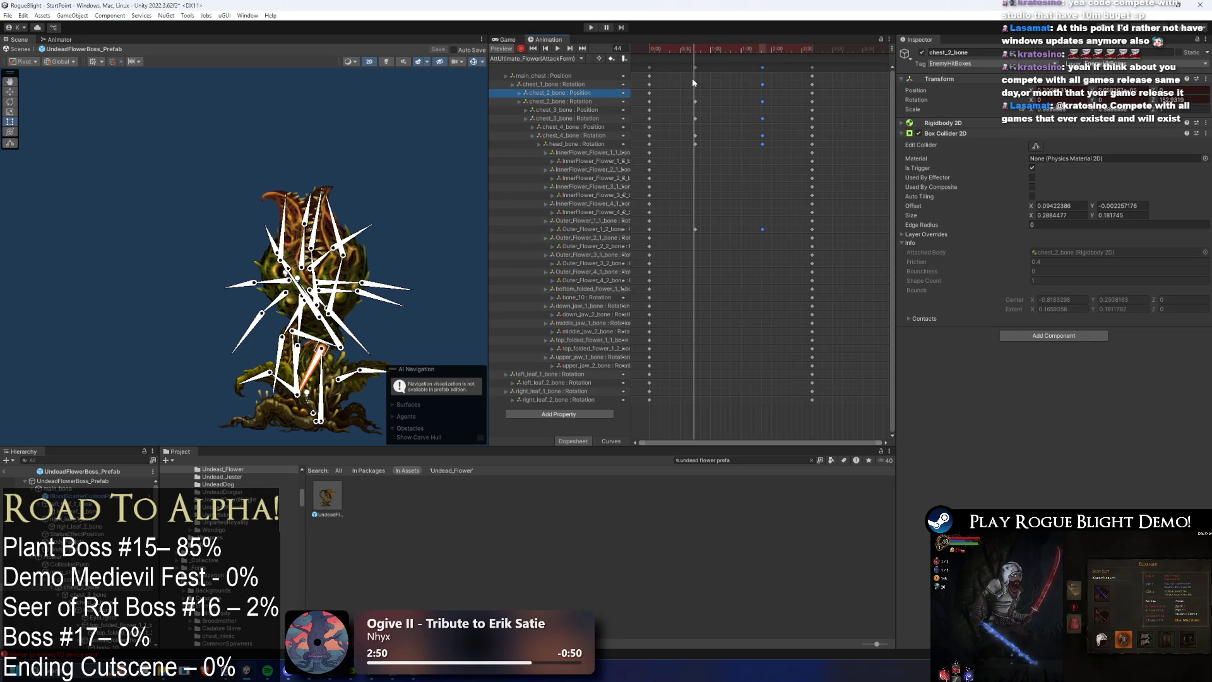
pyautogui.press('Up')
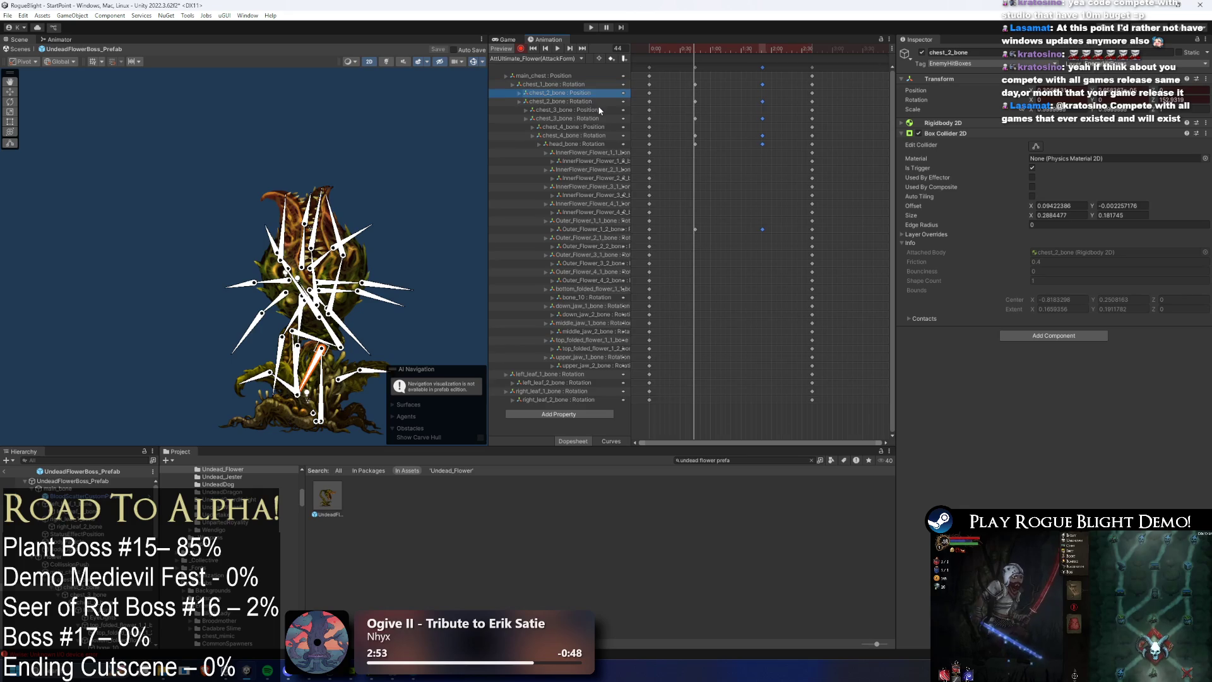
pyautogui.press('Delete')
pyautogui.press('Delete')
pyautogui.click(589, 112)
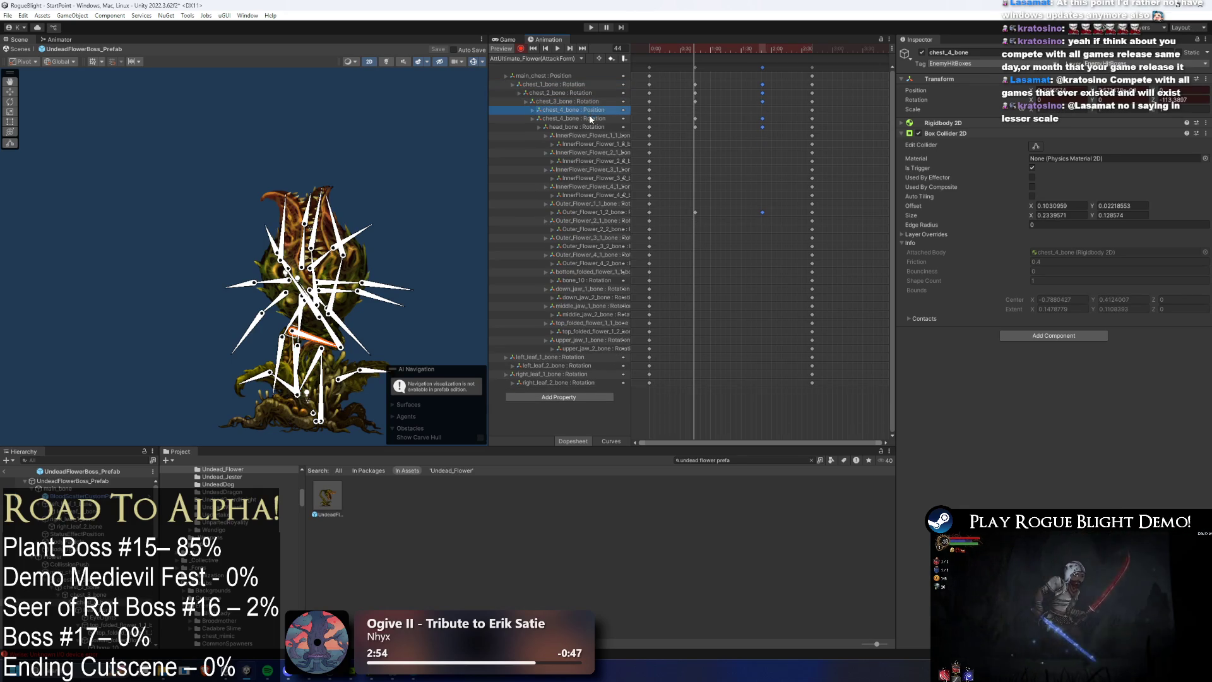
pyautogui.press('Delete')
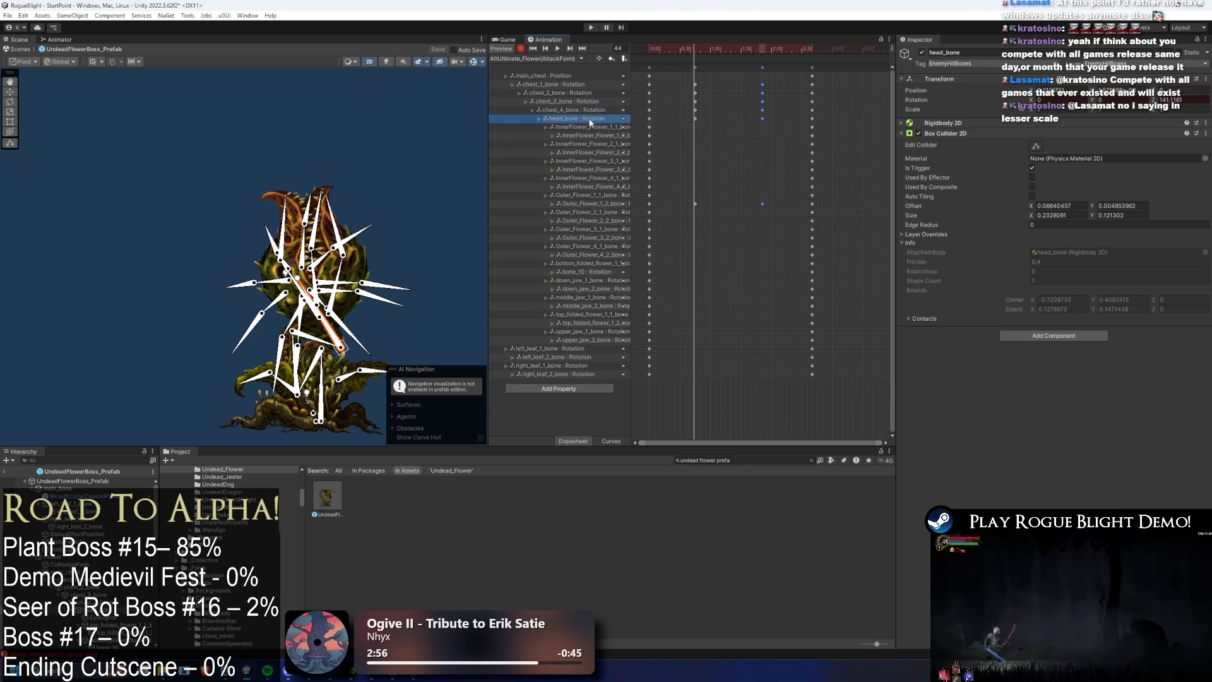
# Step: Check the idle_Flower clip from the clip dropdown, then switch back to AttackForm
pyautogui.click(566, 75)
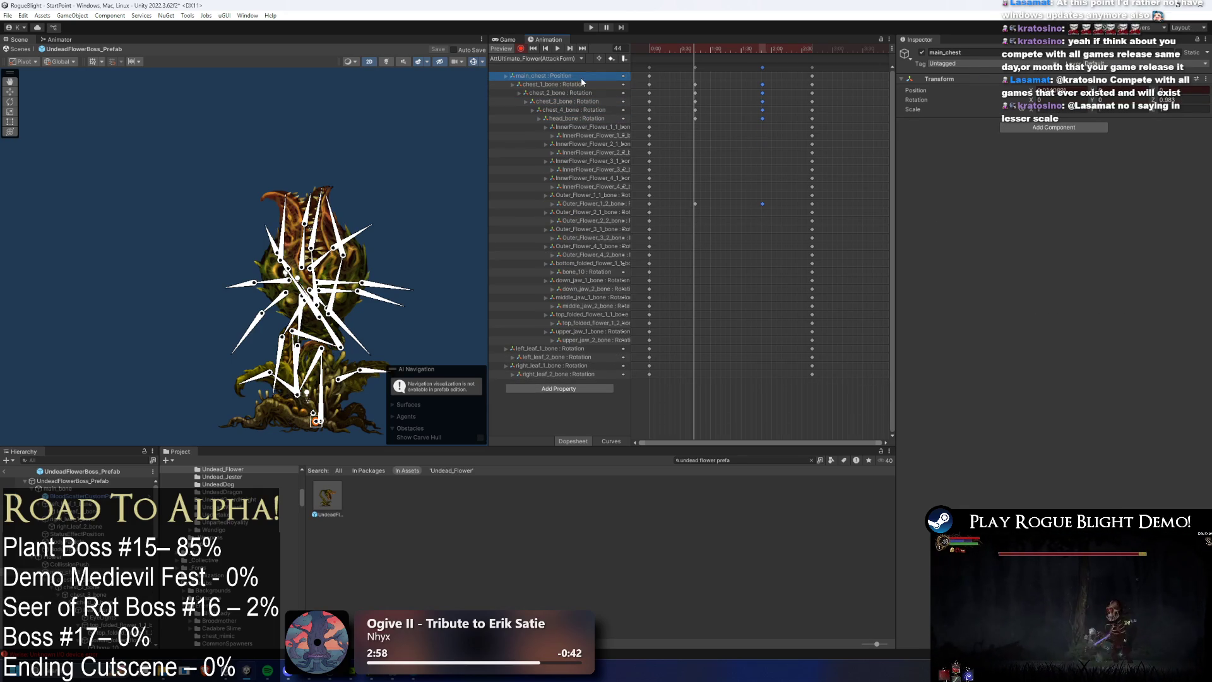
pyautogui.click(575, 85)
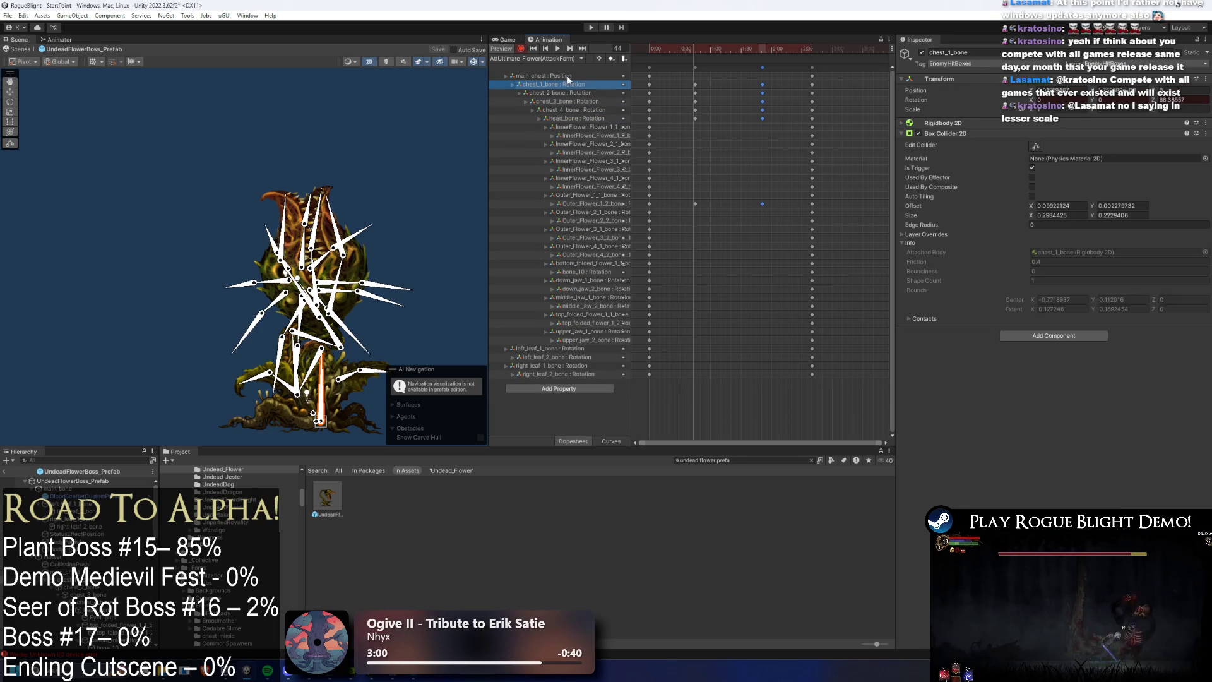
pyautogui.click(567, 76)
pyautogui.click(536, 58)
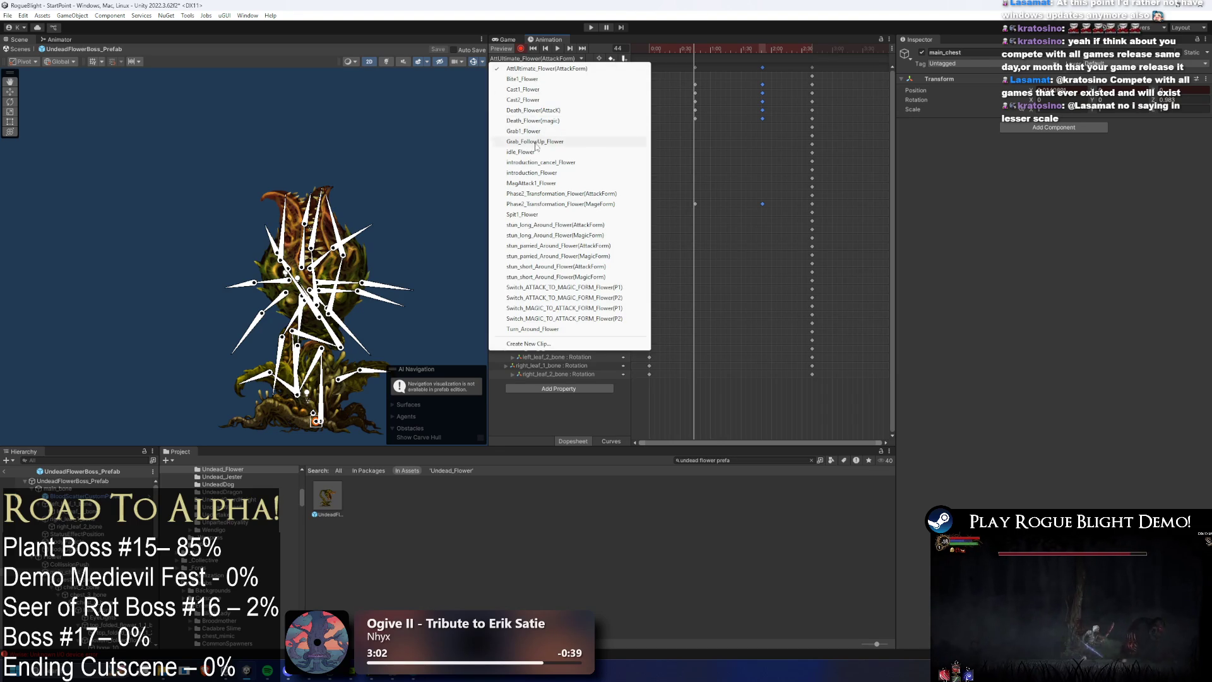
pyautogui.click(535, 151)
pyautogui.click(534, 58)
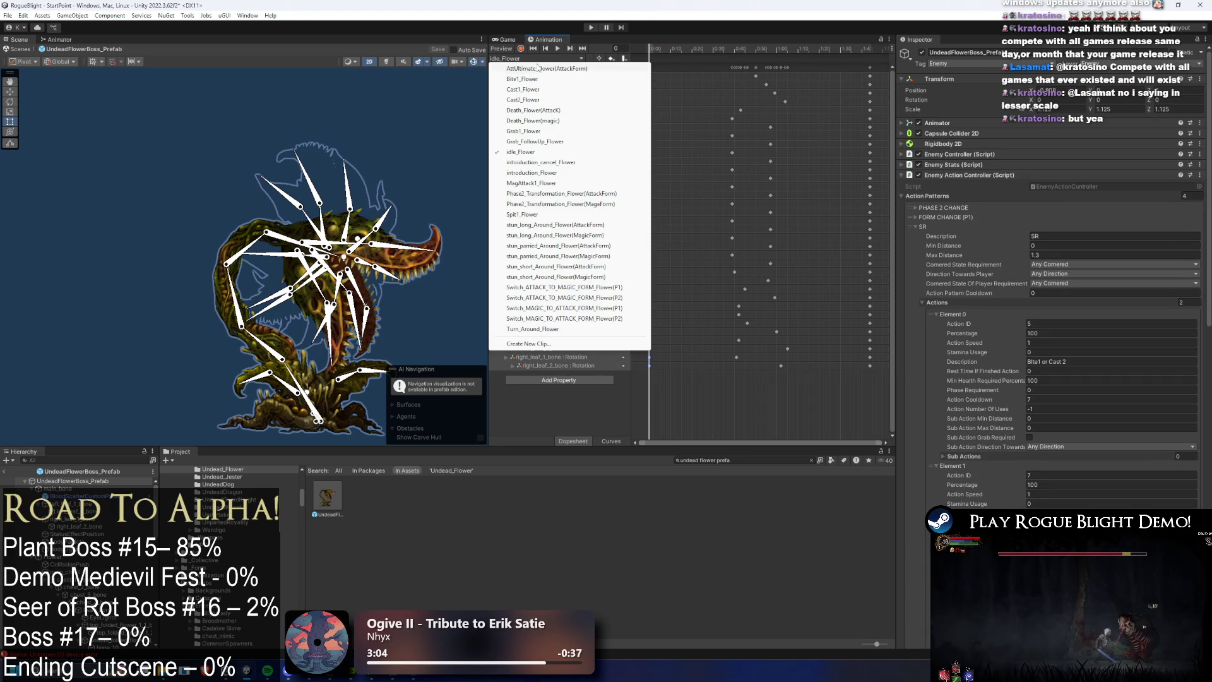
pyautogui.click(547, 69)
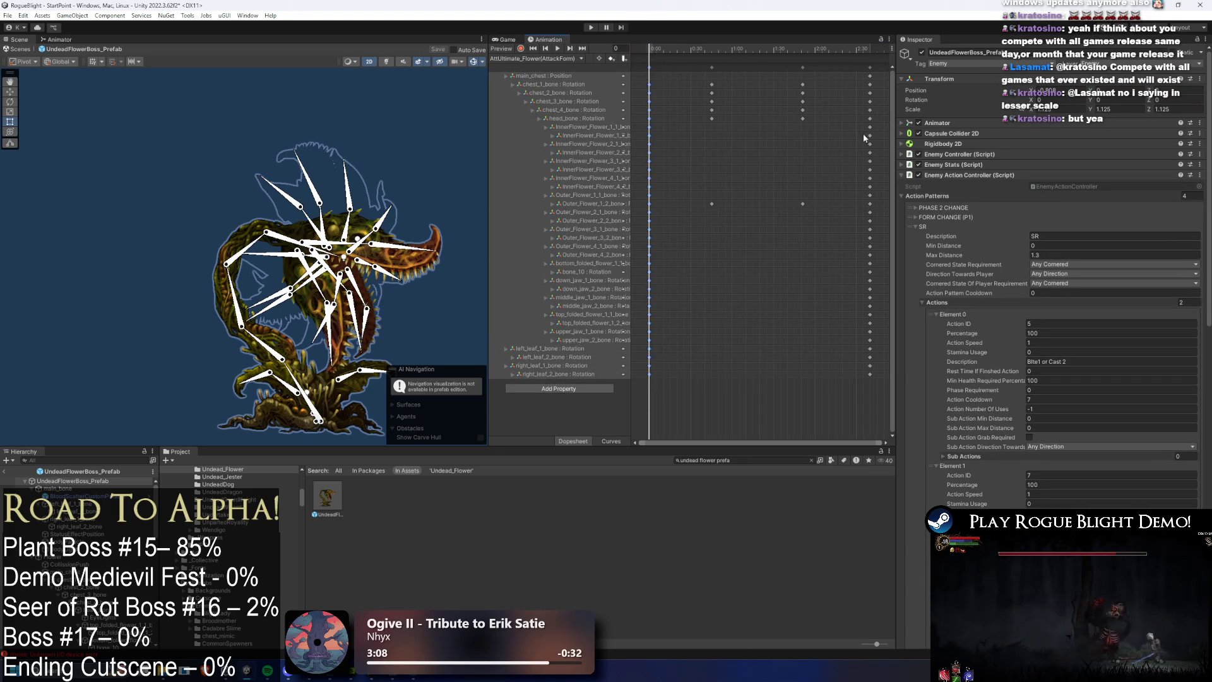
# Step: Jump to frame 150, delete the main_chest Position track, and preview the clip
pyautogui.click(857, 51)
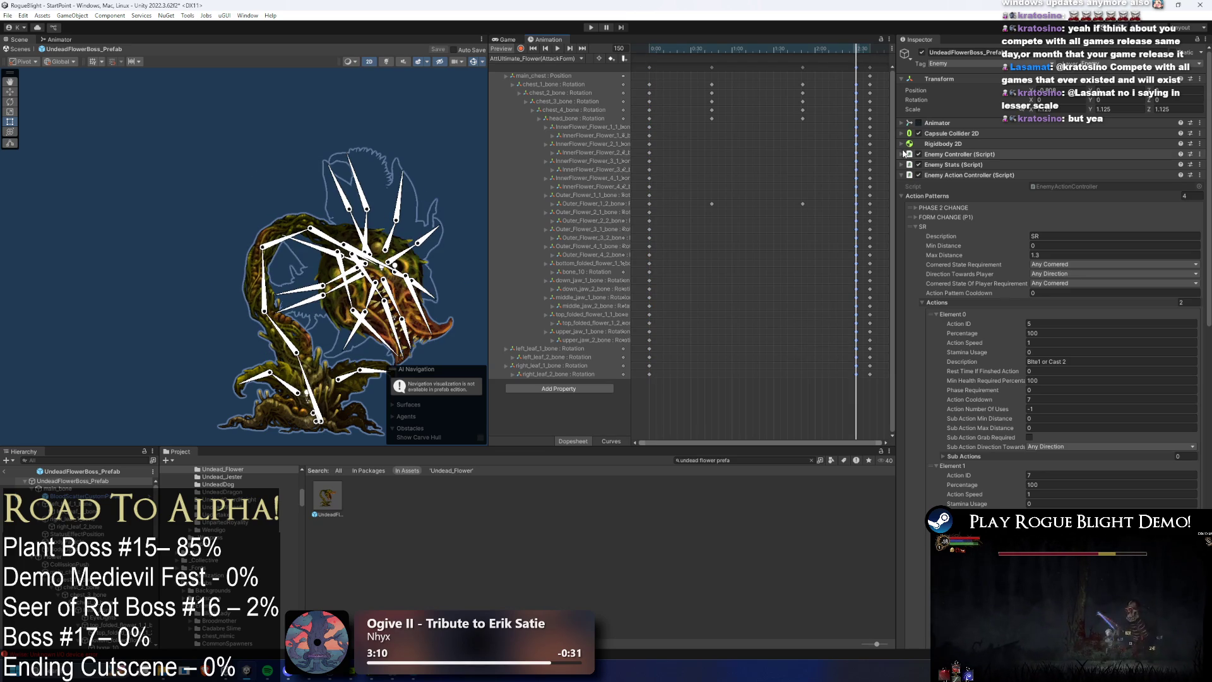
pyautogui.click(572, 76)
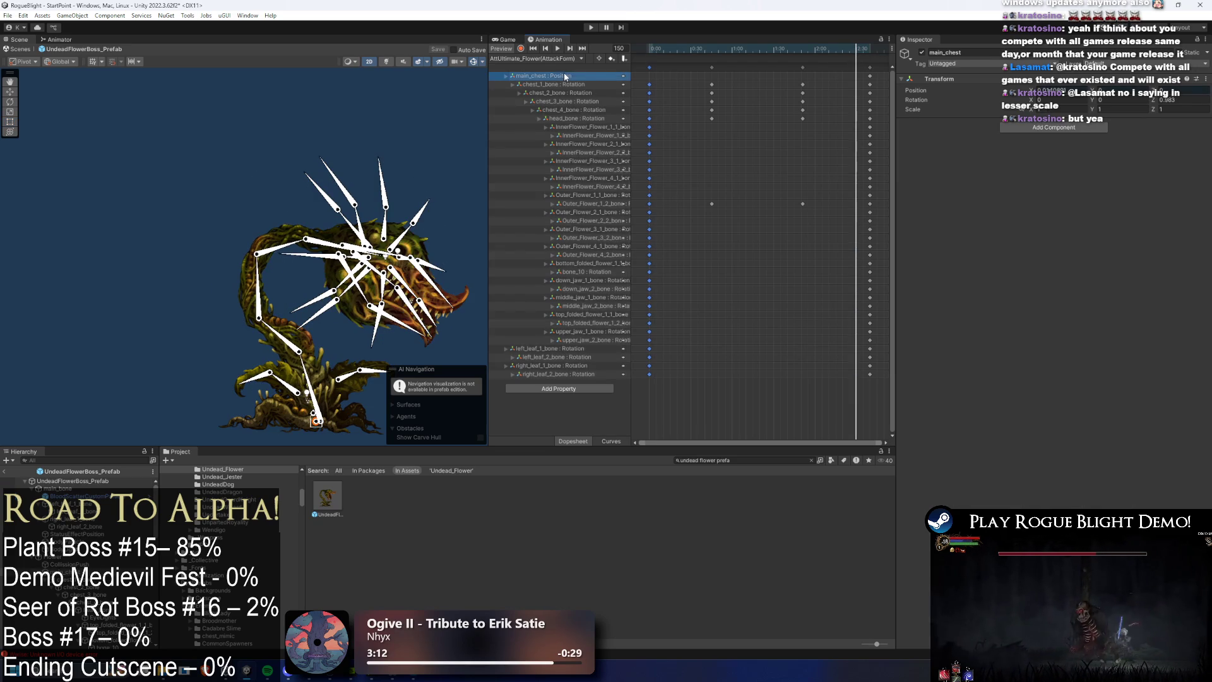
pyautogui.press('Delete')
pyautogui.press('space')
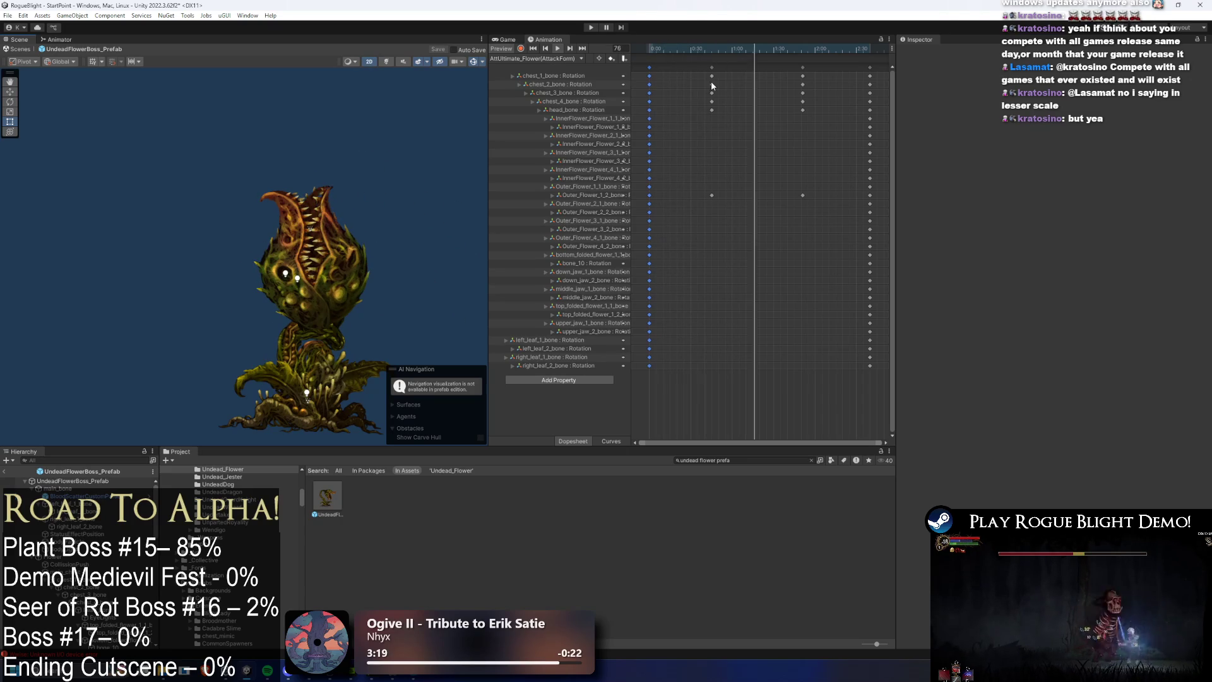
# Step: Select the chest_2 to chest_4 keys and nudge them later
pyautogui.moveTo(688, 72)
pyautogui.mouseDown()
pyautogui.moveTo(806, 87)
pyautogui.moveTo(694, 110)
pyautogui.mouseUp()
pyautogui.click(796, 84)
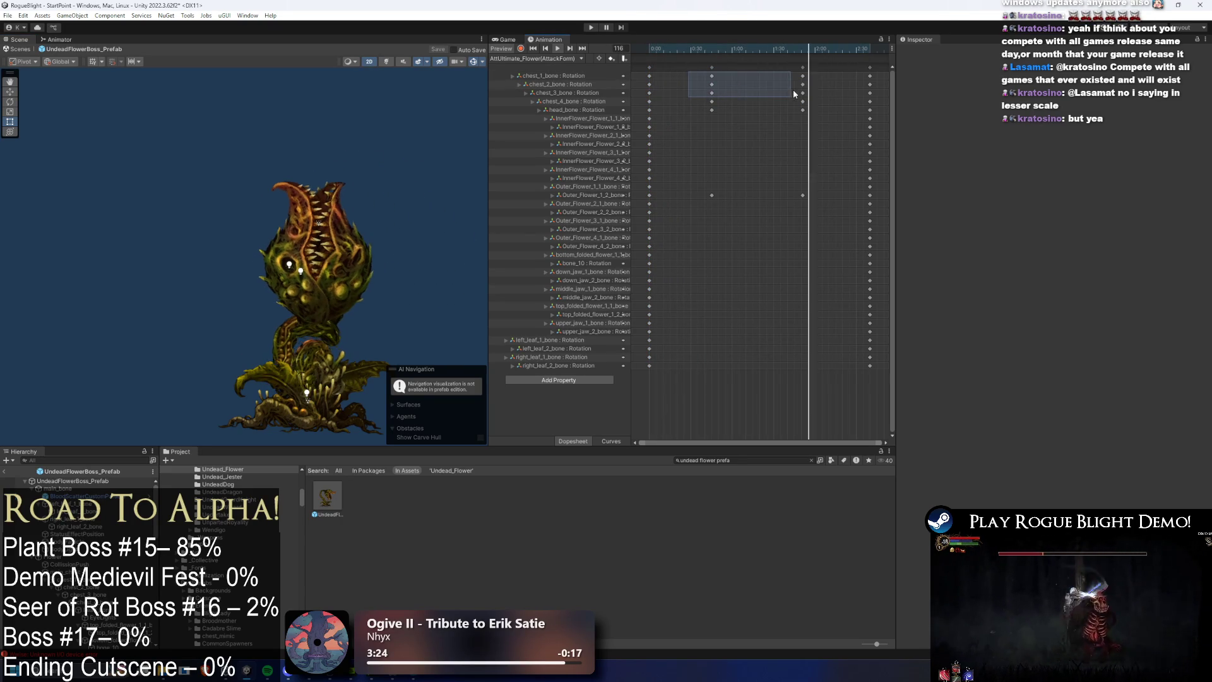
pyautogui.moveTo(814, 82)
pyautogui.mouseDown()
pyautogui.moveTo(702, 104)
pyautogui.moveTo(771, 92)
pyautogui.moveTo(834, 108)
pyautogui.mouseUp()
pyautogui.click(759, 111)
# Step: Shift both head_bone keys later to trail the chest keys, then box-select chest_1 through head_bone keys
pyautogui.moveTo(776, 107); pyautogui.dragTo(770, 107)
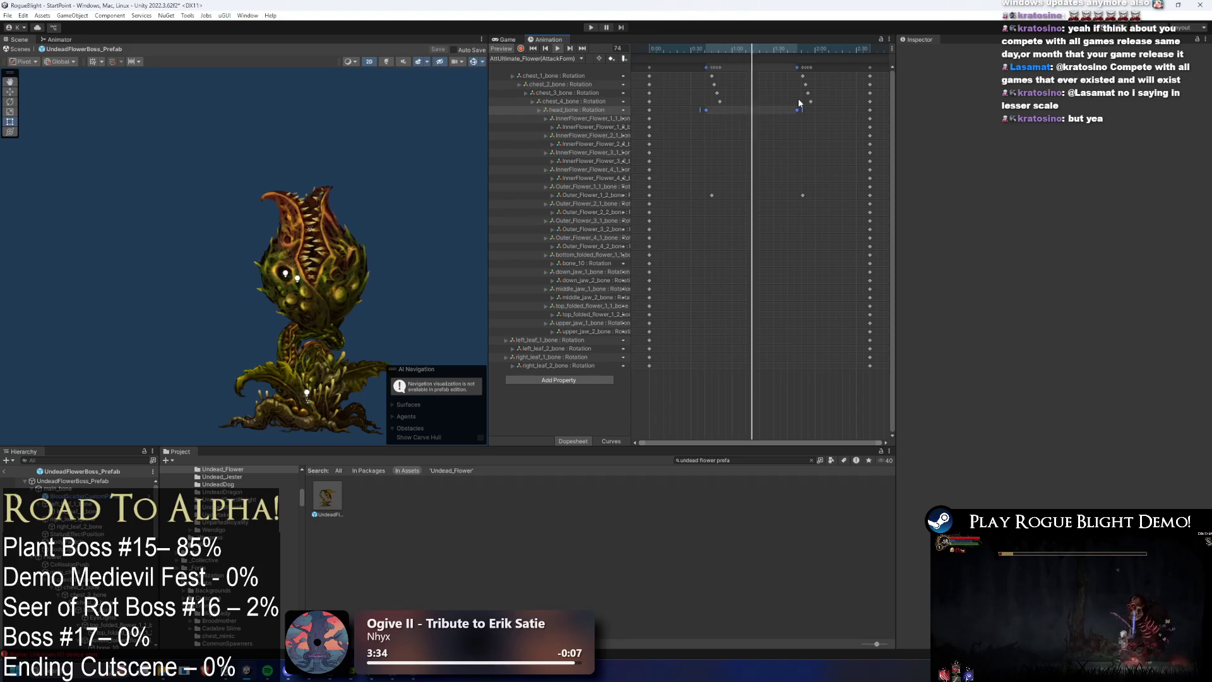
pyautogui.moveTo(799, 110); pyautogui.dragTo(820, 109)
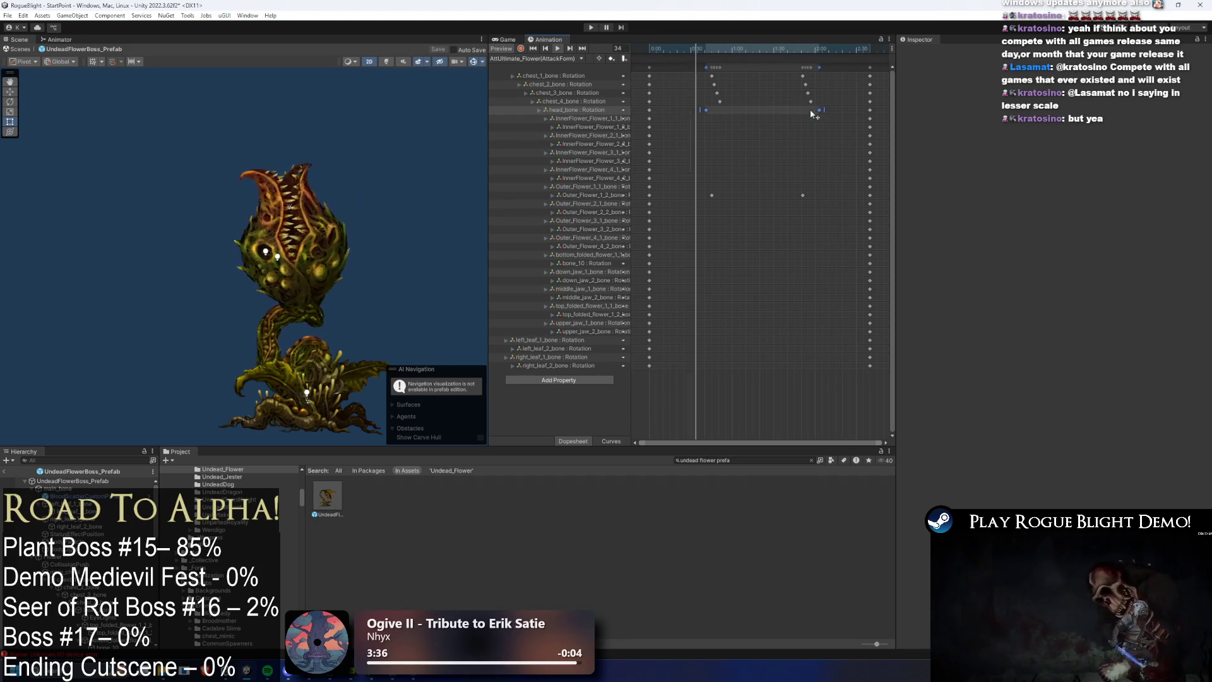
pyautogui.moveTo(704, 110); pyautogui.dragTo(728, 110)
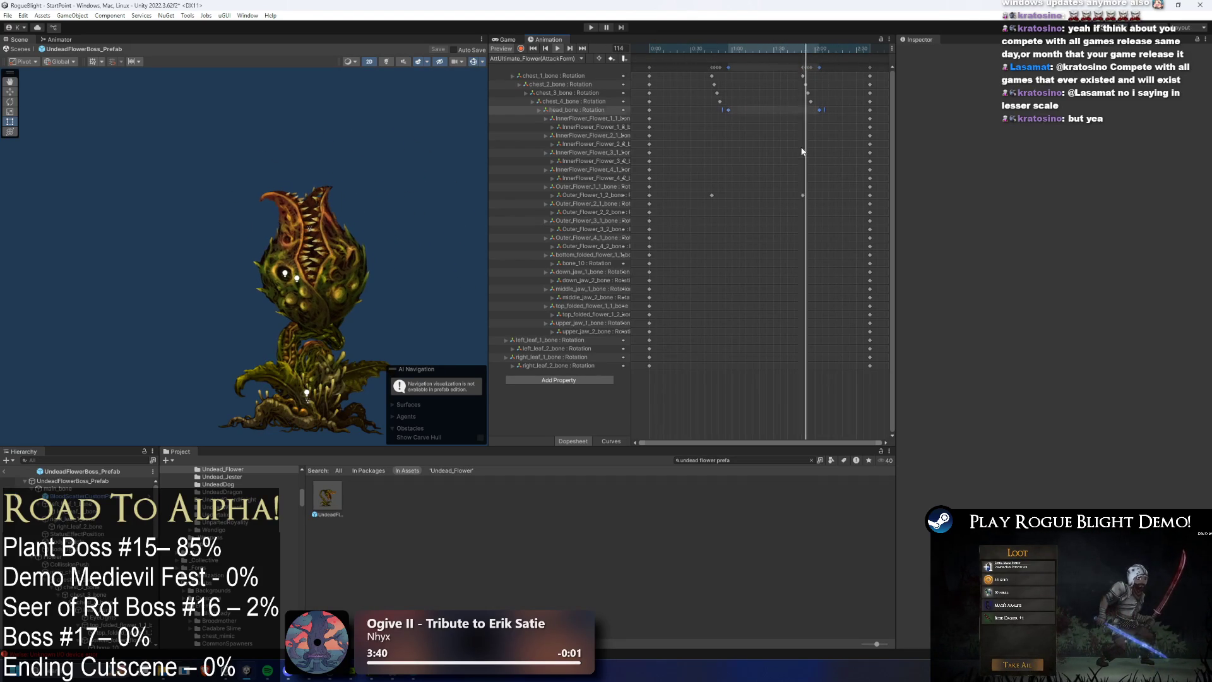
pyautogui.click(774, 114)
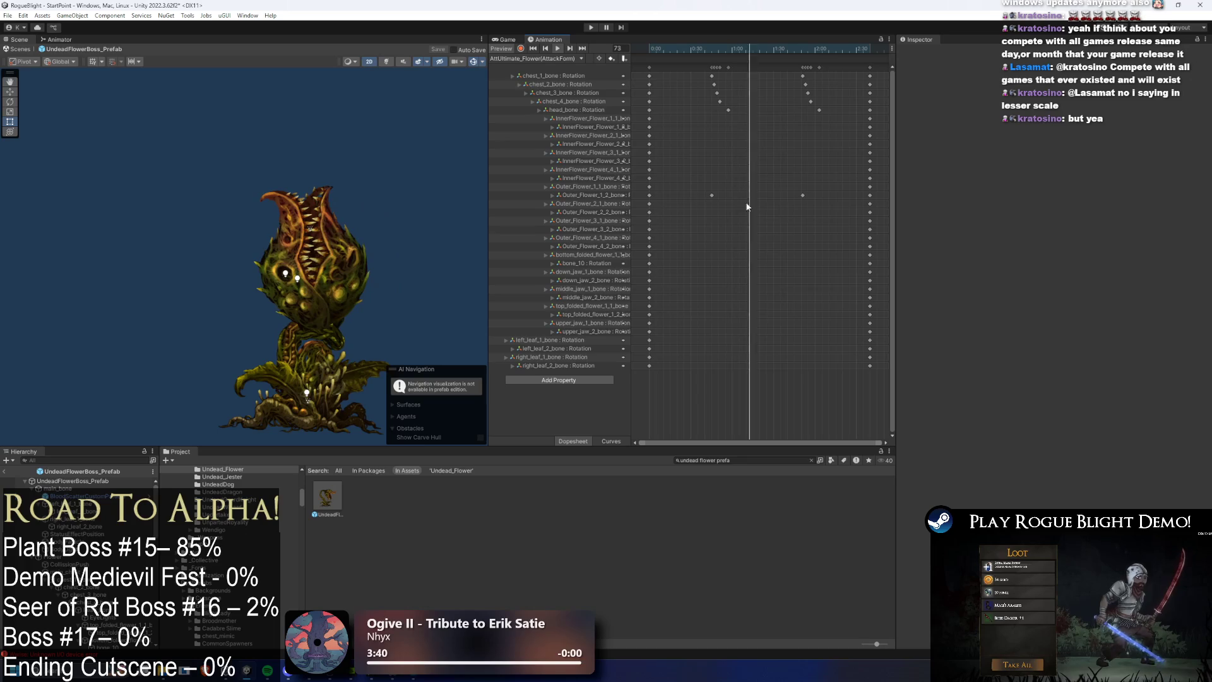
pyautogui.moveTo(824, 176); pyautogui.dragTo(712, 210)
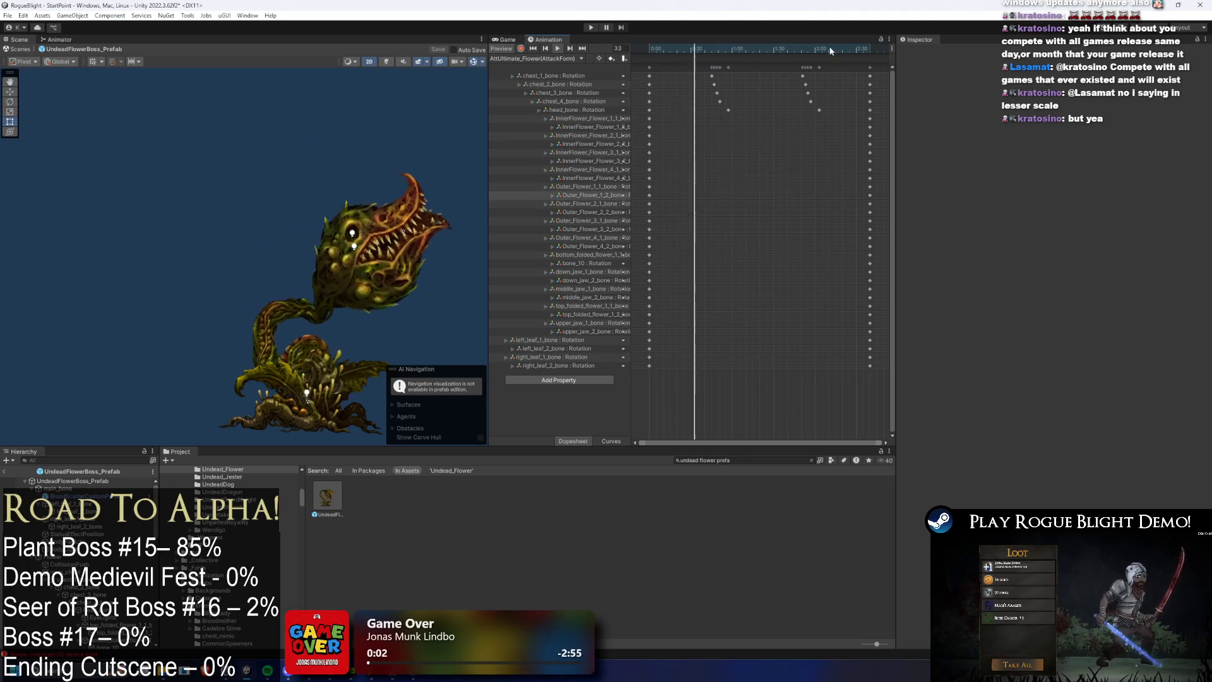
pyautogui.moveTo(827, 70)
pyautogui.mouseDown()
pyautogui.moveTo(723, 80)
pyautogui.moveTo(775, 82)
pyautogui.mouseUp()
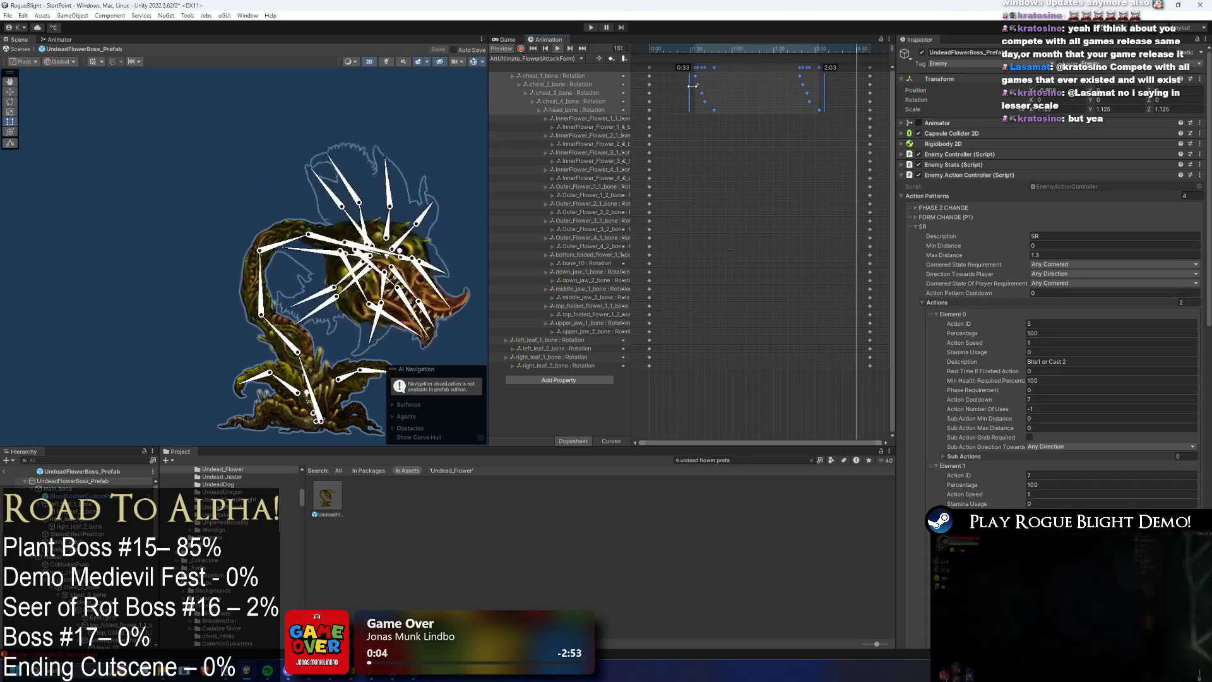
# Step: Clear all selections, scrub the attack preview to frame 51 and select the head bone
pyautogui.click(790, 180)
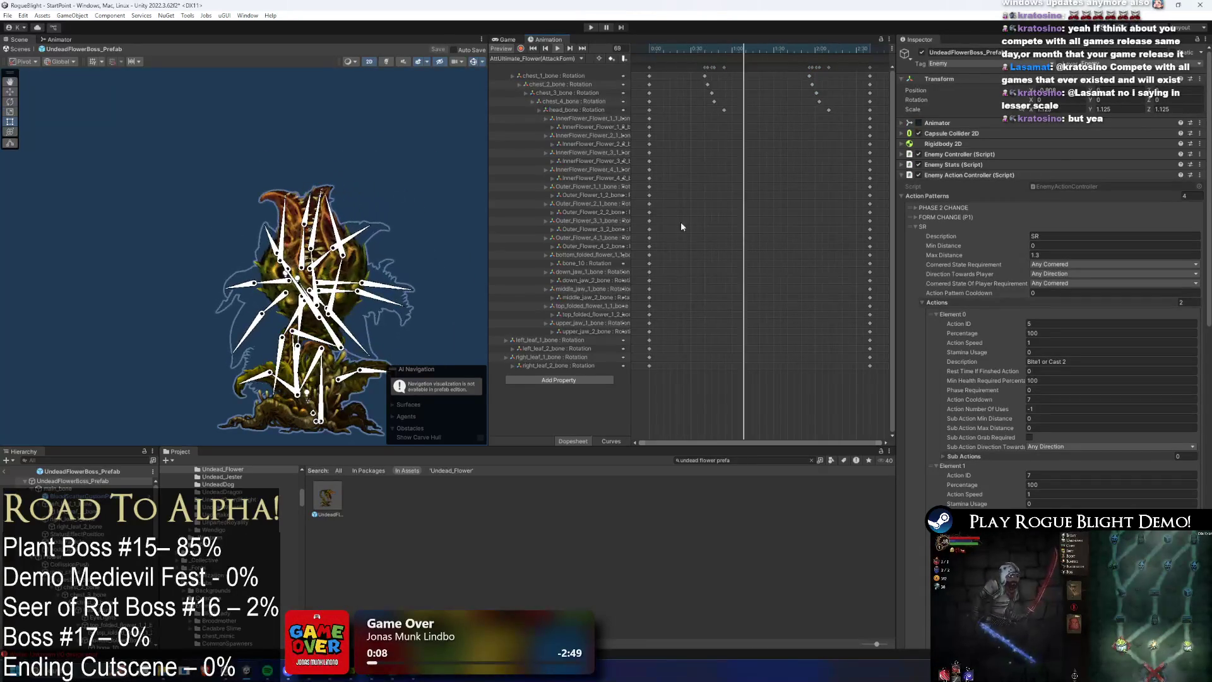
pyautogui.click(331, 119)
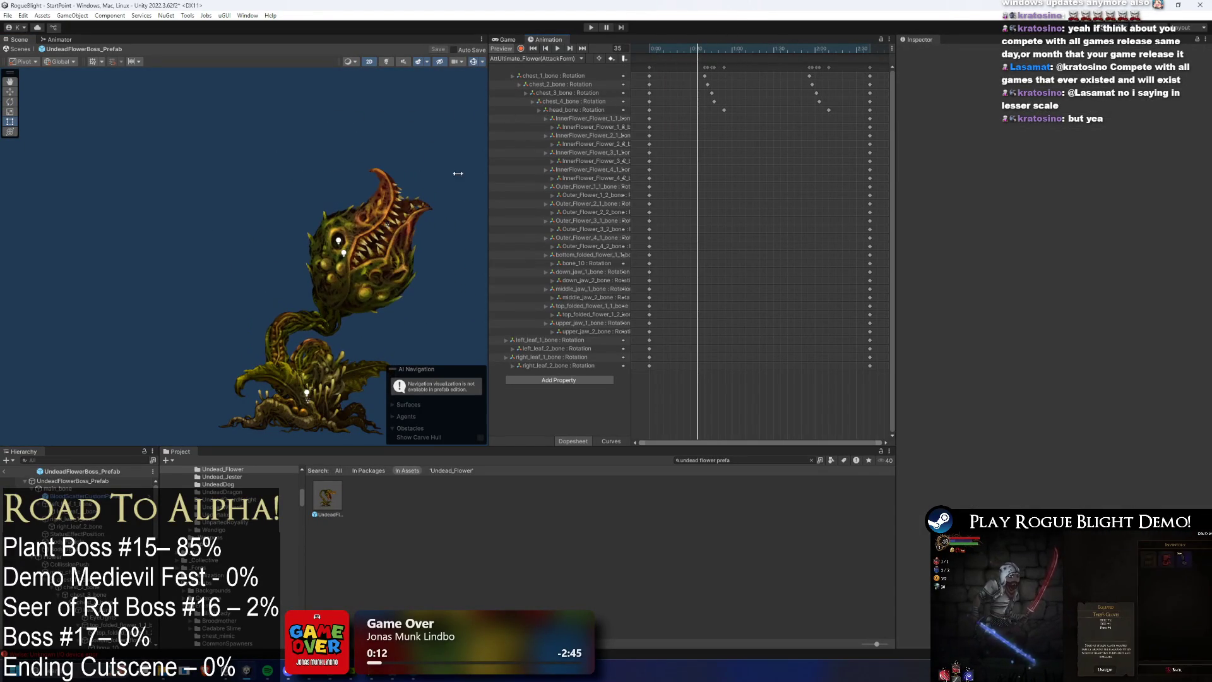
pyautogui.click(344, 265)
pyautogui.moveTo(721, 51); pyautogui.dragTo(743, 48)
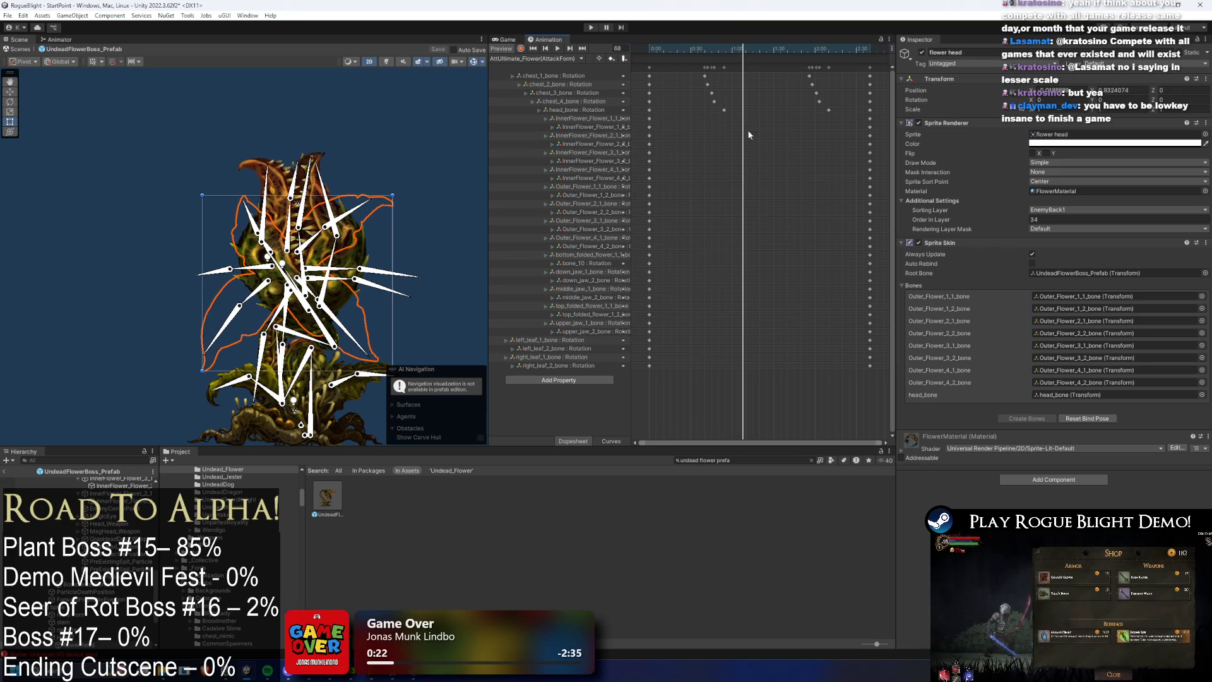
pyautogui.moveTo(726, 53)
pyautogui.mouseDown()
pyautogui.moveTo(710, 53)
pyautogui.moveTo(738, 53)
pyautogui.mouseUp()
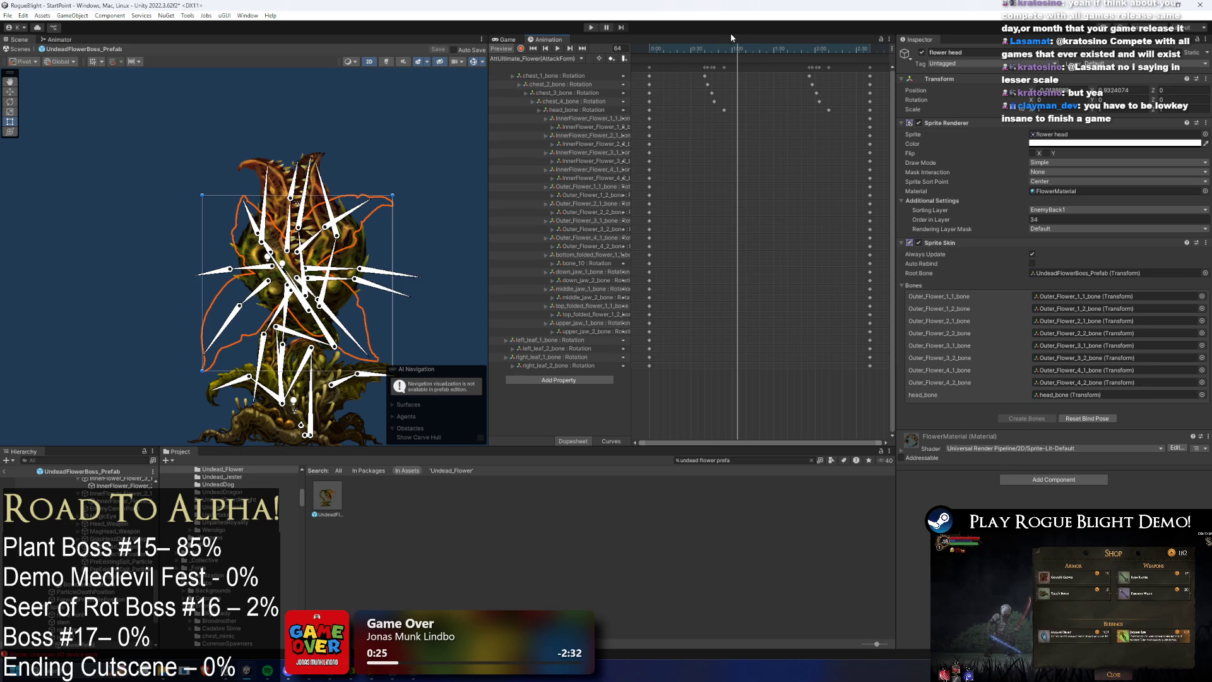
pyautogui.moveTo(753, 48); pyautogui.dragTo(720, 48)
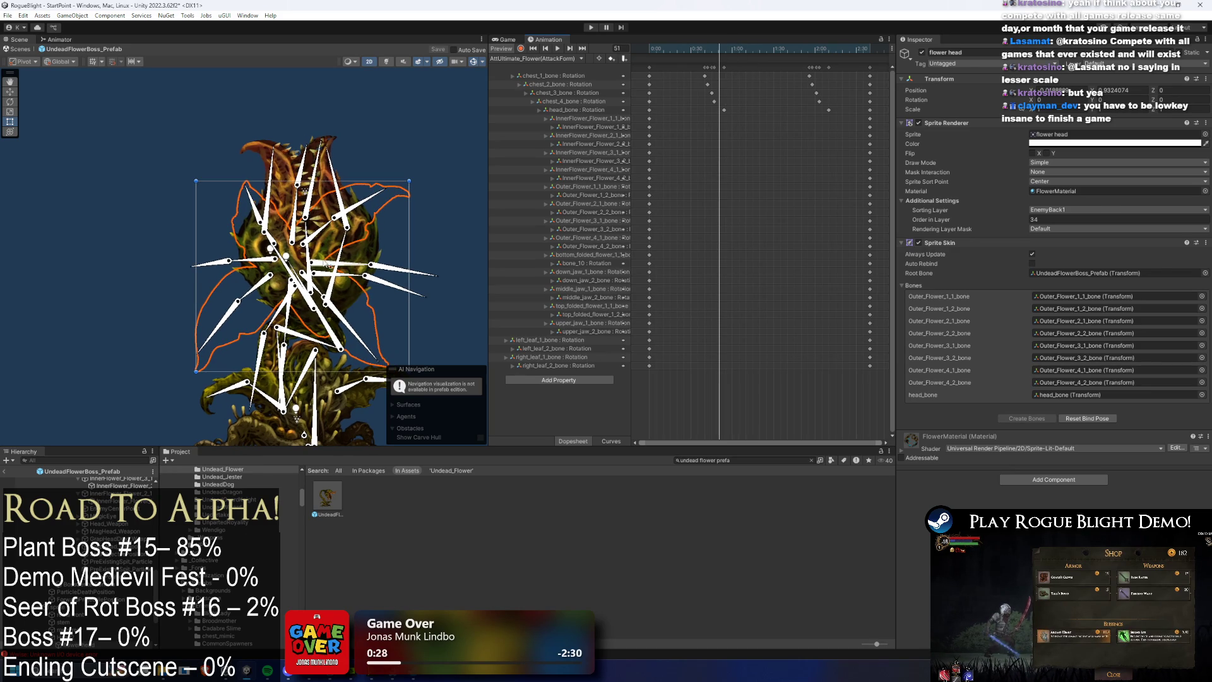
pyautogui.click(319, 322)
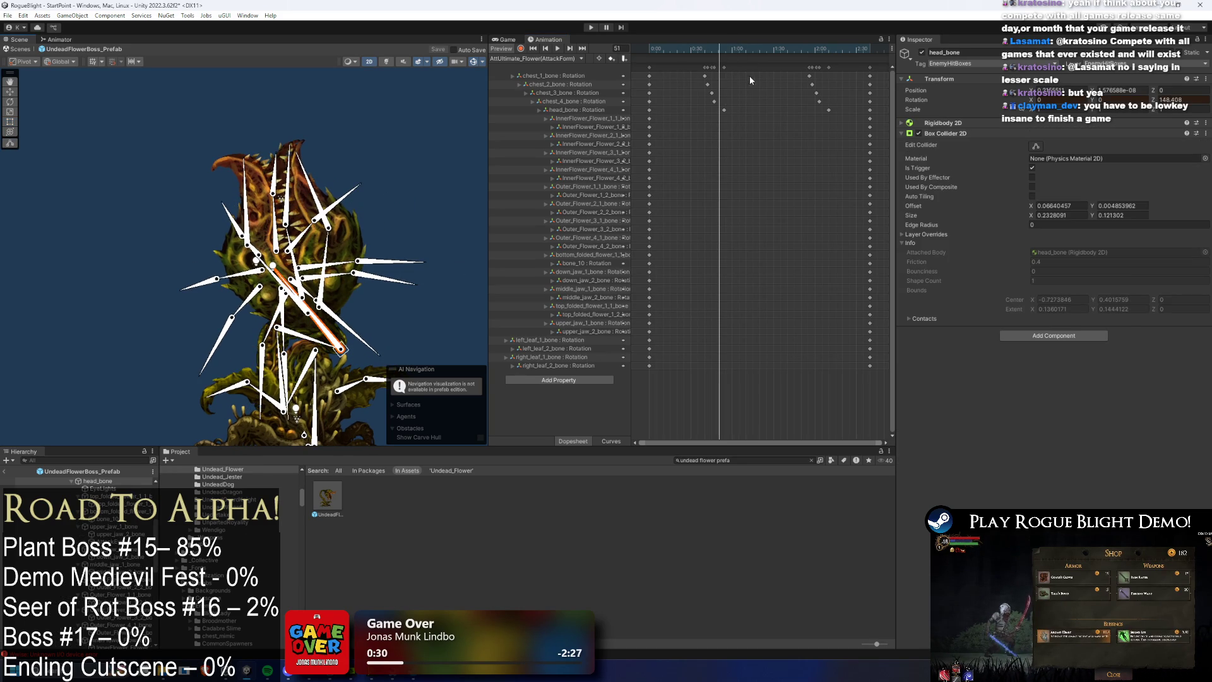
# Step: Add a head_bone rotation key near frame 70, shift it, then delete it
pyautogui.hotkey('ctrl', 'z')
pyautogui.press(',')
pyautogui.click(745, 51)
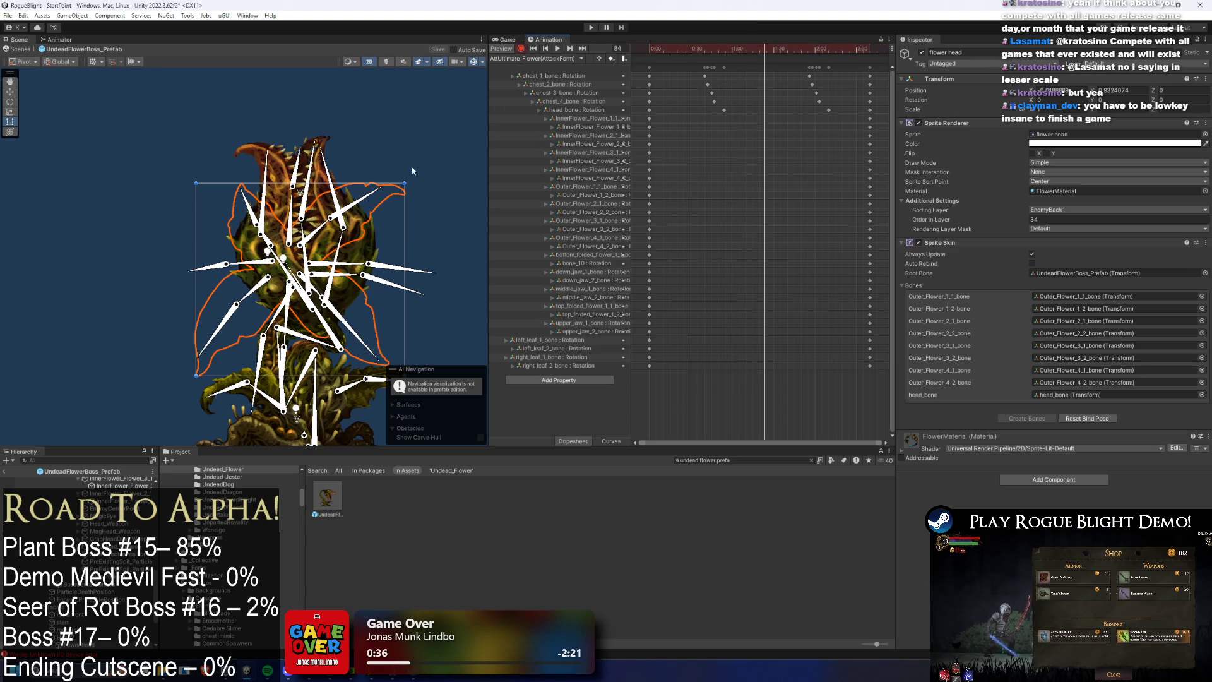
pyautogui.click(331, 320)
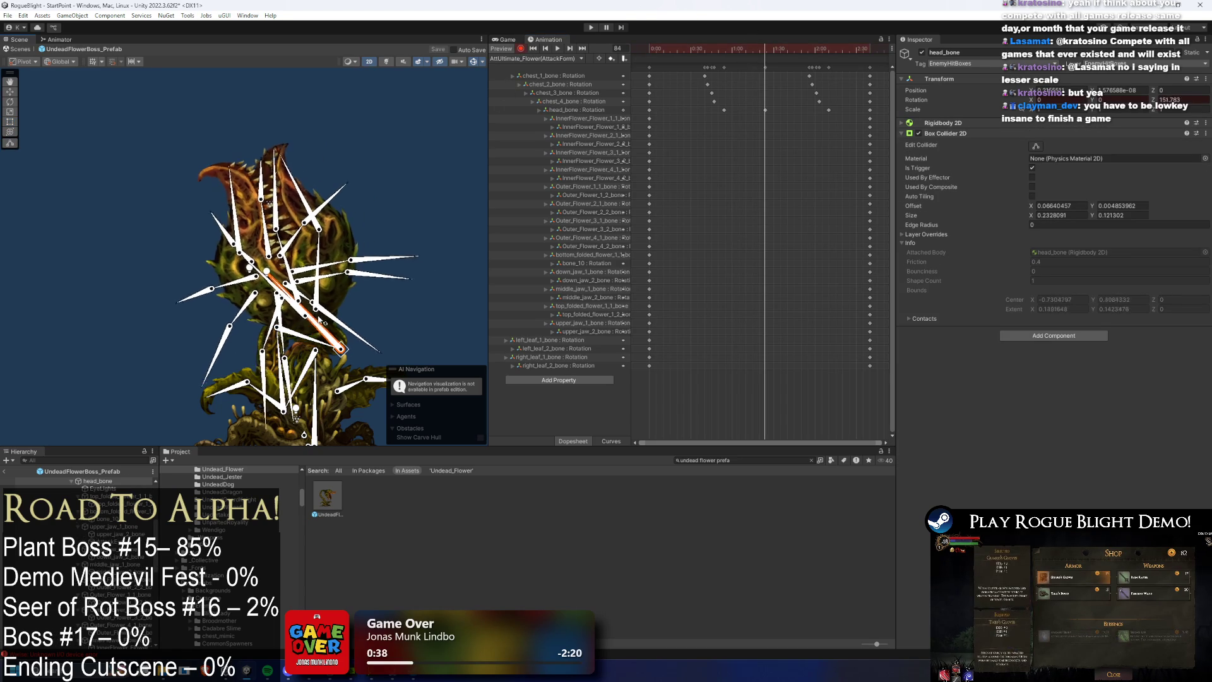
pyautogui.doubleClick(766, 111)
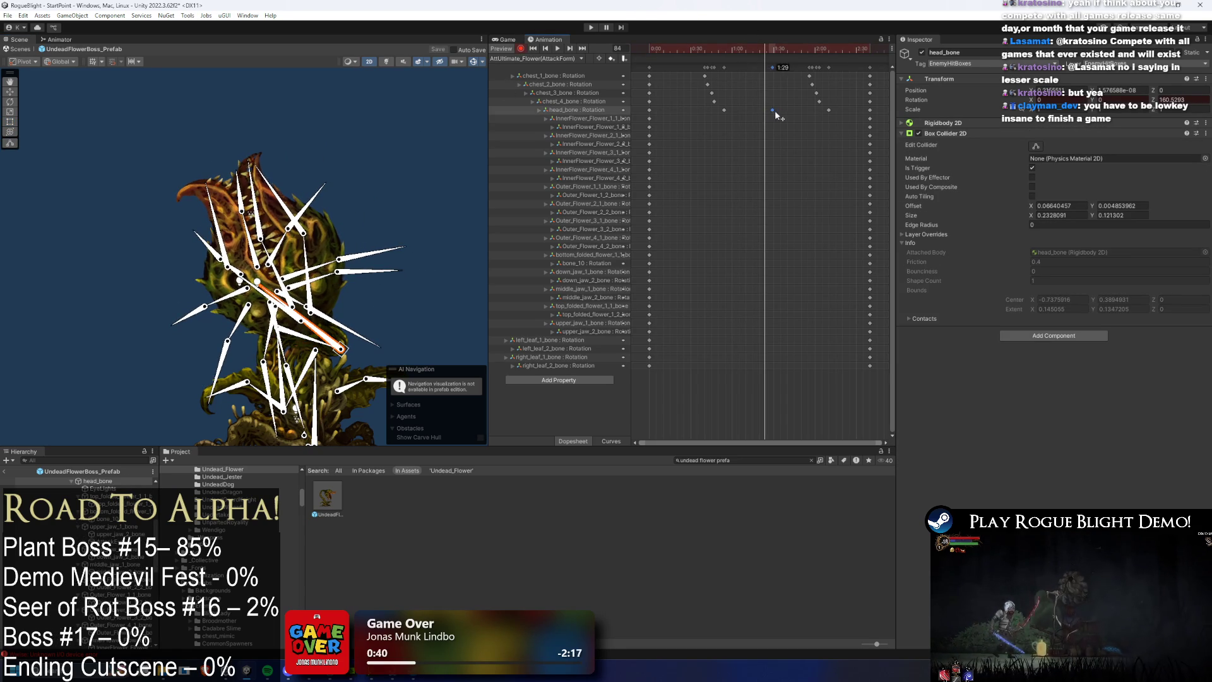
pyautogui.moveTo(766, 115); pyautogui.dragTo(706, 119)
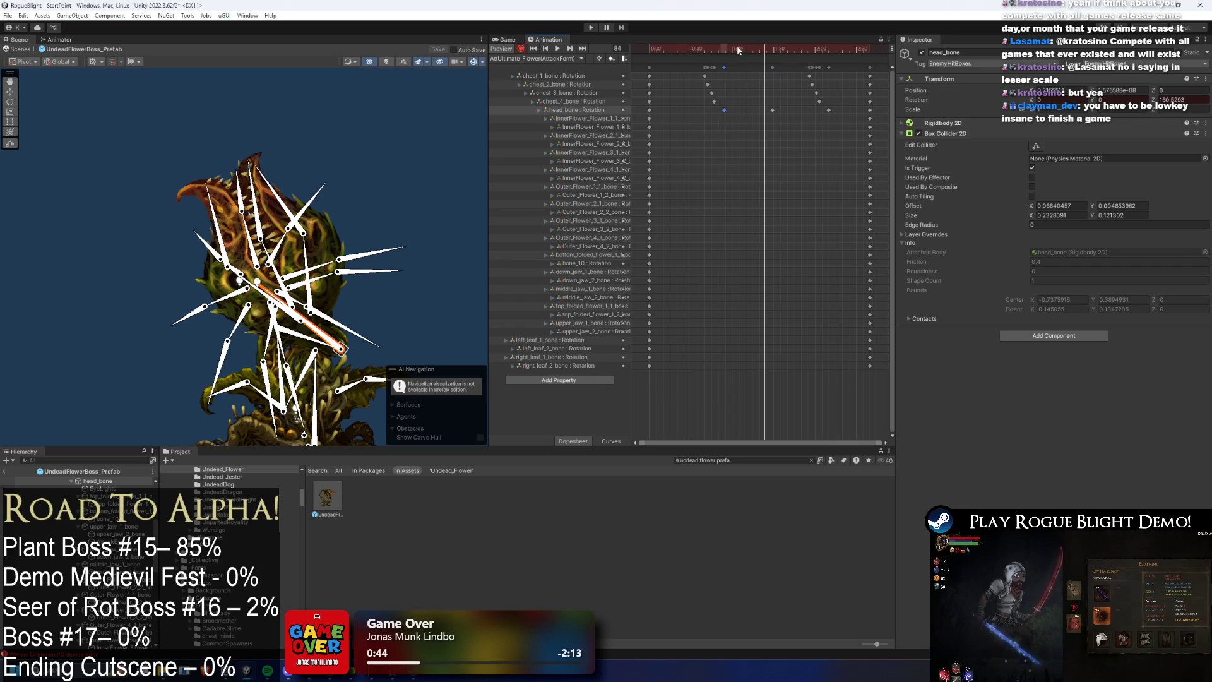
pyautogui.press('Delete')
# Step: Tilt the head forward at frame 48 and paste the head pose at frame 130
pyautogui.click(717, 44)
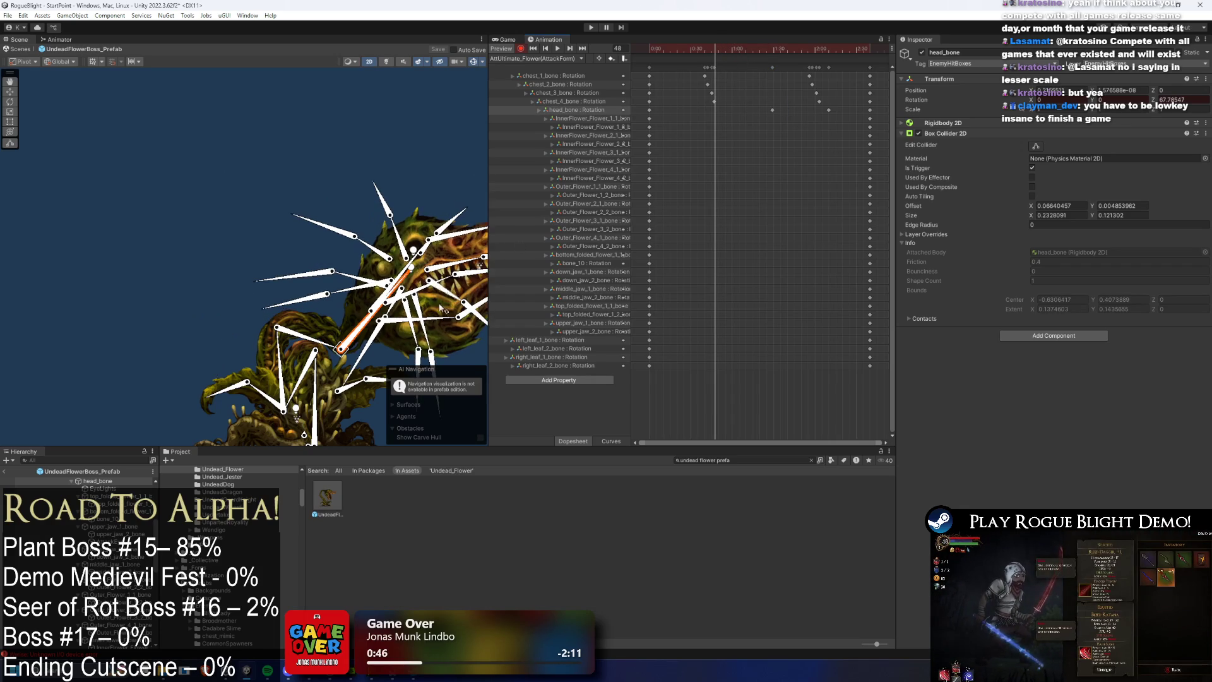
pyautogui.moveTo(347, 314); pyautogui.dragTo(341, 303)
pyautogui.moveTo(716, 121); pyautogui.dragTo(707, 116)
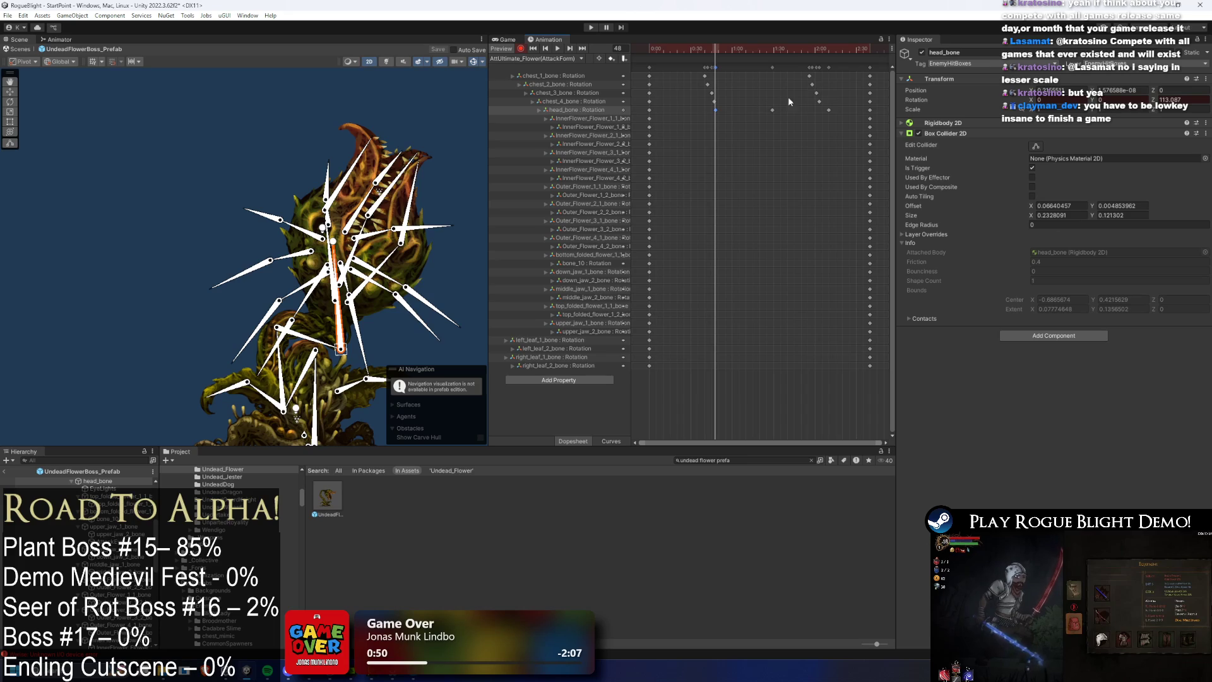
pyautogui.click(828, 47)
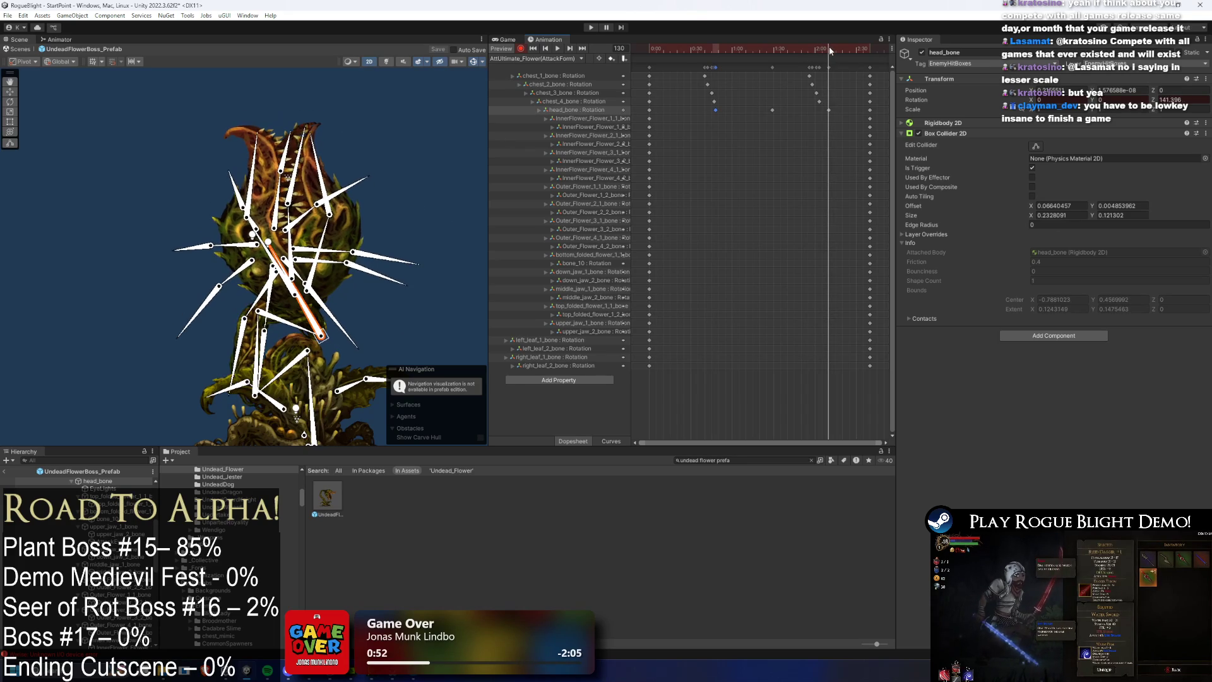
pyautogui.hotkey('ctrl', 'v')
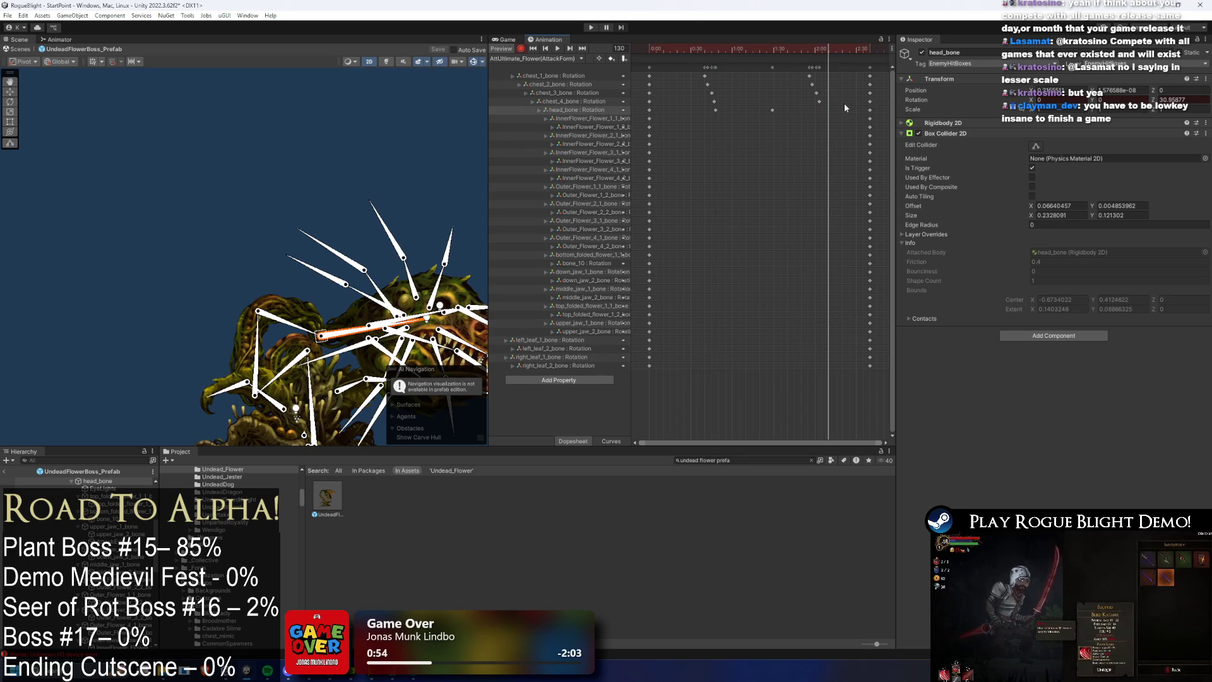
# Step: Preview from frame 58, remove a stray head key and swing the head upright at frame 120
pyautogui.click(730, 46)
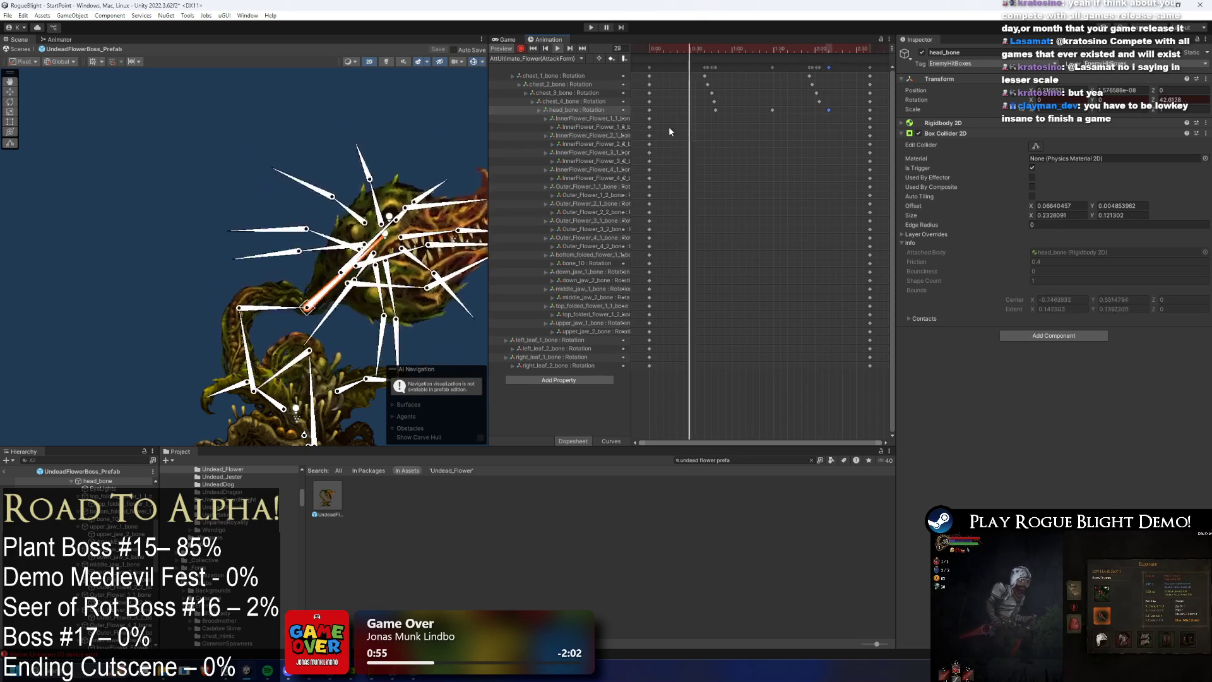
pyautogui.press('space')
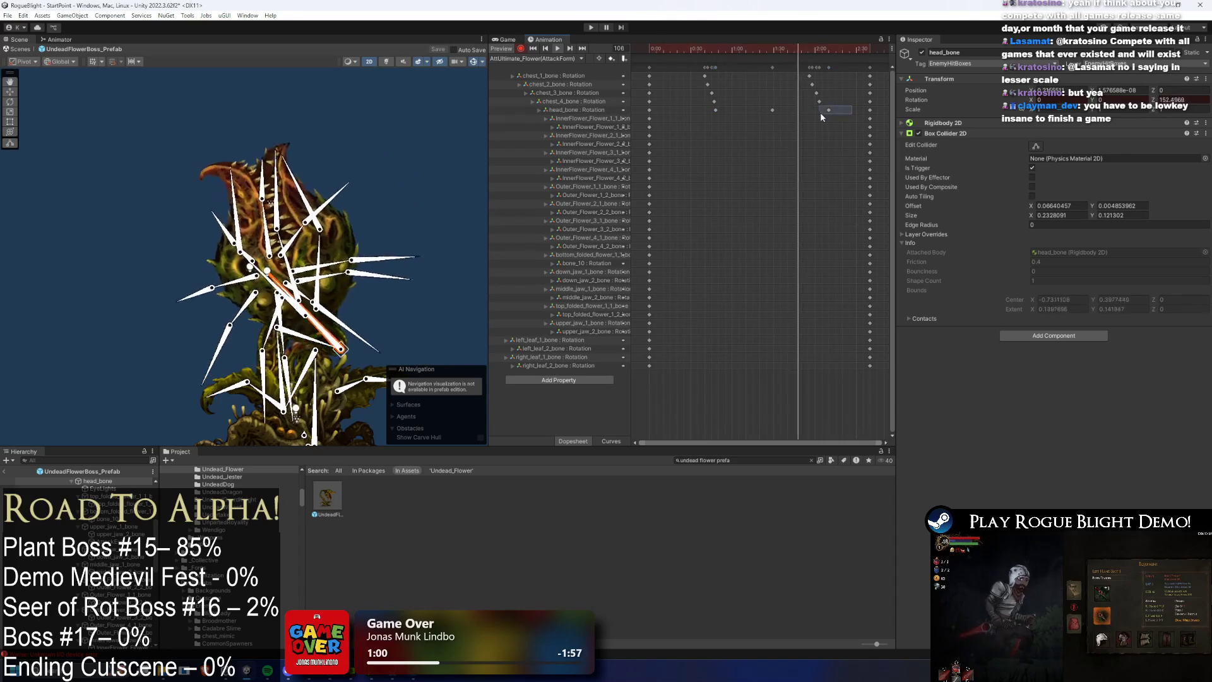
pyautogui.moveTo(773, 110); pyautogui.dragTo(831, 110)
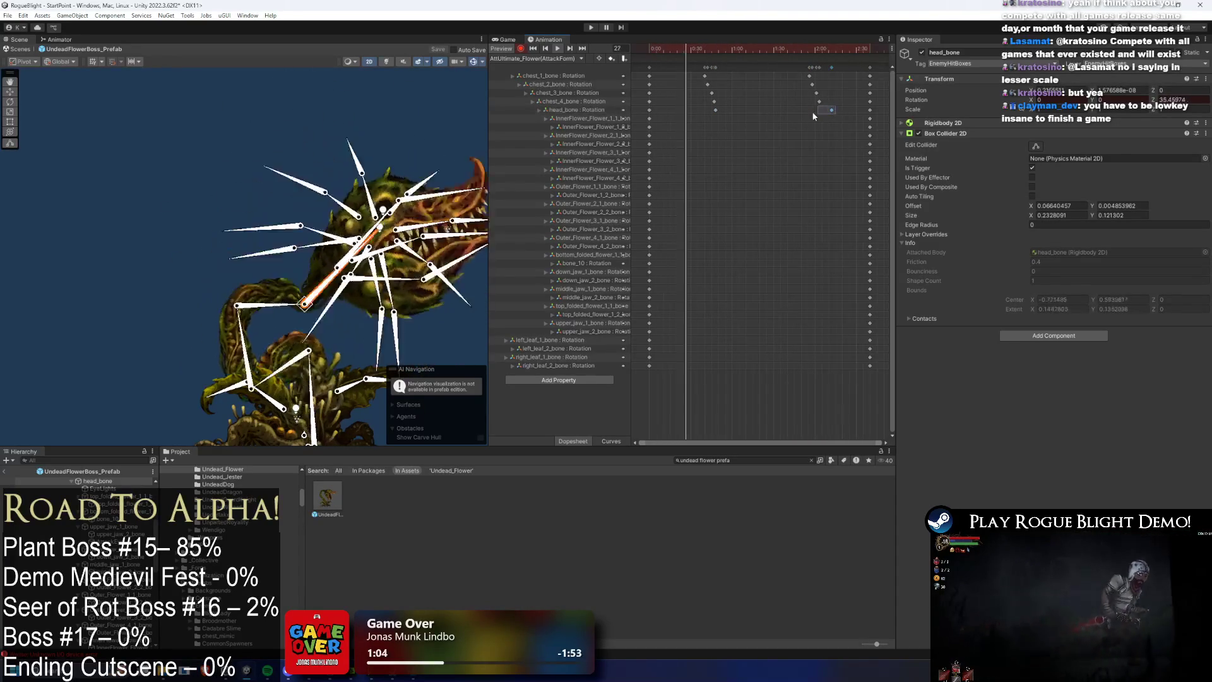
pyautogui.press('Delete')
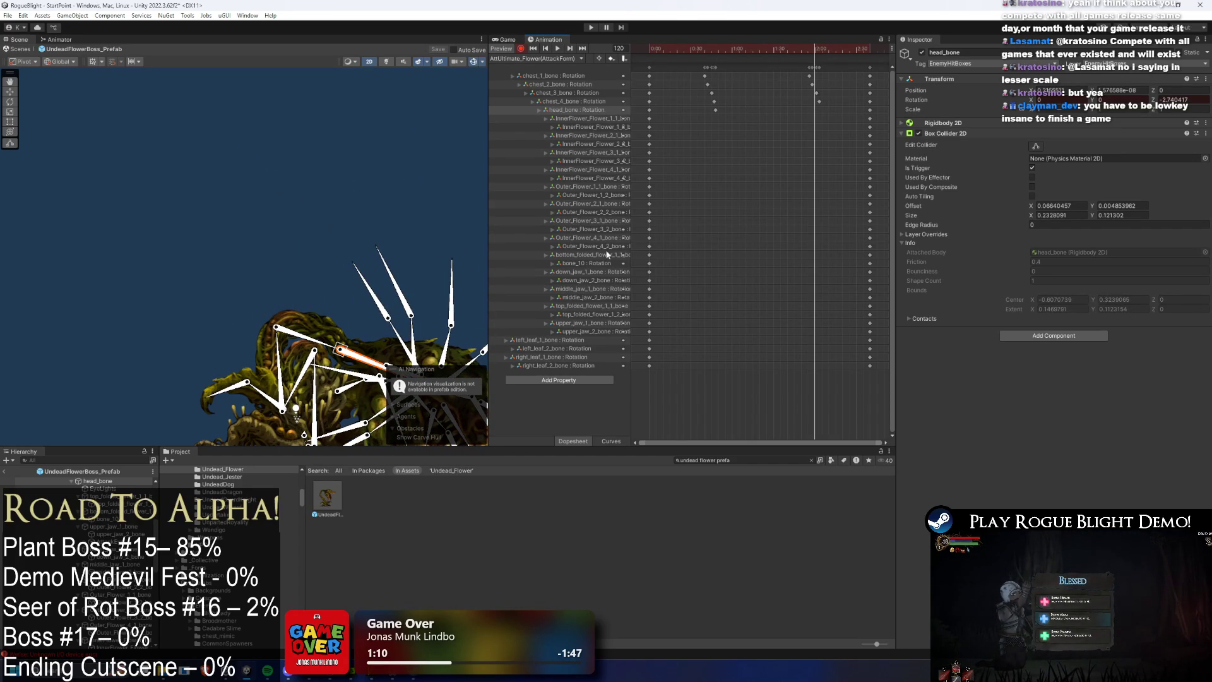
pyautogui.moveTo(371, 384); pyautogui.dragTo(480, 283)
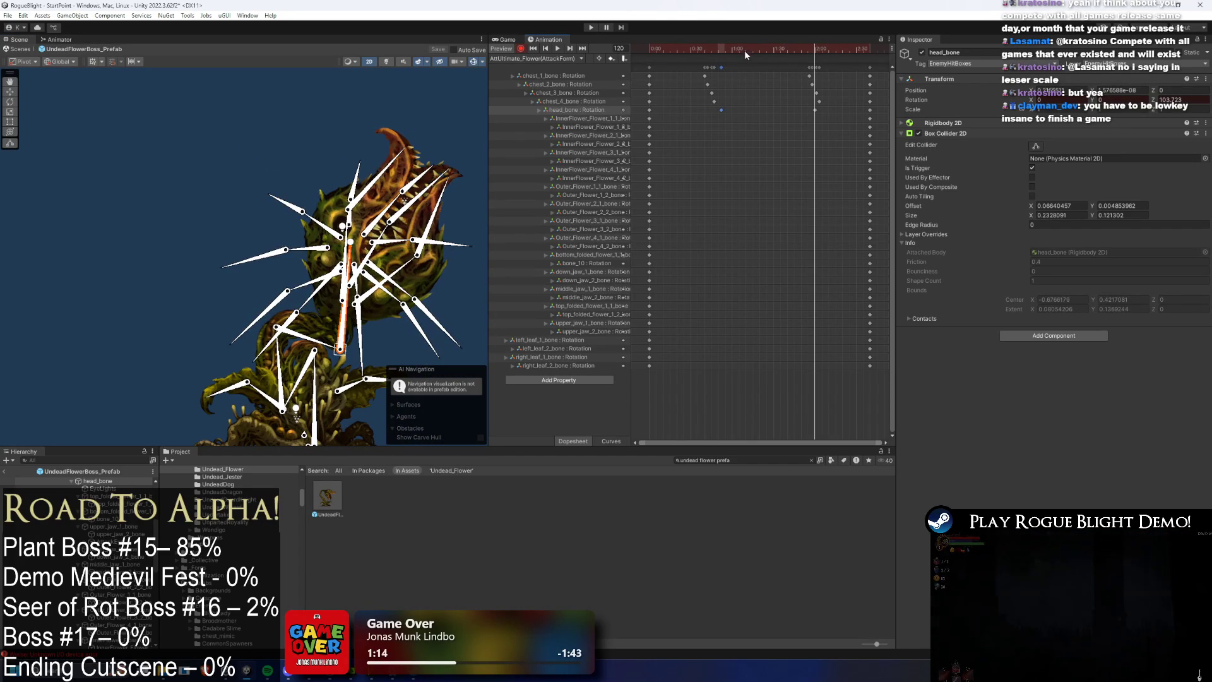
# Step: Replace the head_bone key at 2:00 with a new upright head pose
pyautogui.press('space')
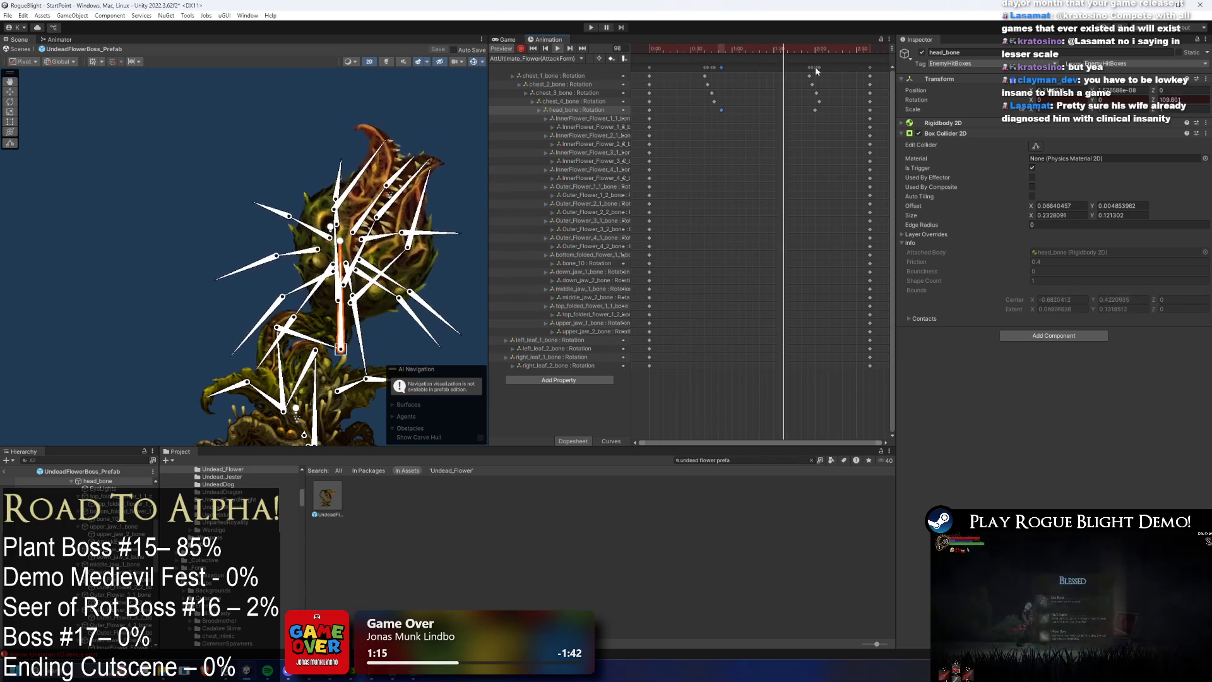
pyautogui.click(815, 110)
pyautogui.press('Delete')
pyautogui.click(813, 47)
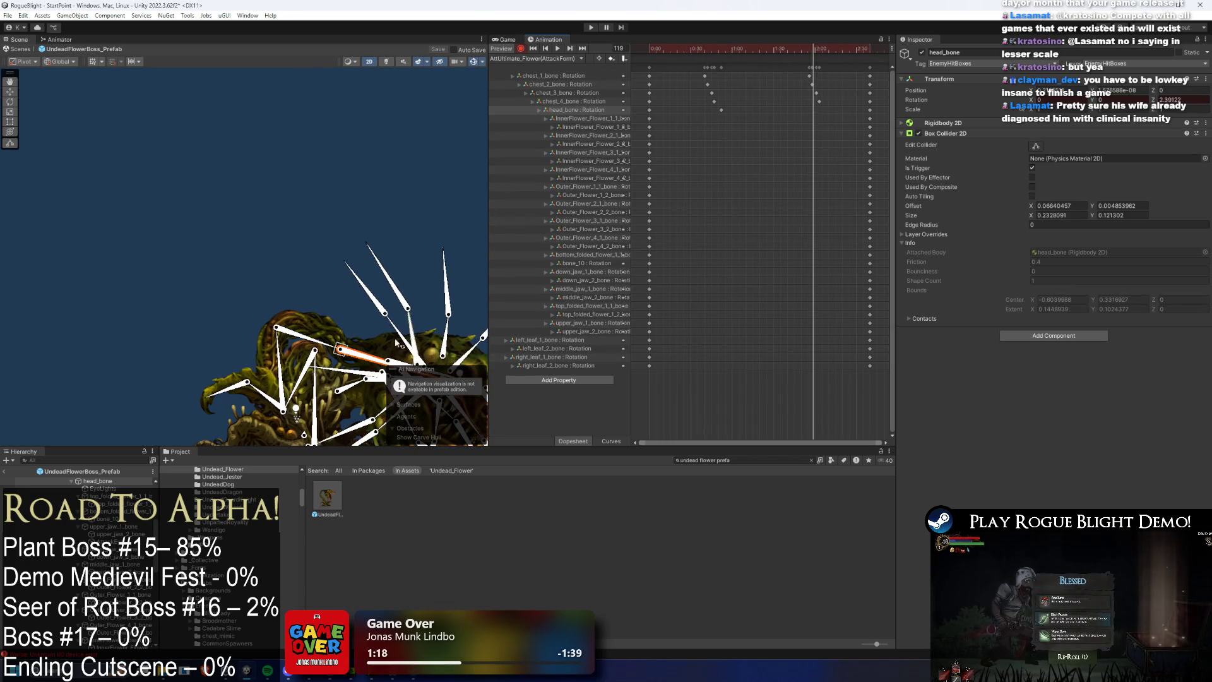
pyautogui.moveTo(378, 361); pyautogui.dragTo(305, 299)
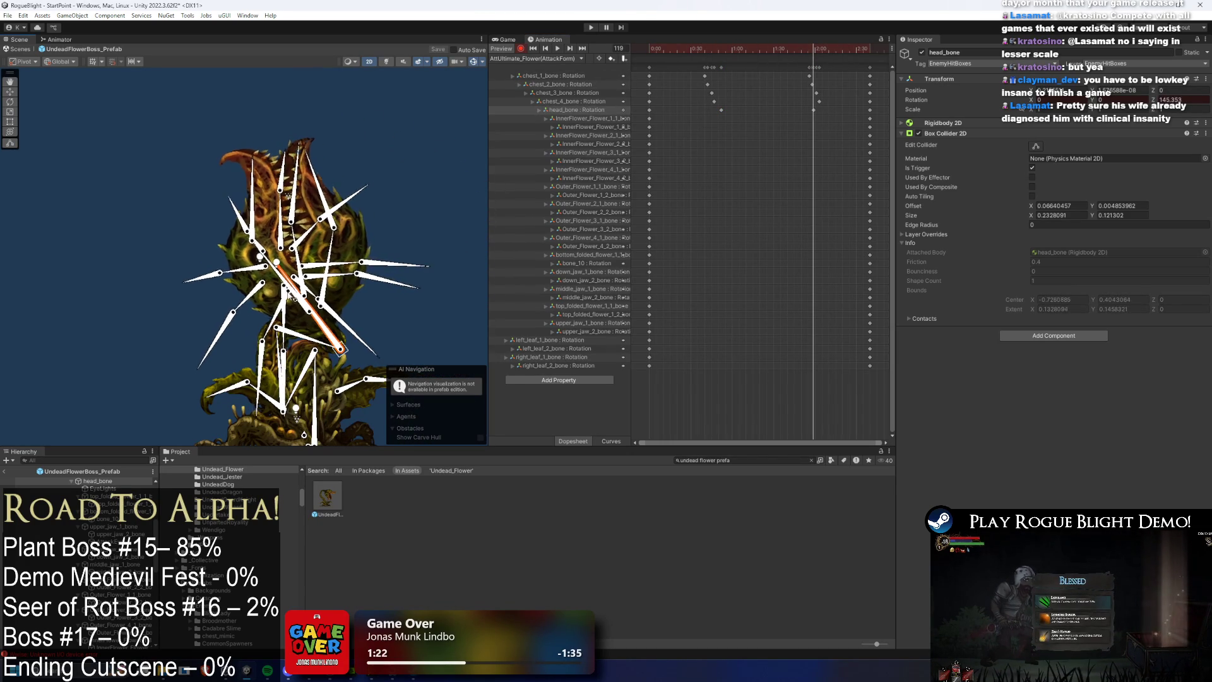
# Step: Copy the early head and chest keys and paste them near frame 120
pyautogui.click(684, 50)
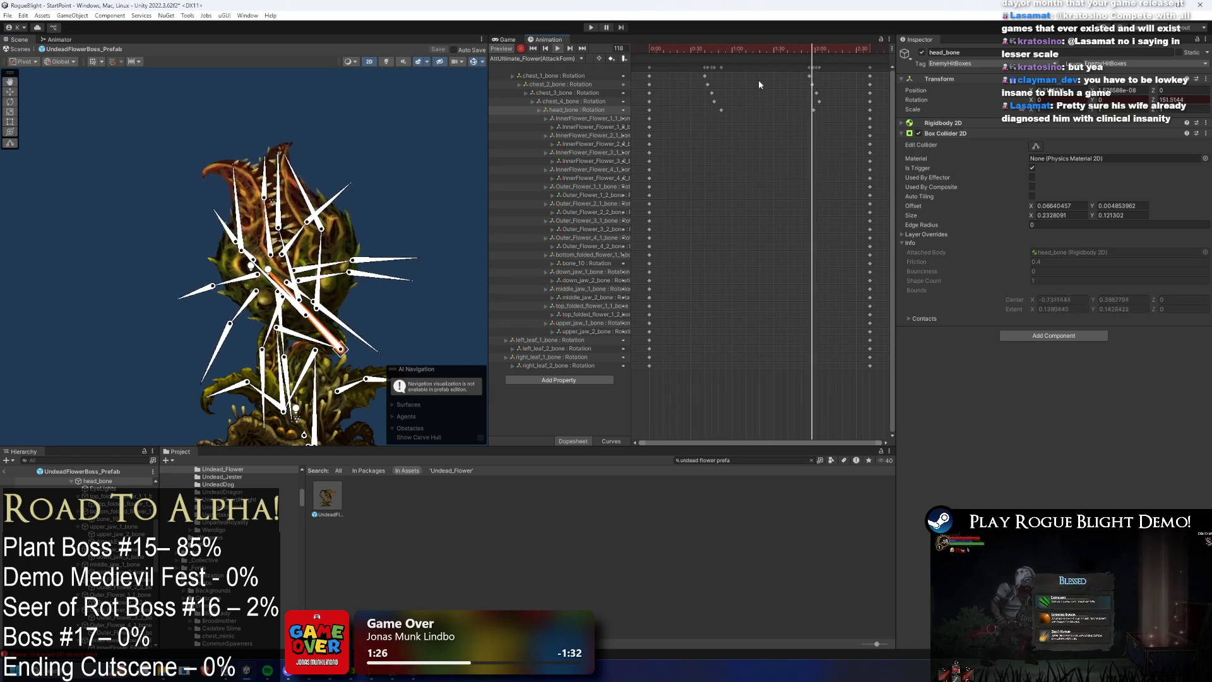
pyautogui.moveTo(707, 98); pyautogui.dragTo(724, 109)
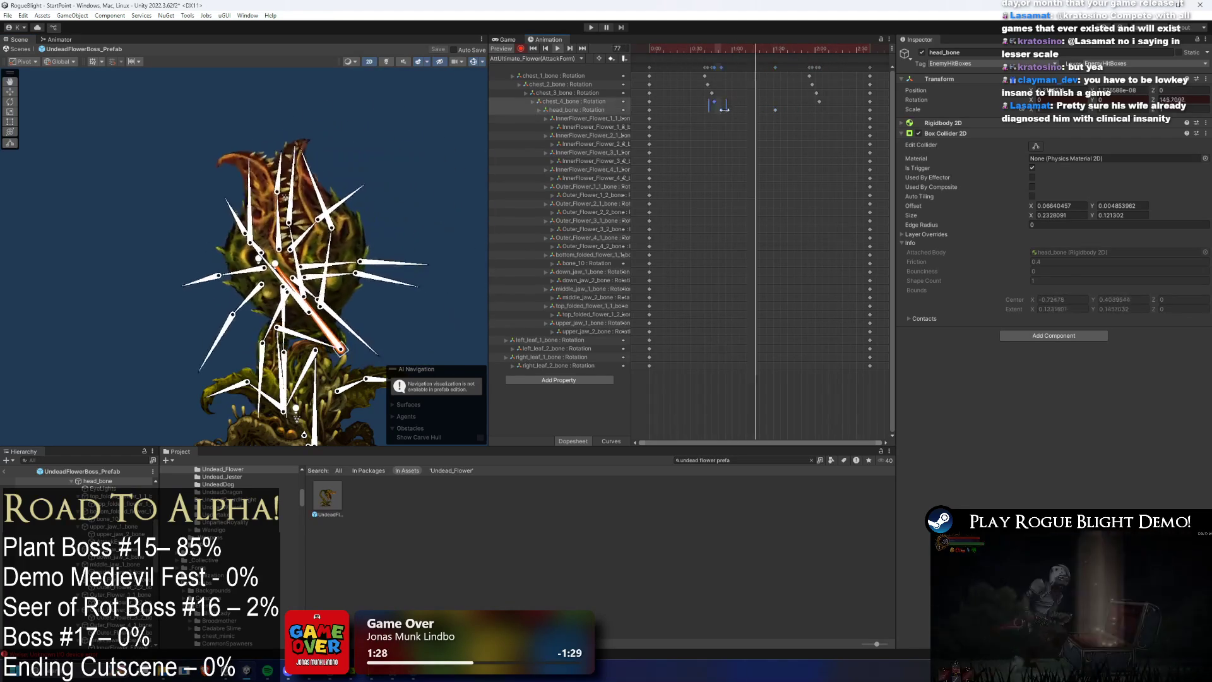
pyautogui.hotkey('ctrl', 'c')
pyautogui.hotkey('ctrl', 'v')
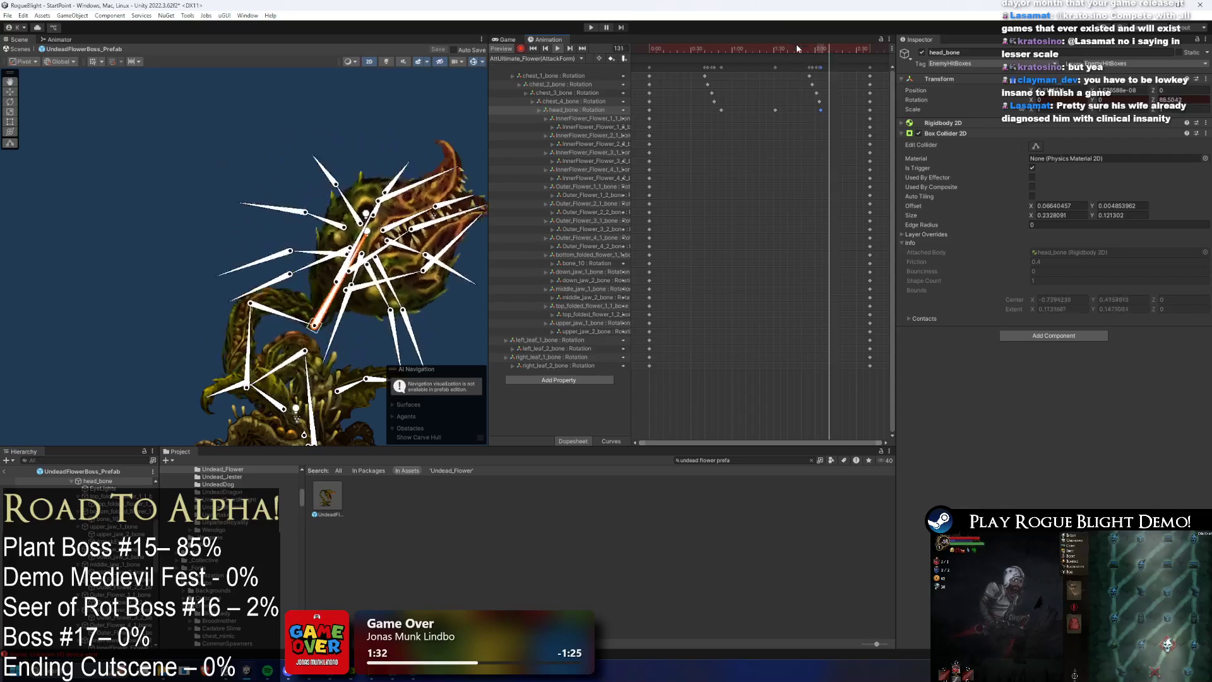
pyautogui.moveTo(841, 106)
pyautogui.mouseDown()
pyautogui.moveTo(717, 114)
pyautogui.moveTo(767, 111)
pyautogui.mouseUp()
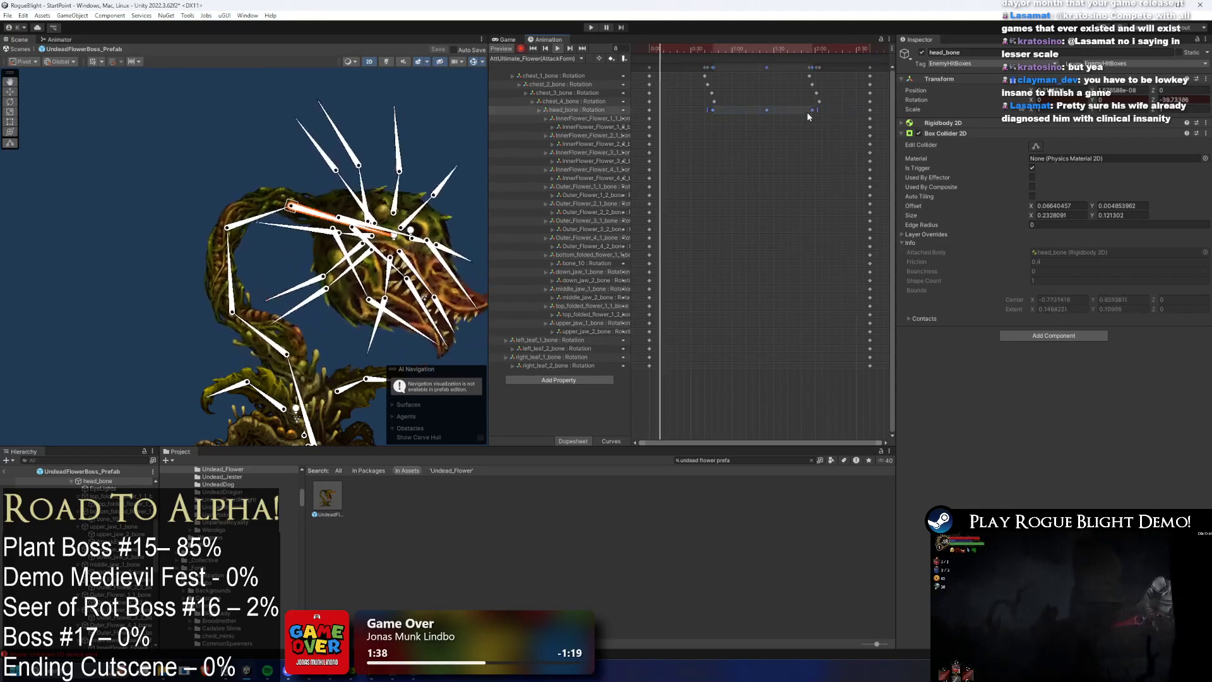
pyautogui.click(765, 110)
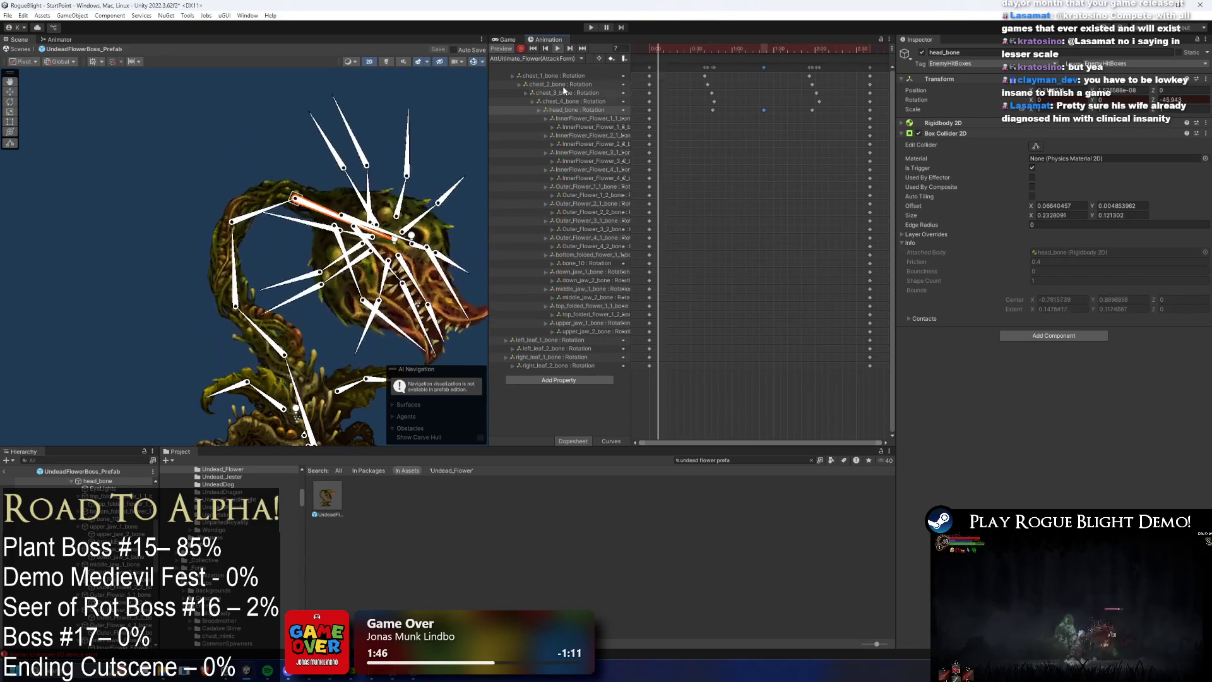
# Step: Bend the stalk at chest_2_bone at frame 81, nudge its key later and preview to frame 53
pyautogui.click(762, 50)
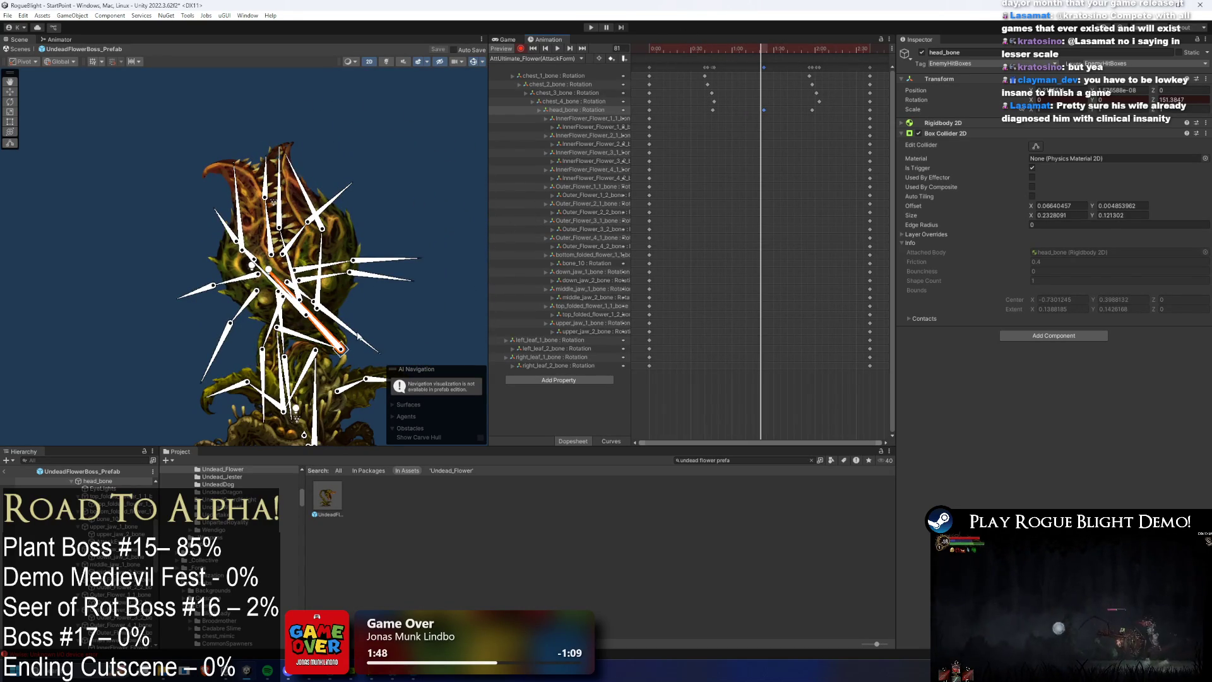
pyautogui.click(290, 342)
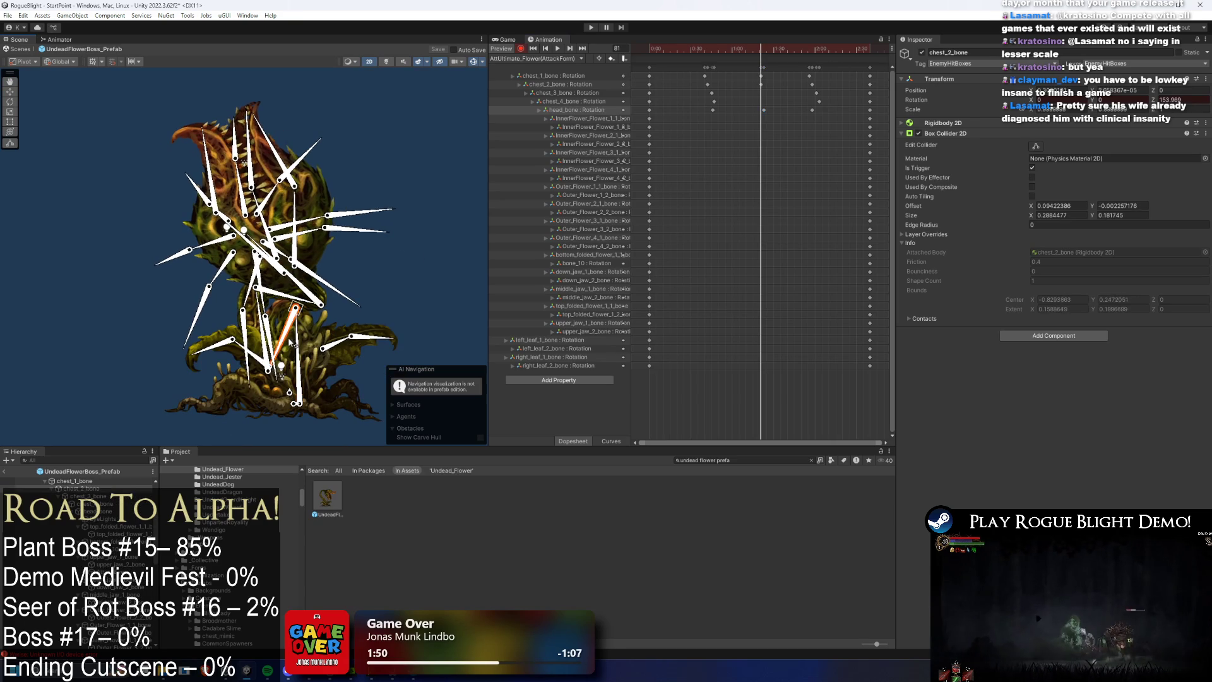
pyautogui.moveTo(290, 342)
pyautogui.mouseDown()
pyautogui.moveTo(259, 324)
pyautogui.moveTo(282, 294)
pyautogui.moveTo(314, 287)
pyautogui.mouseUp()
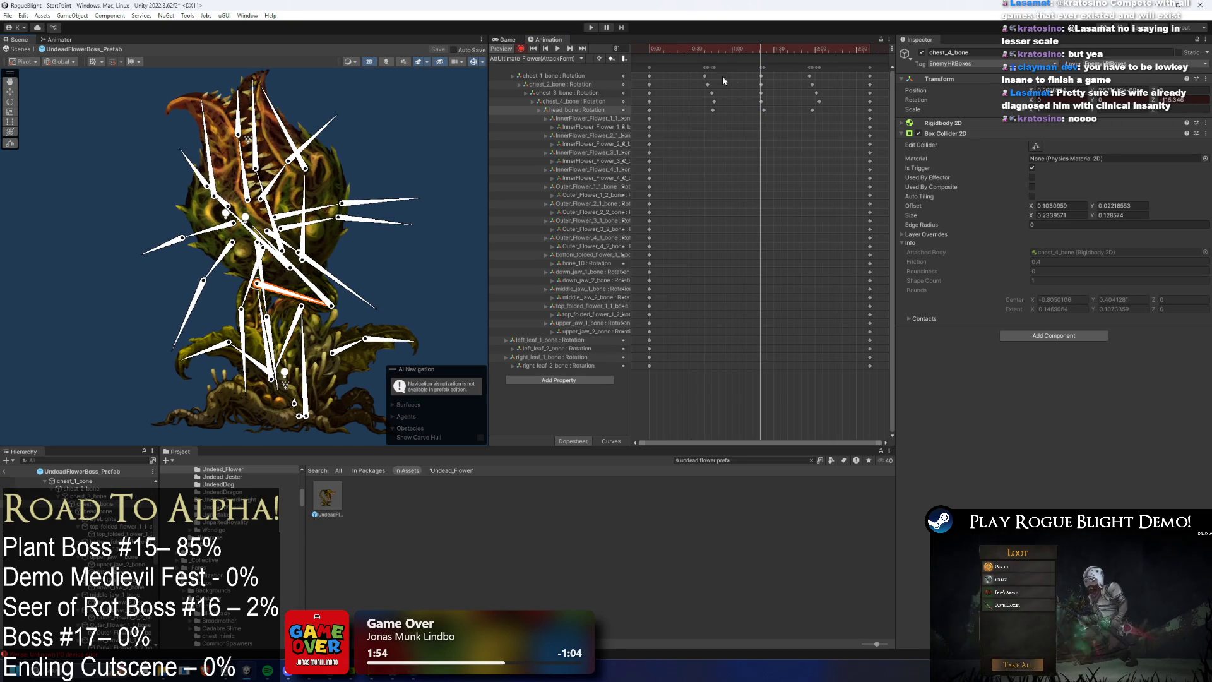
pyautogui.moveTo(761, 85); pyautogui.dragTo(771, 101)
pyautogui.press('space')
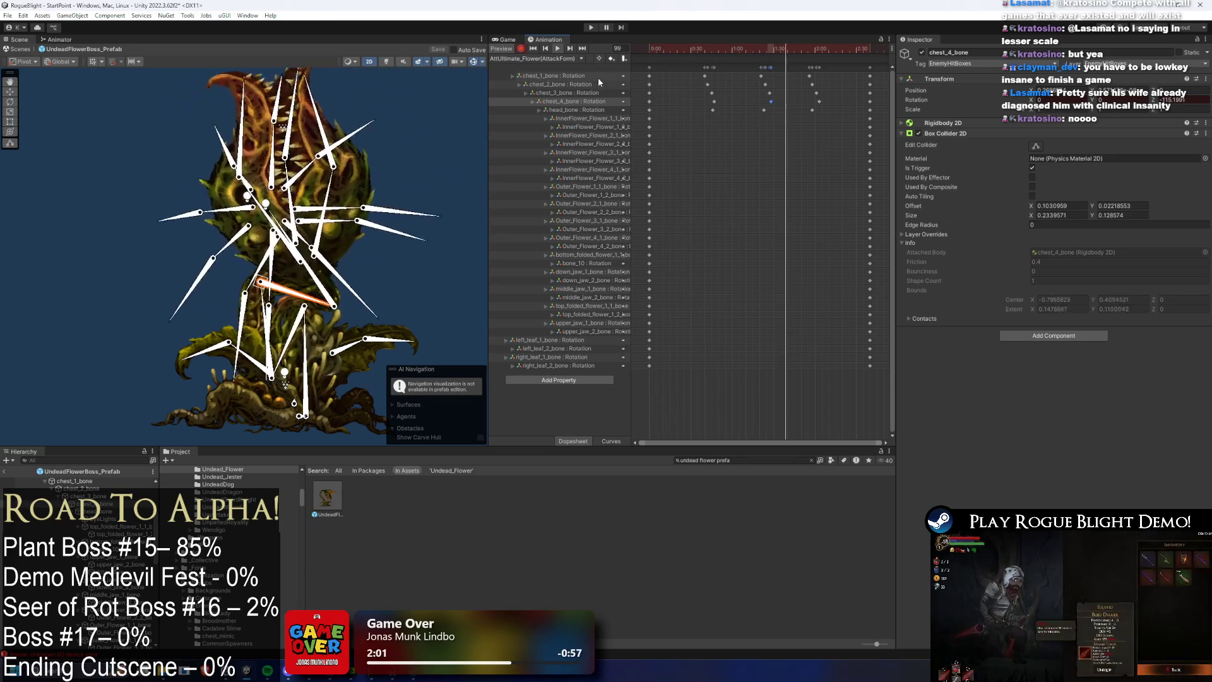
pyautogui.click(156, 122)
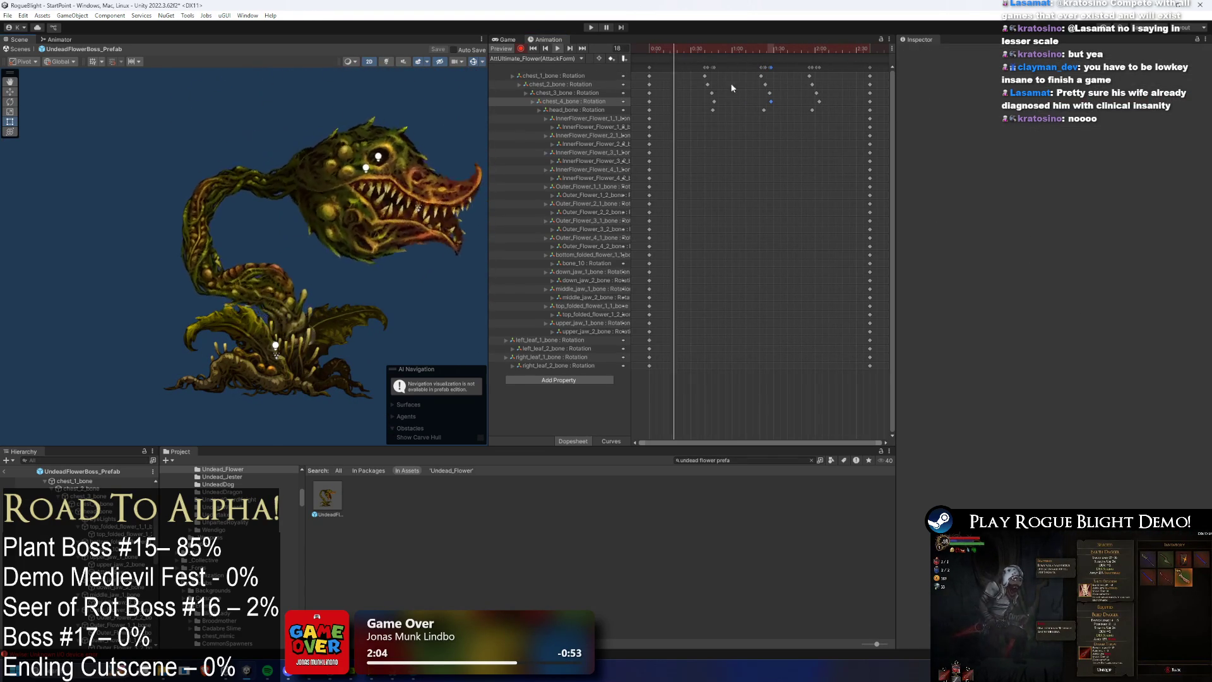
pyautogui.click(672, 48)
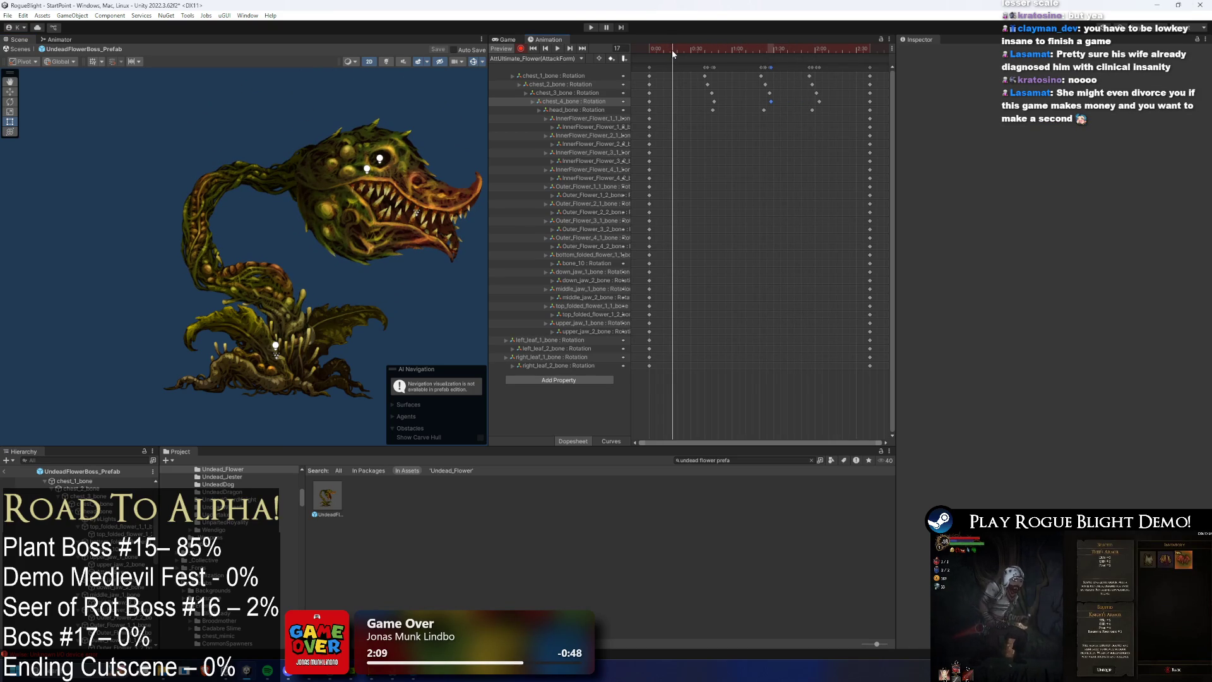
pyautogui.moveTo(677, 48); pyautogui.dragTo(718, 48)
# Step: Frame the flower head and key the middle jaw lobe open
pyautogui.click(291, 189)
pyautogui.scroll(2, 315, 151)
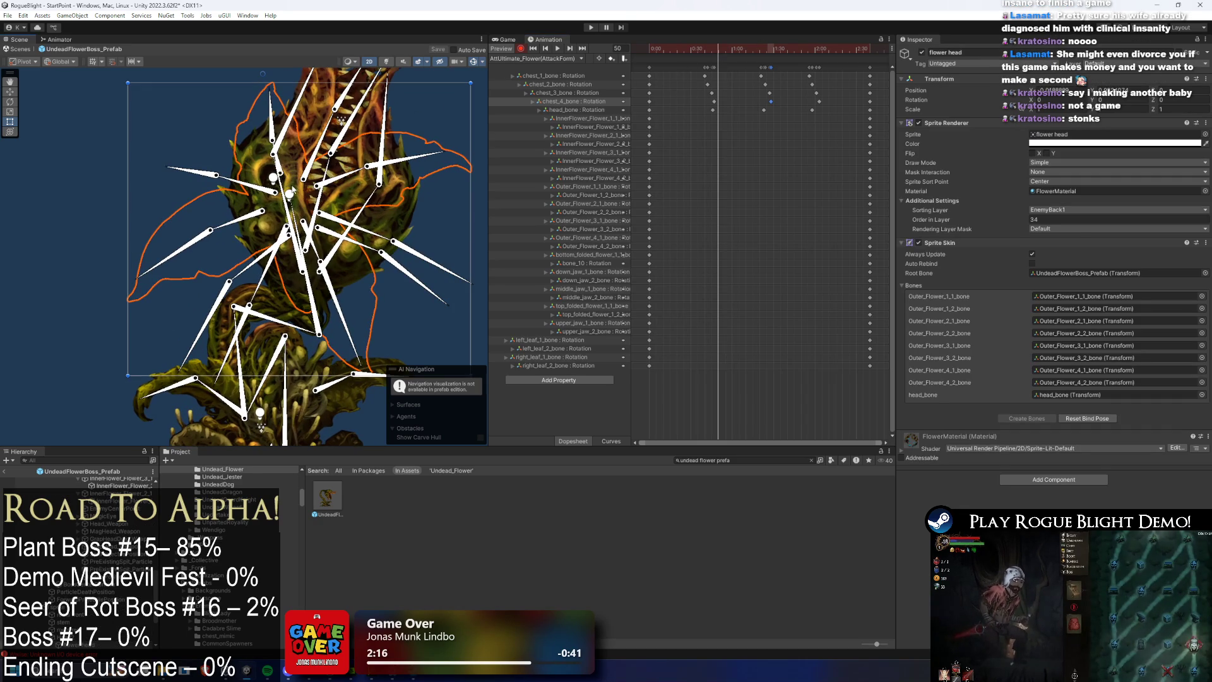
pyautogui.press('f')
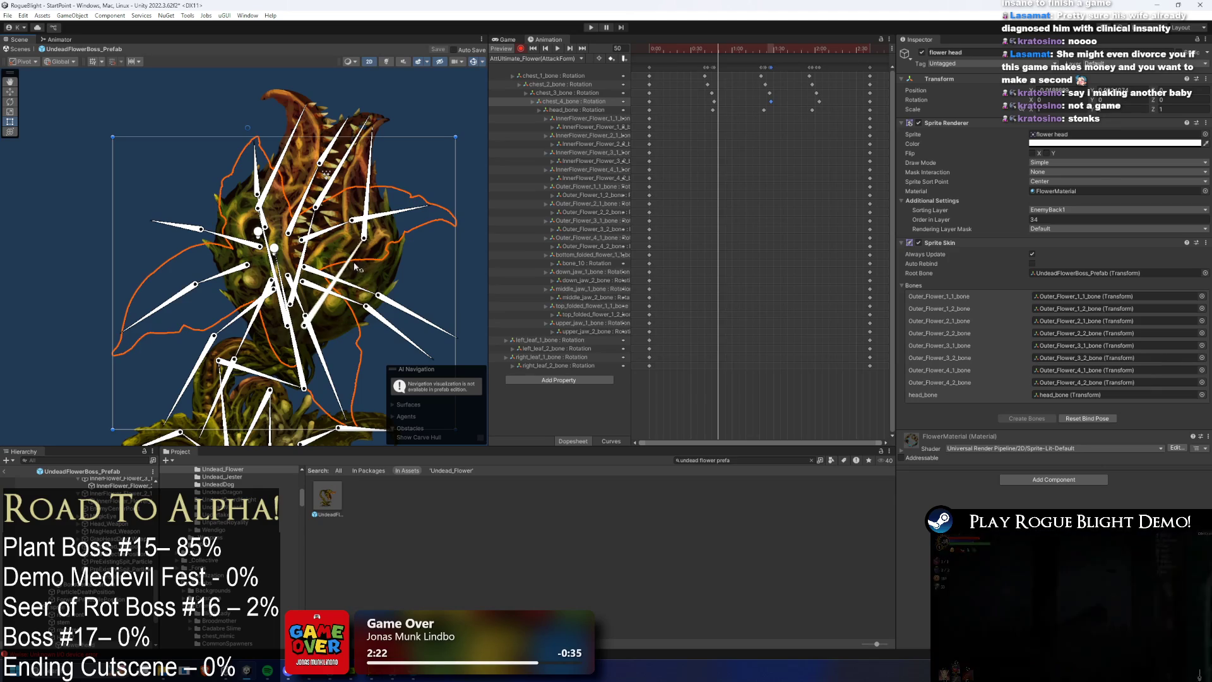
pyautogui.click(367, 241)
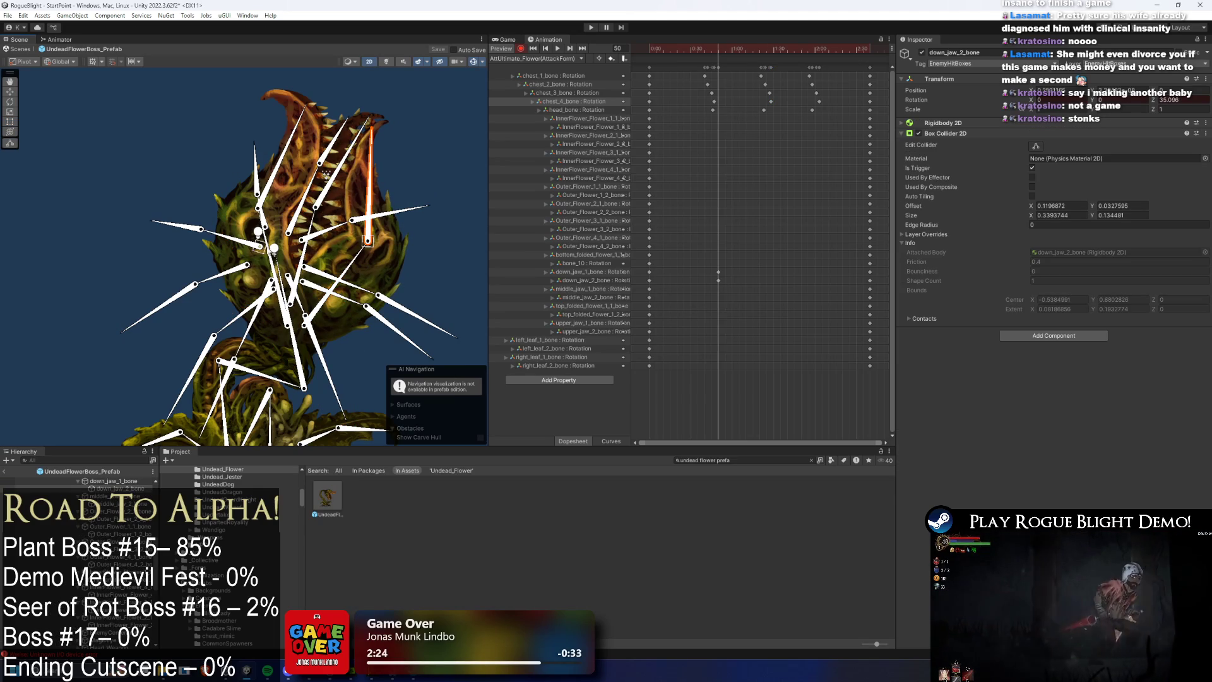
pyautogui.click(265, 256)
pyautogui.moveTo(325, 158)
pyautogui.mouseDown()
pyautogui.moveTo(308, 234)
pyautogui.moveTo(336, 185)
pyautogui.mouseUp()
# Step: Slide the jaw bones' keyframes at the playhead slightly later
pyautogui.moveTo(736, 234); pyautogui.dragTo(699, 353)
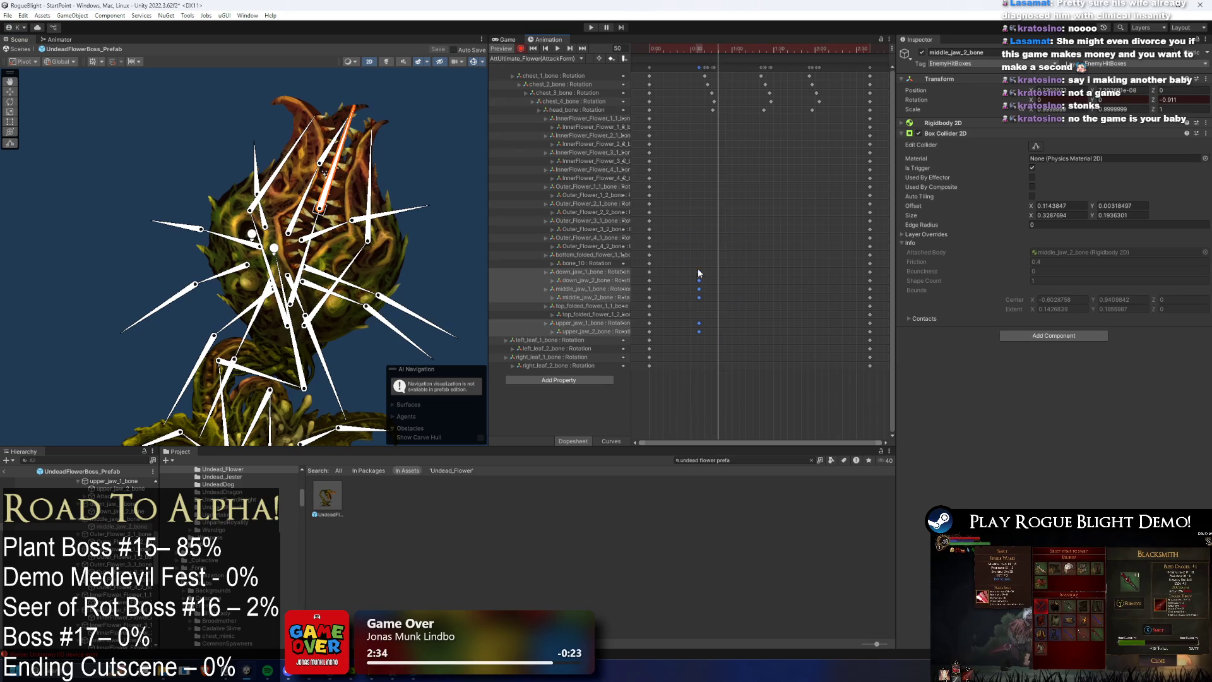
pyautogui.click(698, 278)
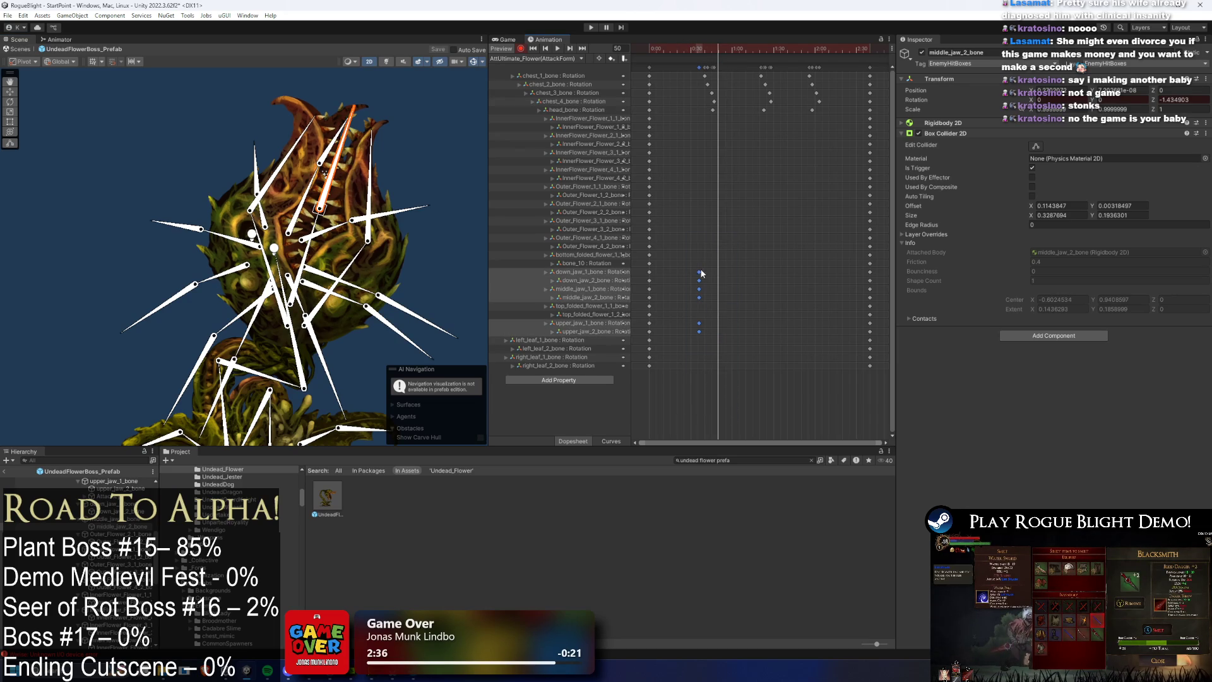
pyautogui.moveTo(668, 67); pyautogui.dragTo(679, 67)
pyautogui.click(703, 48)
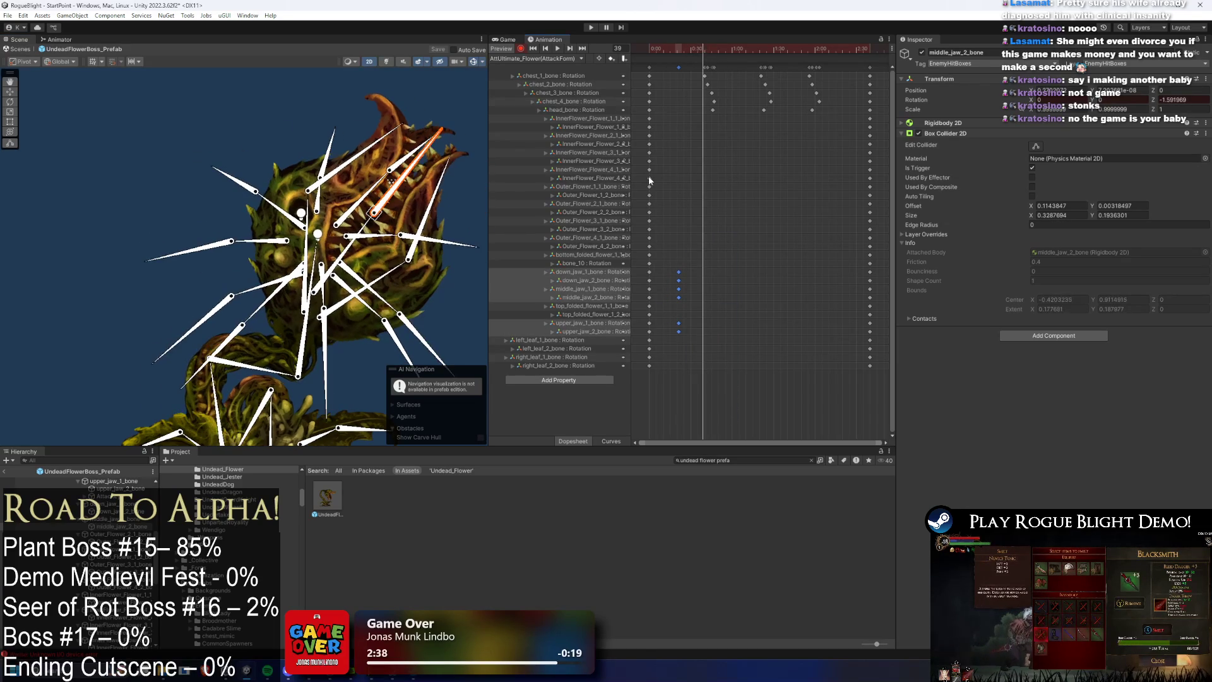
pyautogui.moveTo(660, 269); pyautogui.dragTo(641, 291)
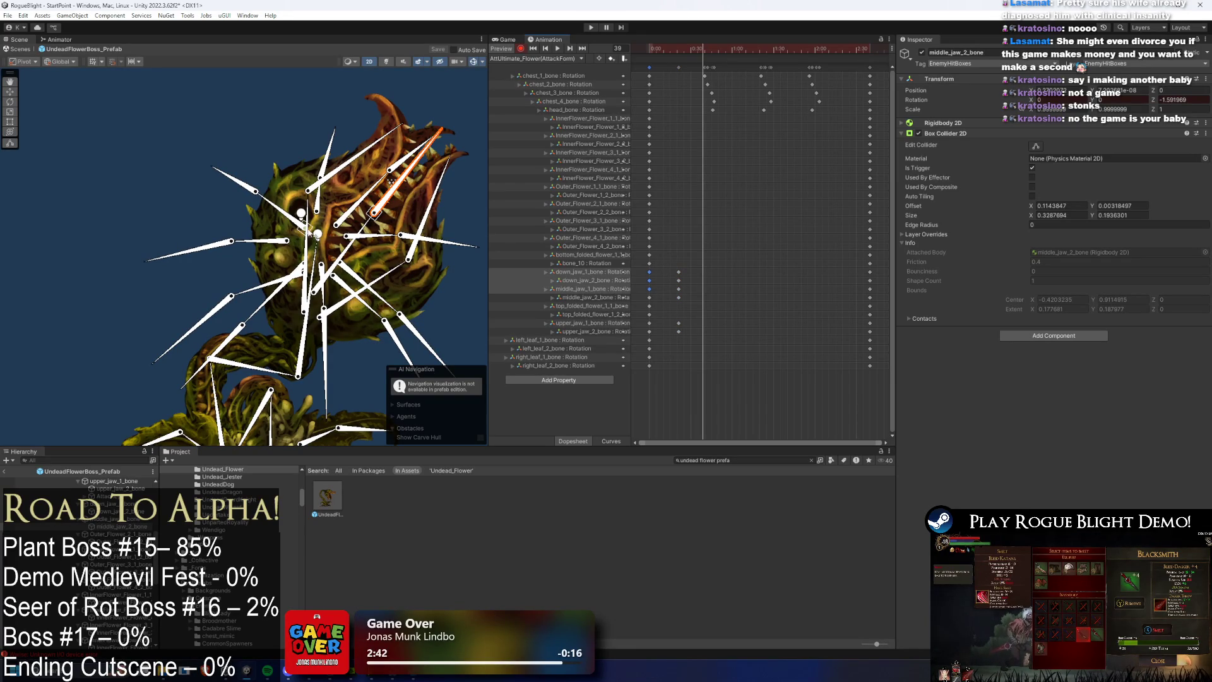
# Step: Rotate upper_jaw_2, down_jaw_1 and middle_jaw_1 bones to key new jaw poses
pyautogui.moveTo(379, 189); pyautogui.dragTo(362, 164)
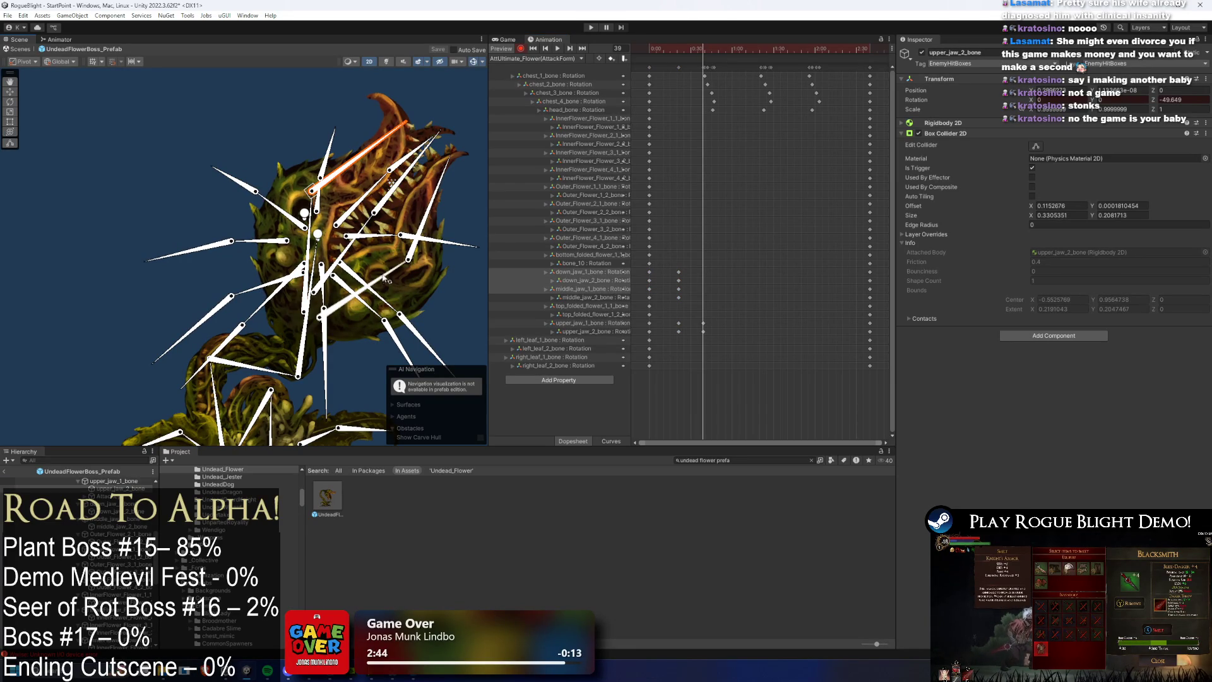
pyautogui.moveTo(384, 278); pyautogui.dragTo(385, 279)
pyautogui.click(434, 200)
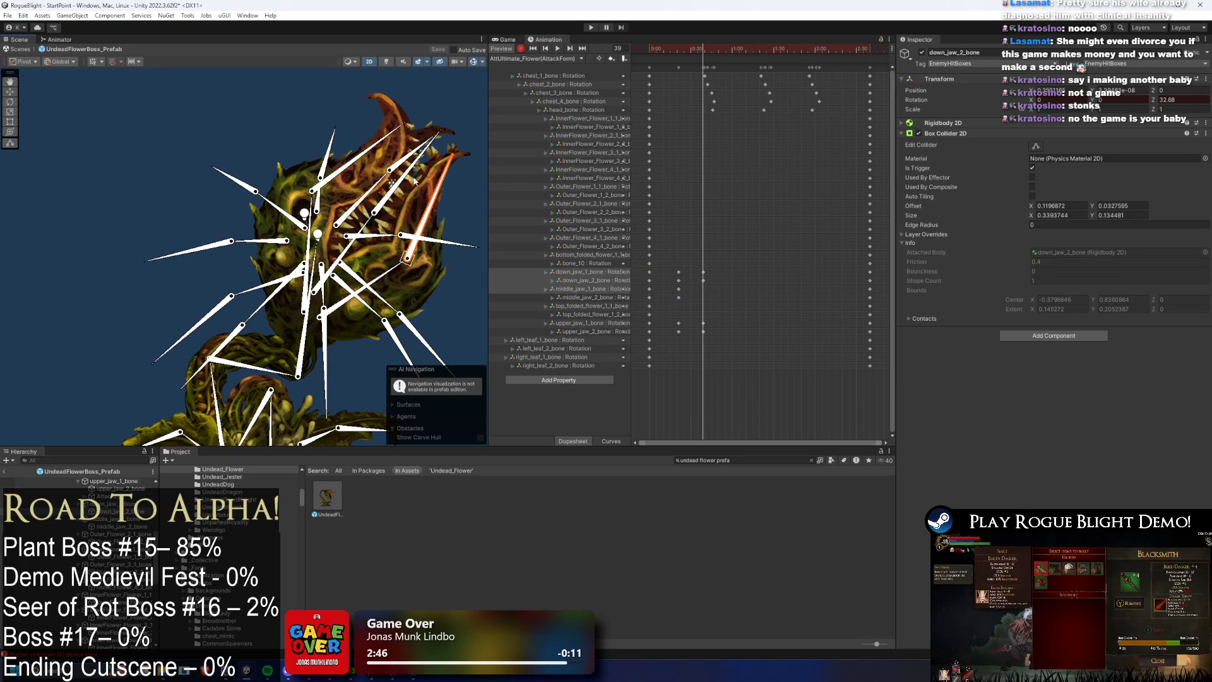
pyautogui.click(389, 270)
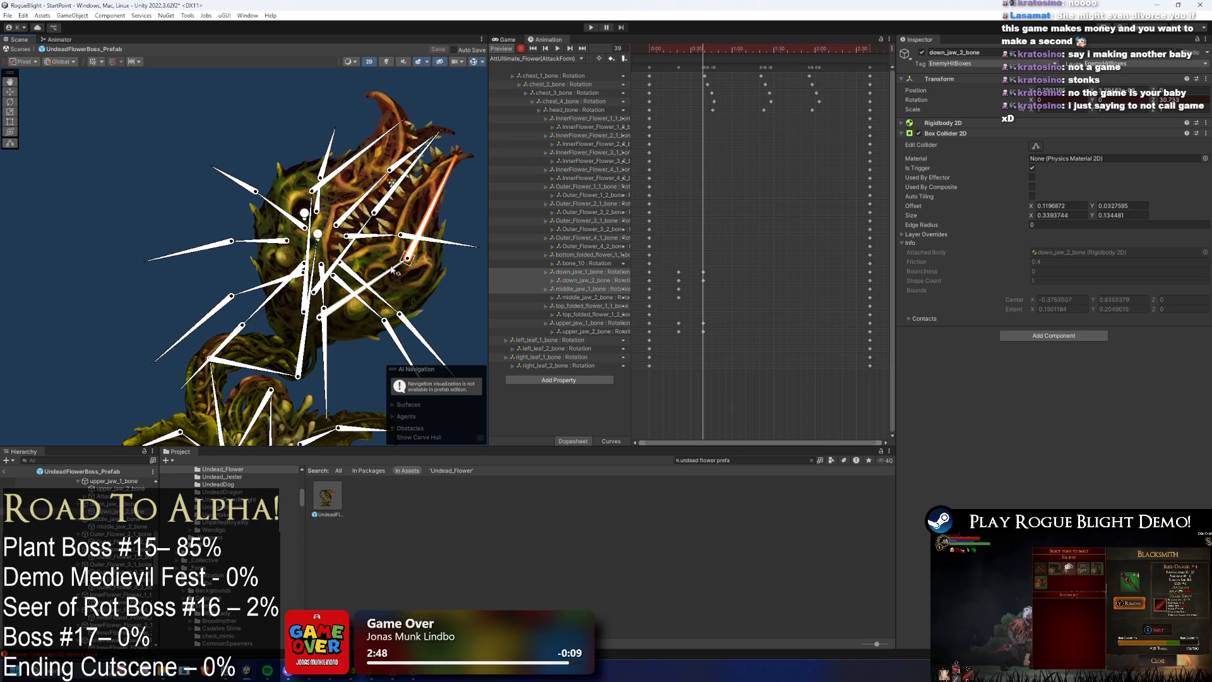
pyautogui.moveTo(389, 270); pyautogui.dragTo(416, 223)
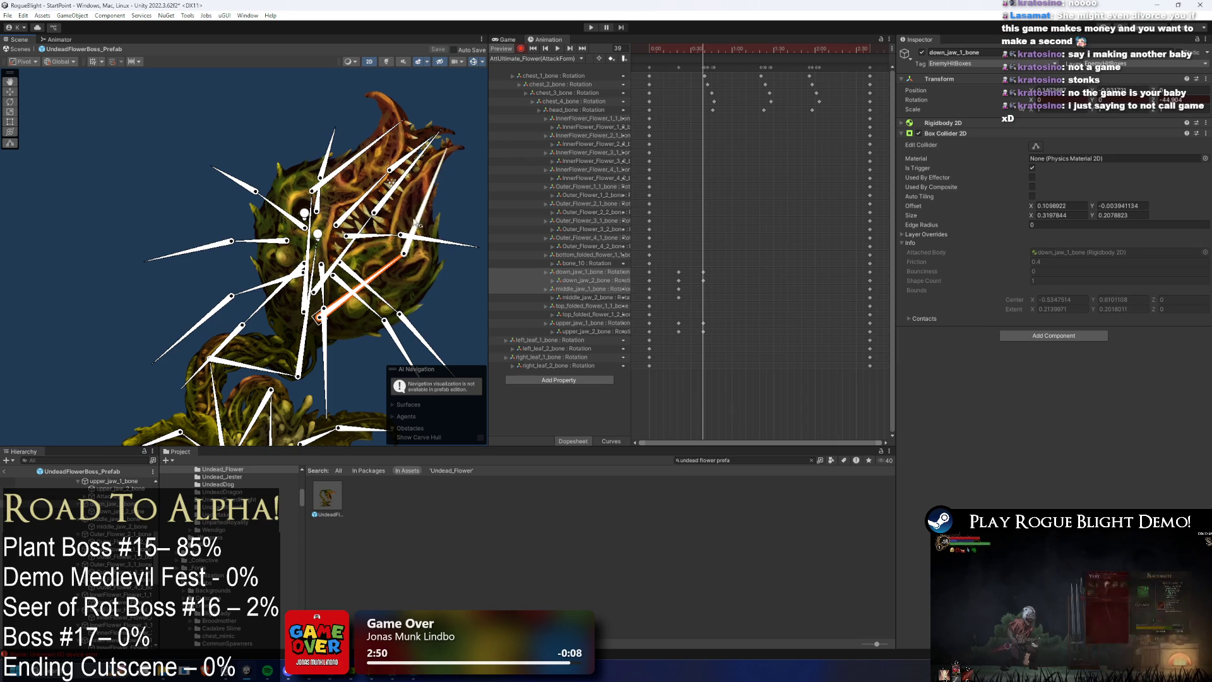
pyautogui.click(314, 245)
pyautogui.click(377, 157)
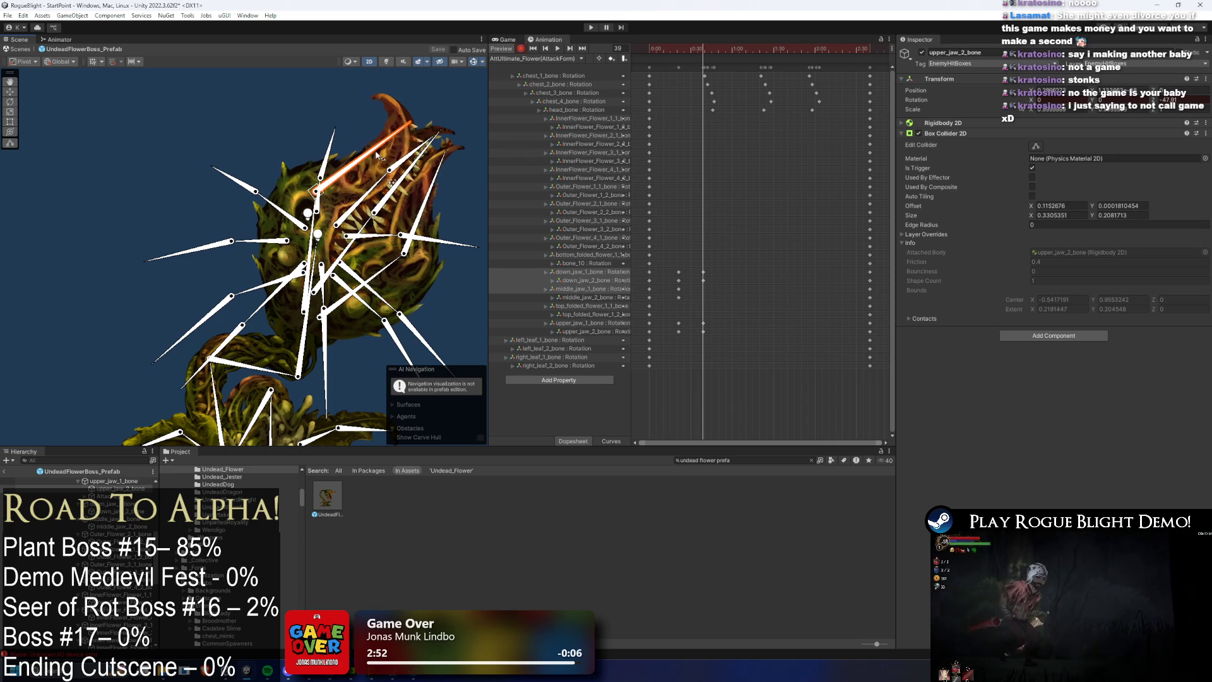
pyautogui.click(605, 289)
pyautogui.moveTo(351, 253); pyautogui.dragTo(352, 255)
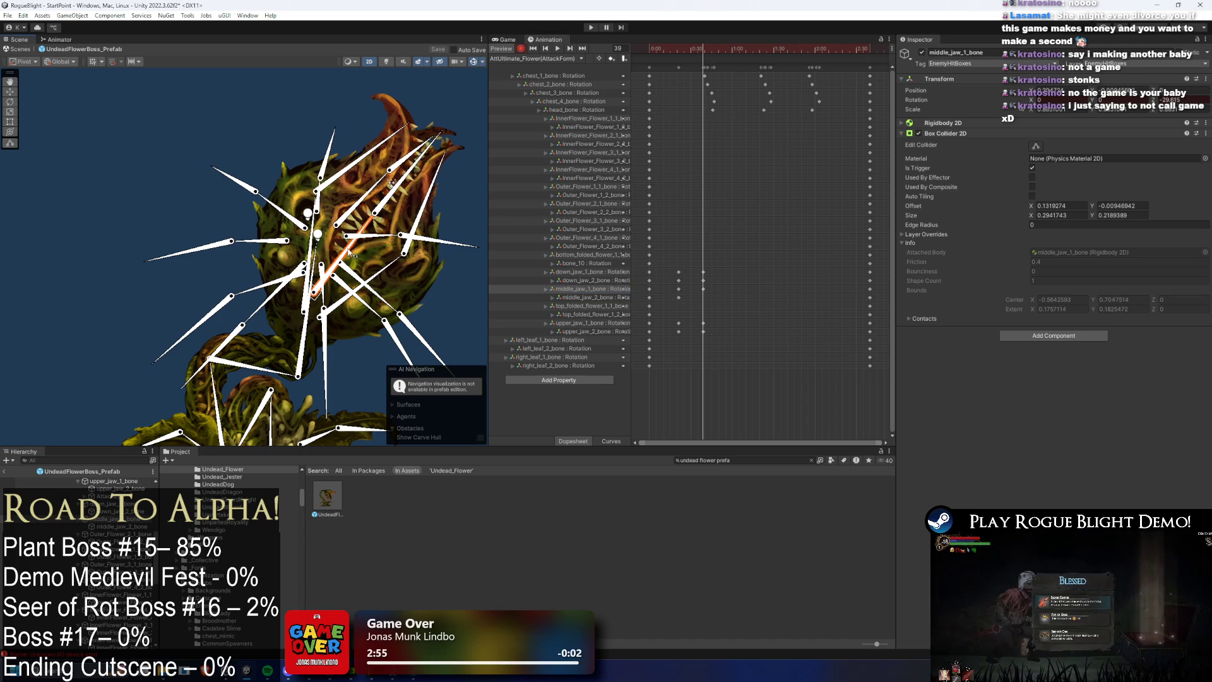
pyautogui.click(393, 192)
pyautogui.click(355, 251)
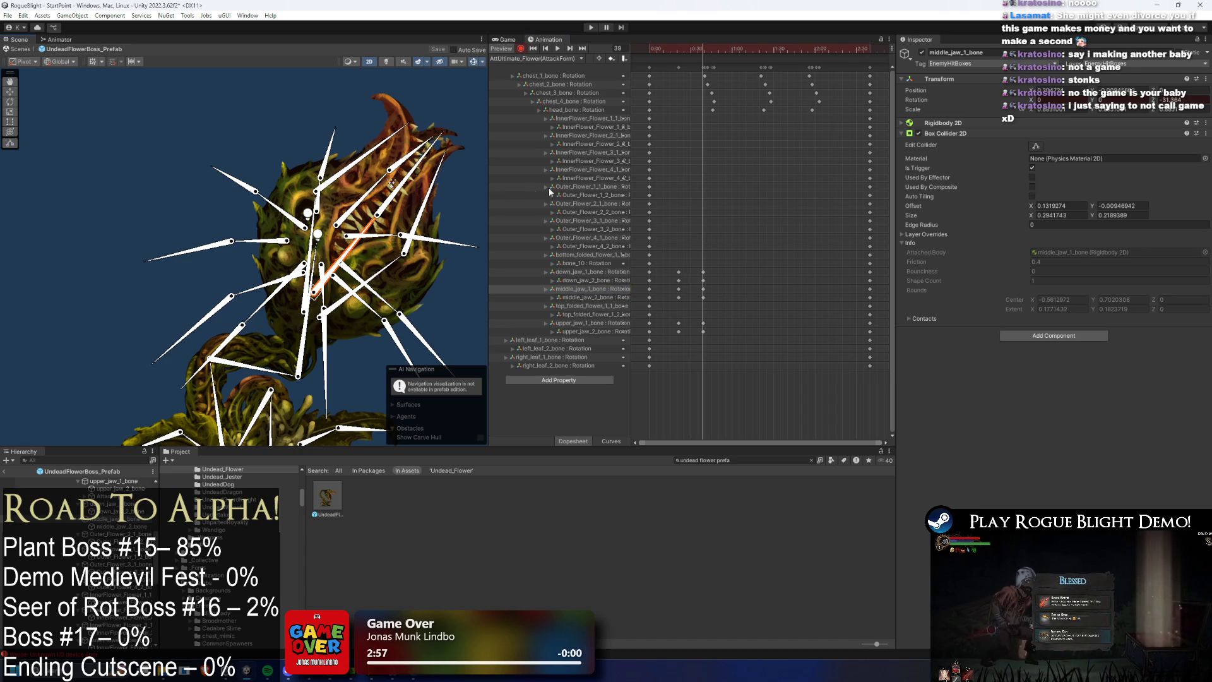
# Step: Paste copies of the jaw keys at frame 53 and play the preview
pyautogui.moveTo(683, 246); pyautogui.dragTo(675, 343)
pyautogui.moveTo(707, 49)
pyautogui.mouseDown()
pyautogui.moveTo(724, 50)
pyautogui.moveTo(654, 49)
pyautogui.mouseUp()
pyautogui.hotkey('ctrl', 'v')
pyautogui.press('space')
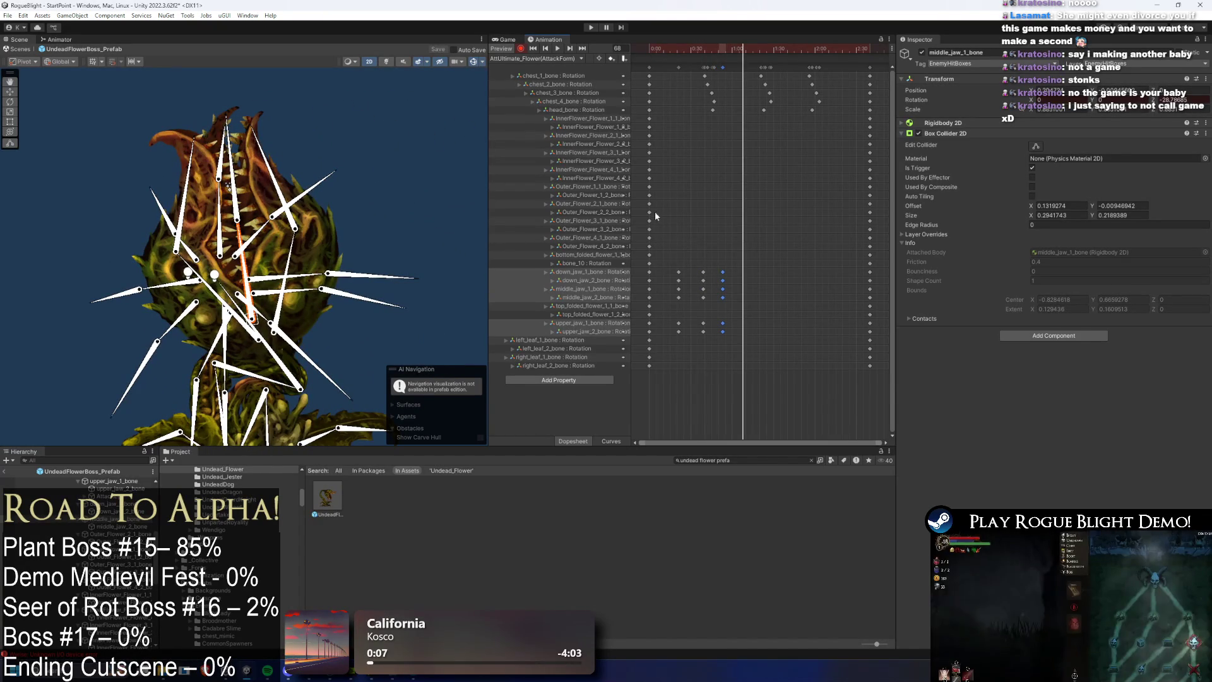
# Step: Key upper_jaw_2_bone rotated at frame 66 and down_jaw_2_bone at frame 87
pyautogui.click(814, 140)
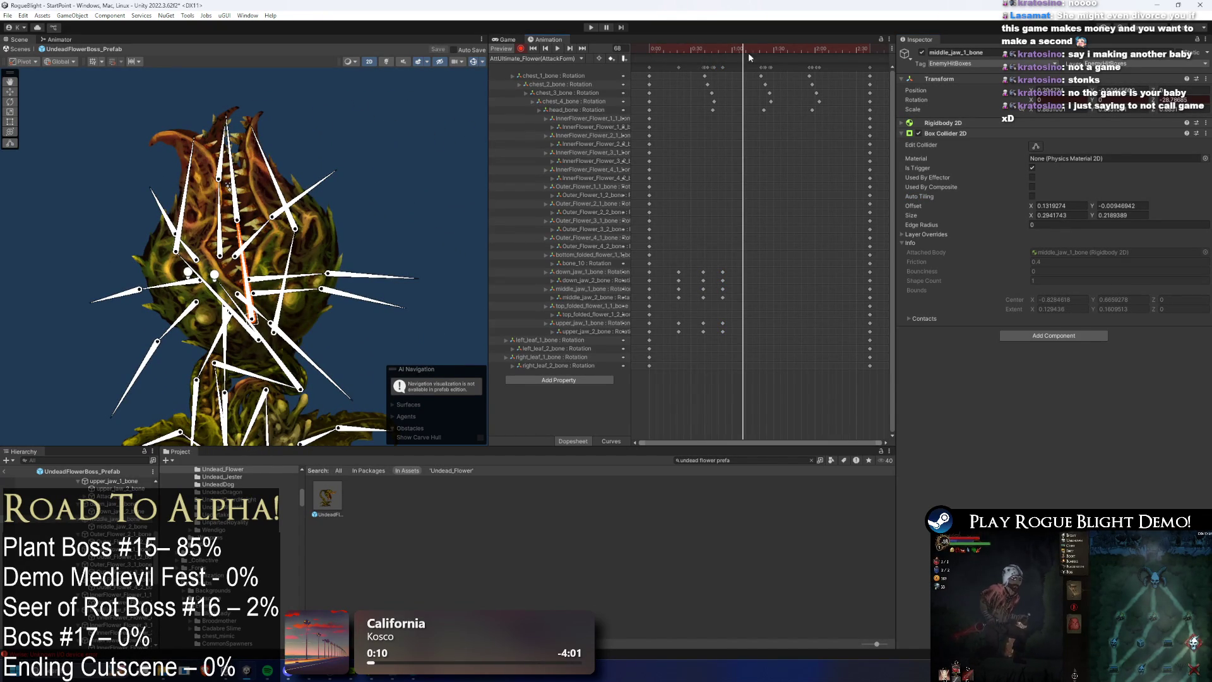
pyautogui.moveTo(748, 52)
pyautogui.mouseDown()
pyautogui.moveTo(668, 51)
pyautogui.moveTo(754, 57)
pyautogui.mouseUp()
pyautogui.moveTo(755, 57)
pyautogui.mouseDown()
pyautogui.moveTo(730, 50)
pyautogui.moveTo(740, 50)
pyautogui.mouseUp()
pyautogui.click(228, 208)
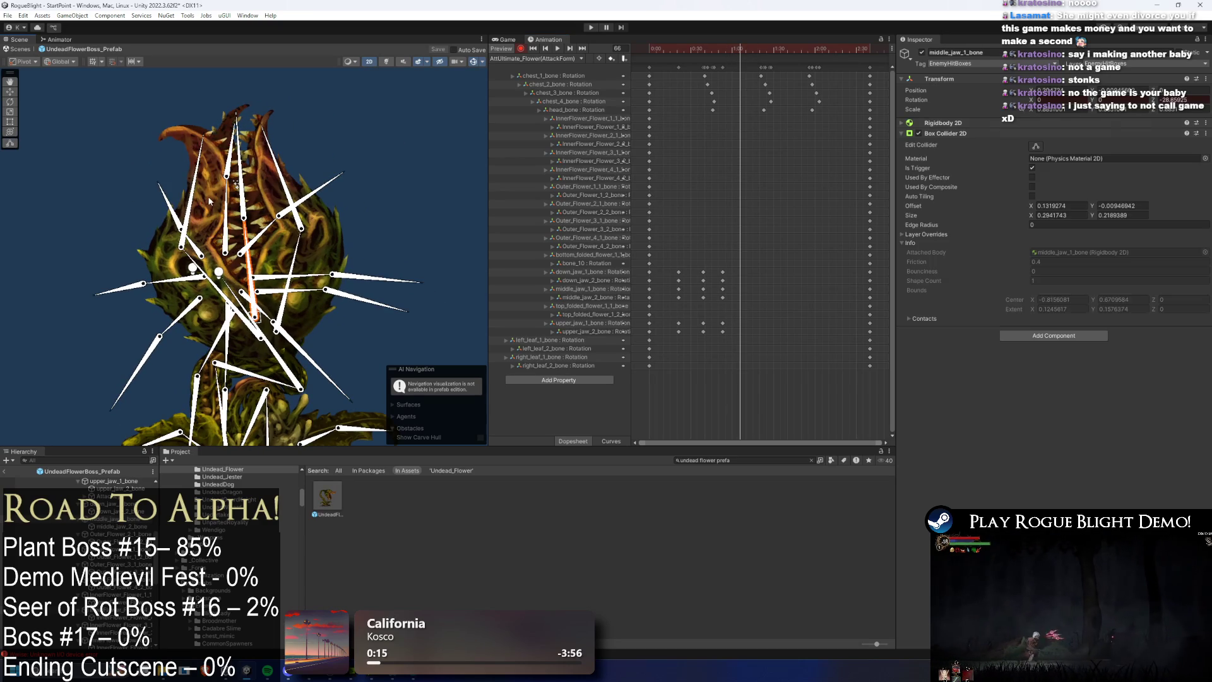
pyautogui.moveTo(193, 189); pyautogui.dragTo(162, 189)
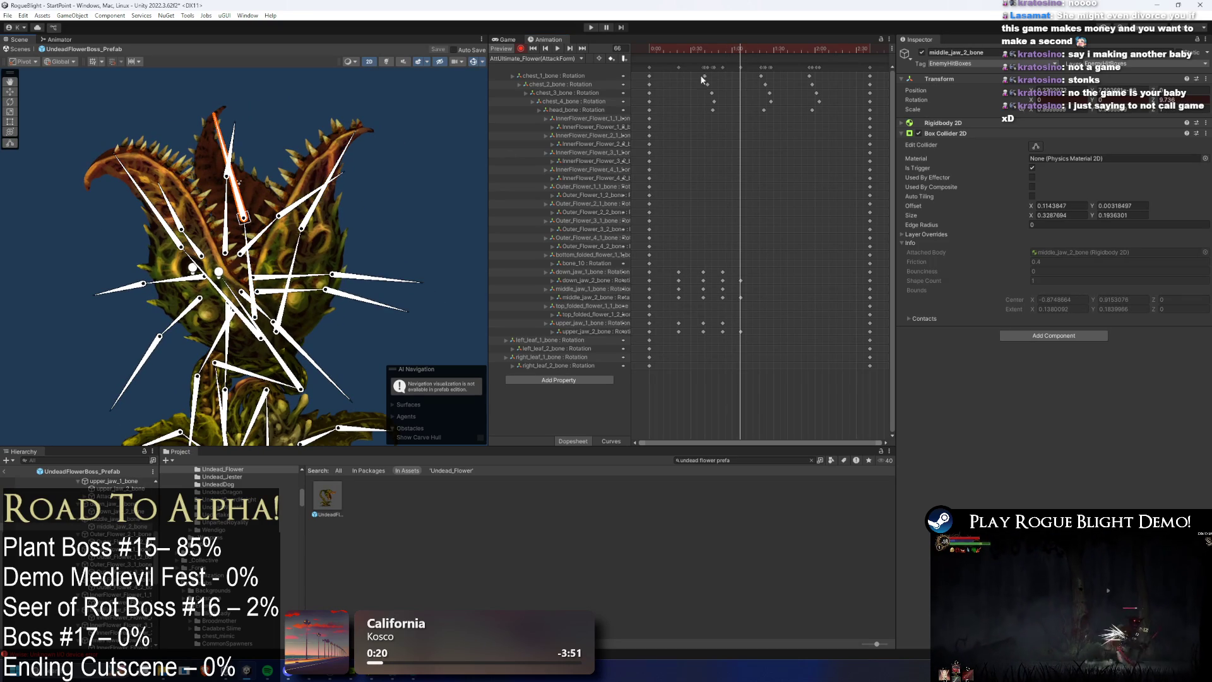
pyautogui.moveTo(742, 50); pyautogui.dragTo(760, 57)
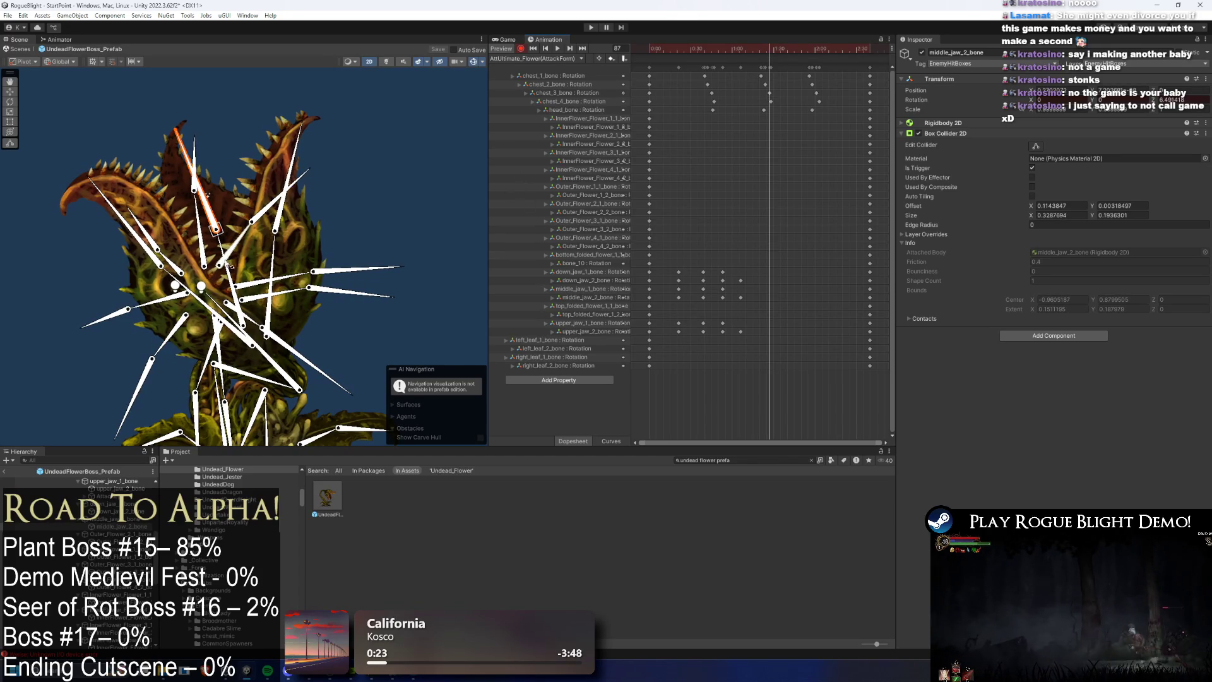
pyautogui.moveTo(285, 184); pyautogui.dragTo(249, 163)
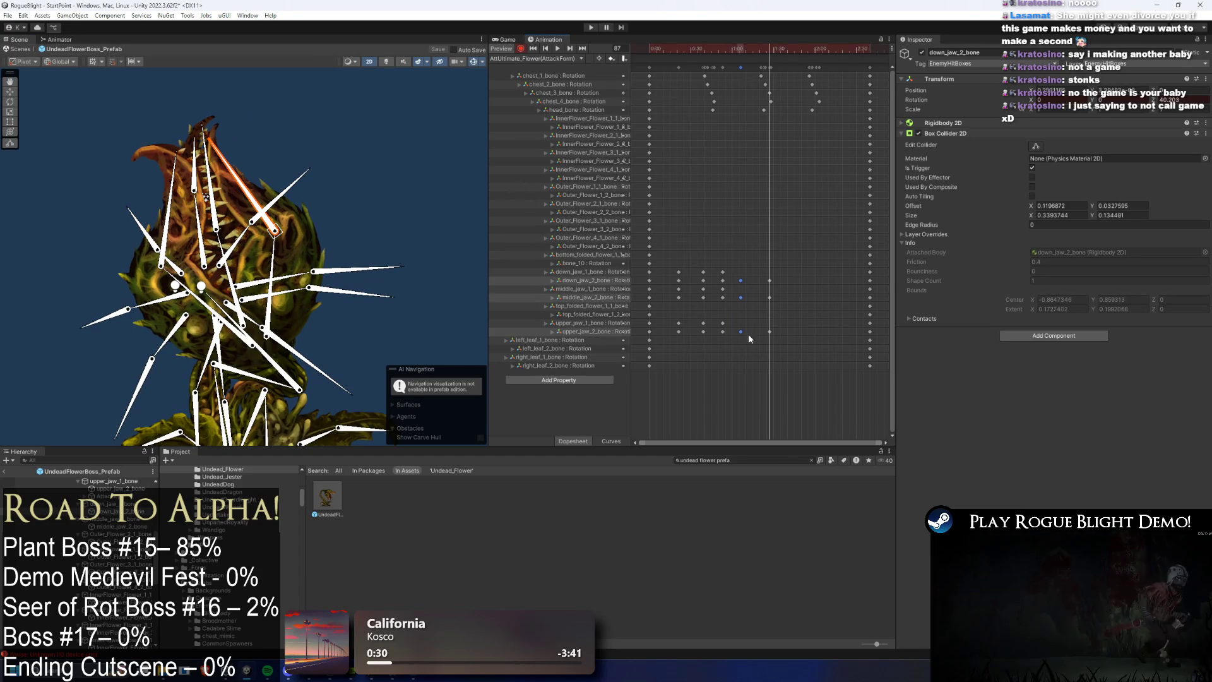
# Step: Shift the newest jaw keys later, paste jaw keys at frames 102, 115 and 130, and preview
pyautogui.moveTo(740, 344); pyautogui.dragTo(746, 336)
pyautogui.moveTo(740, 280); pyautogui.dragTo(746, 280)
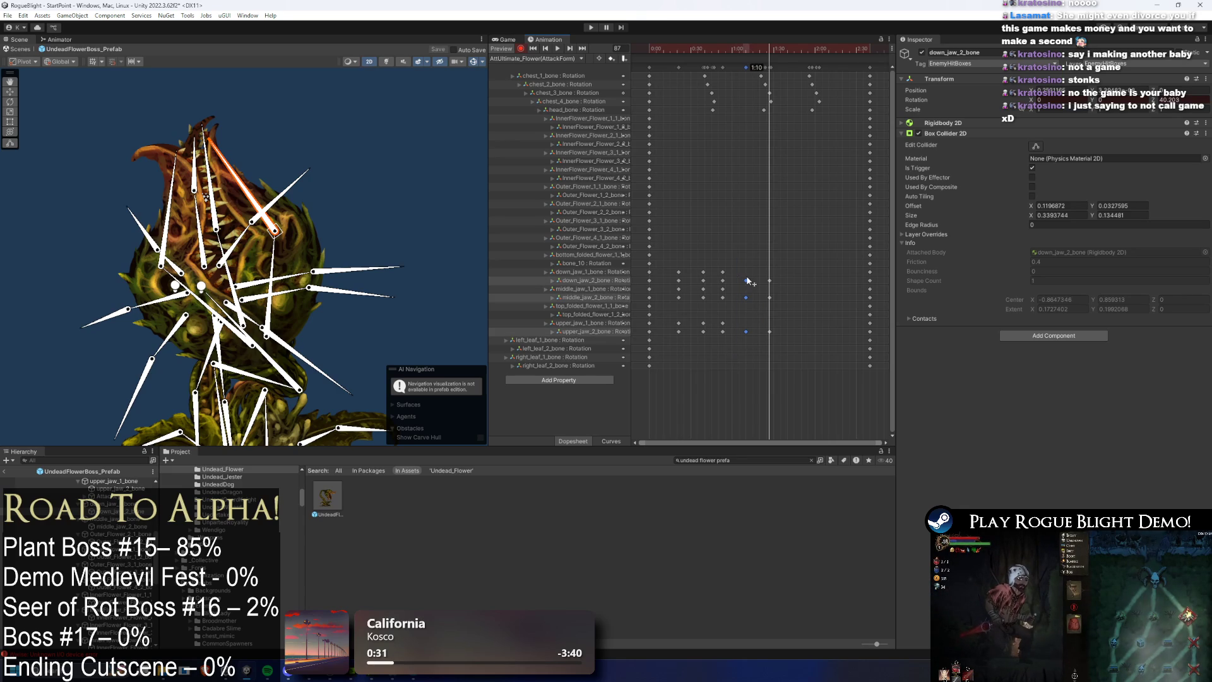
pyautogui.click(790, 47)
pyautogui.hotkey('ctrl', 'v')
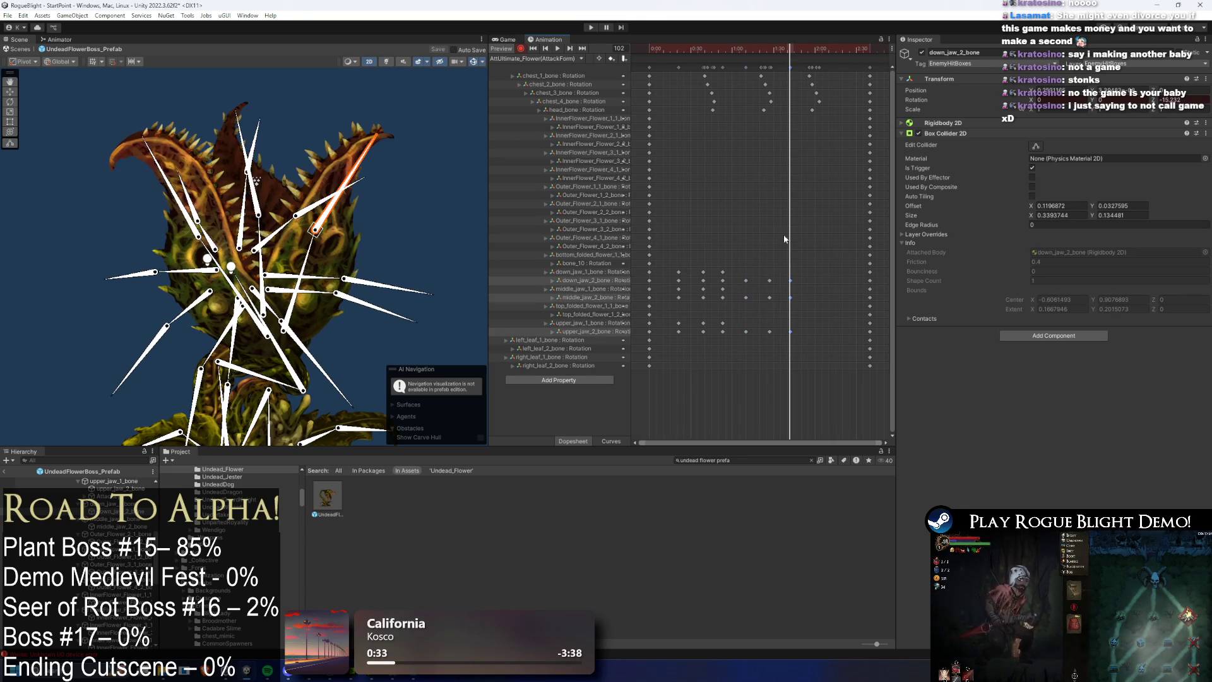
pyautogui.click(809, 48)
pyautogui.hotkey('ctrl', 'v')
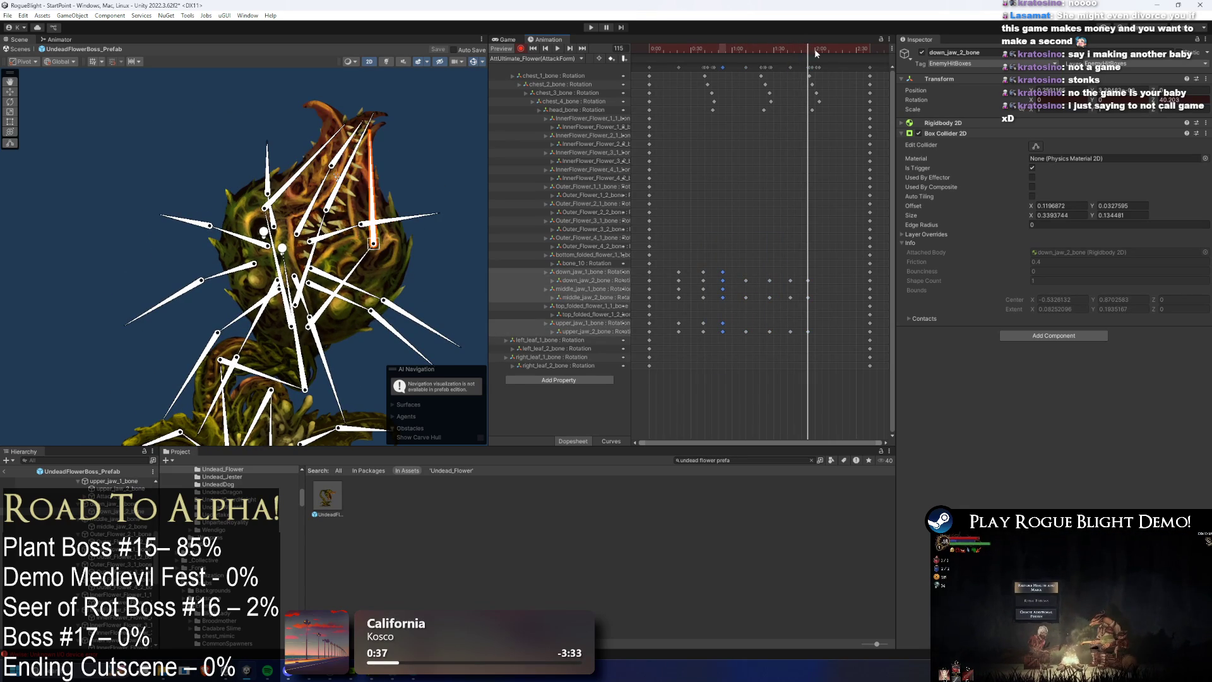
pyautogui.click(829, 48)
pyautogui.hotkey('ctrl', 'v')
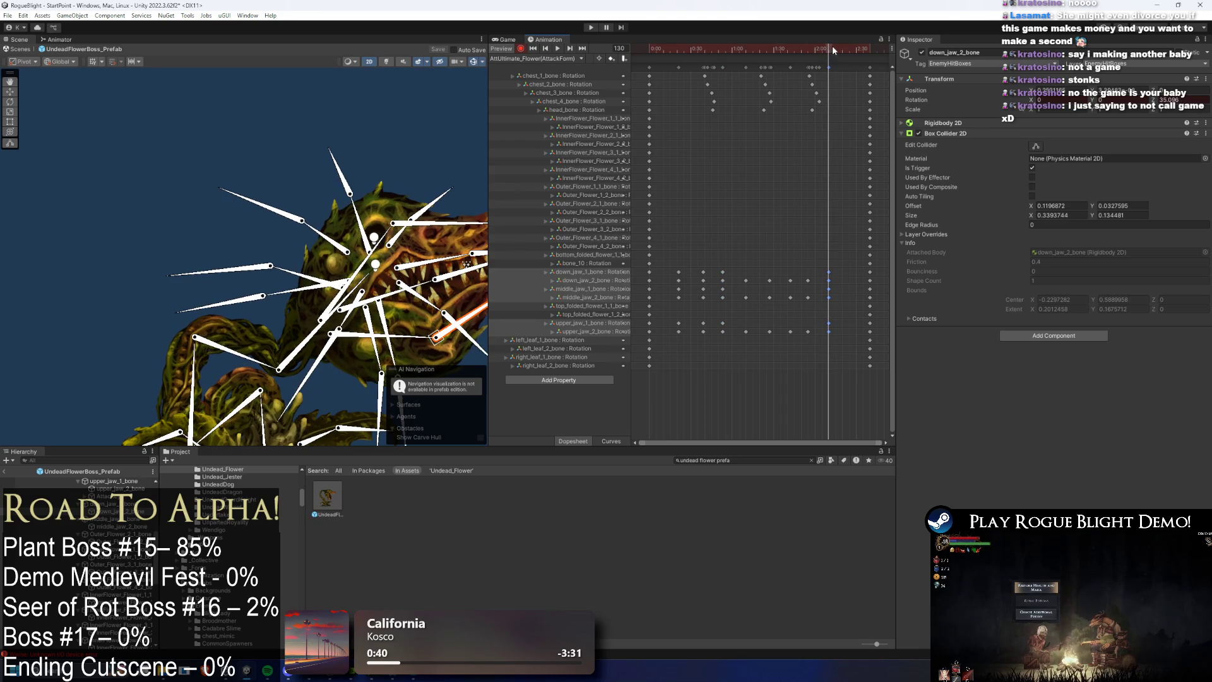
pyautogui.press('space')
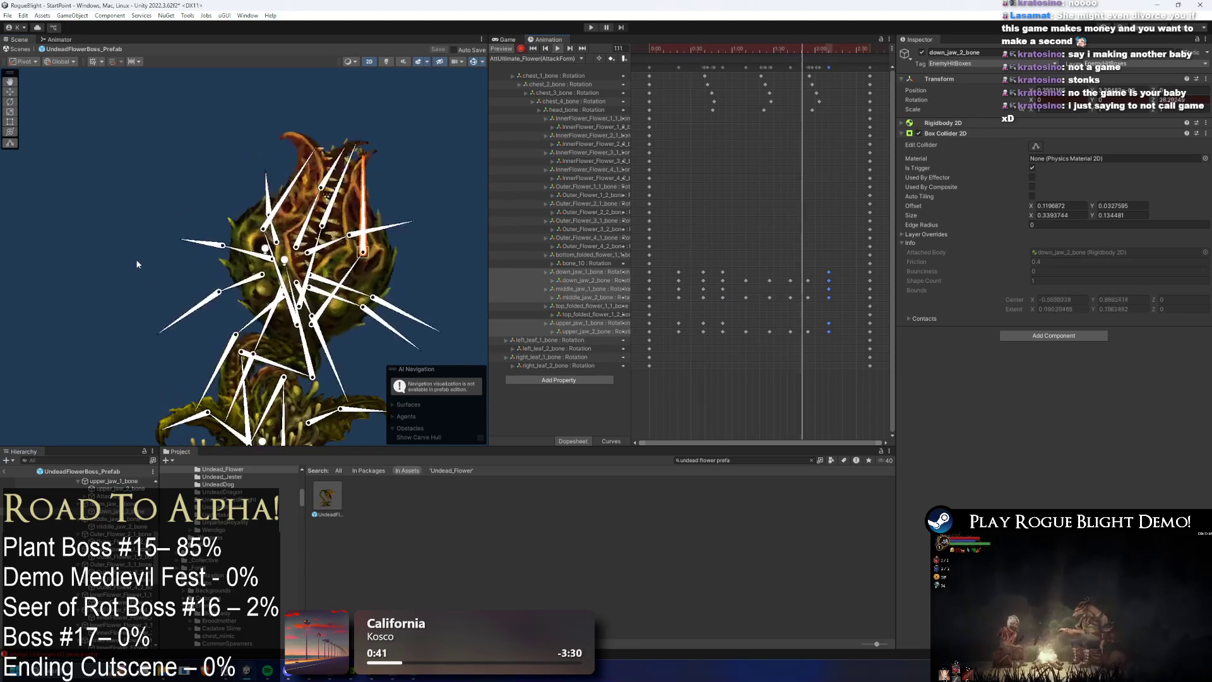
pyautogui.click(135, 259)
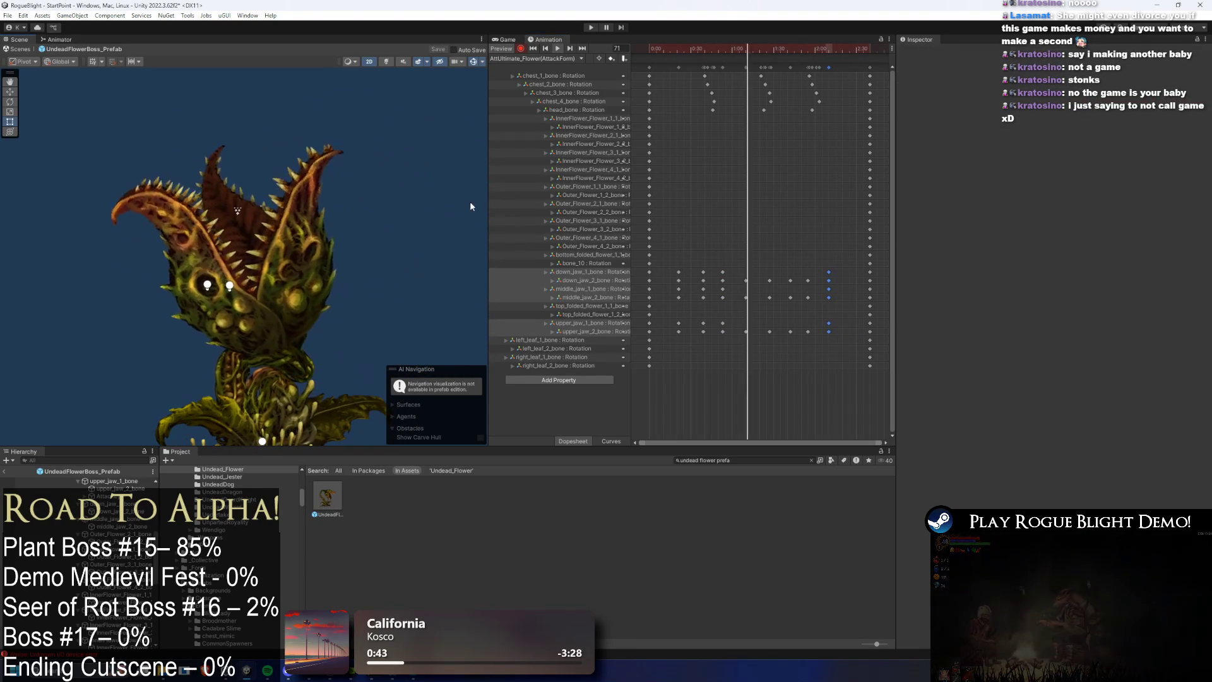
# Step: Zoom out the dopesheet and pull the final keyframe column earlier to 3:03
pyautogui.scroll(-1, 789, 101)
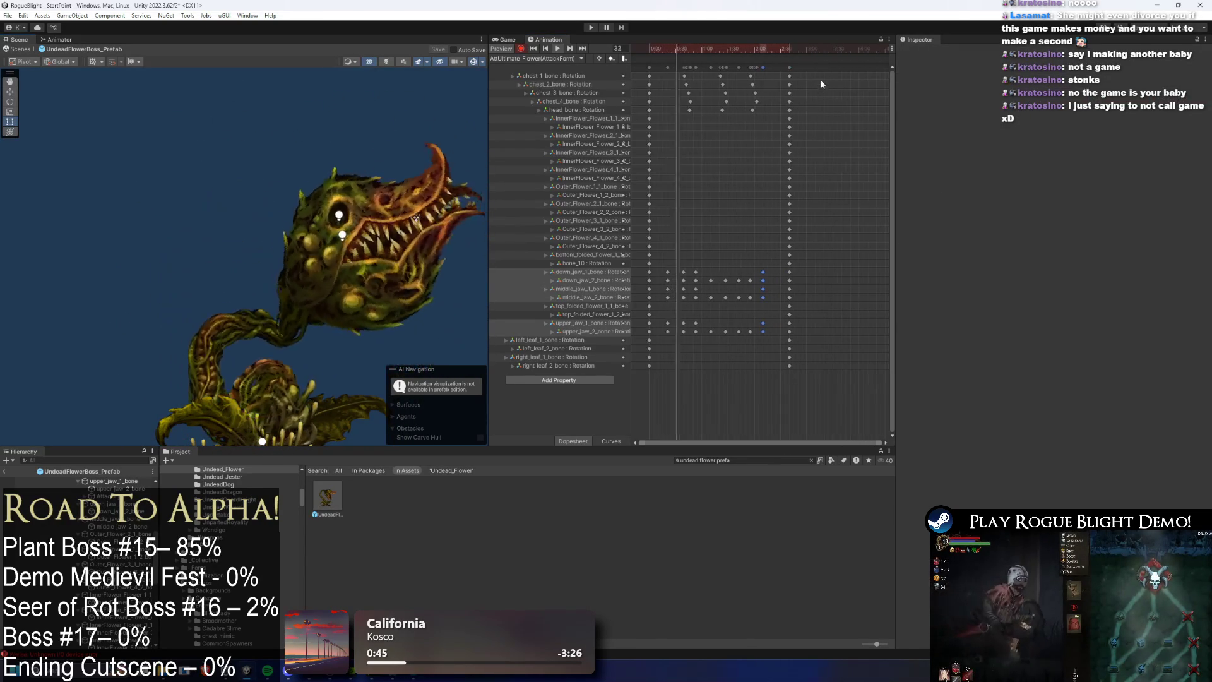
pyautogui.scroll(-2, 816, 77)
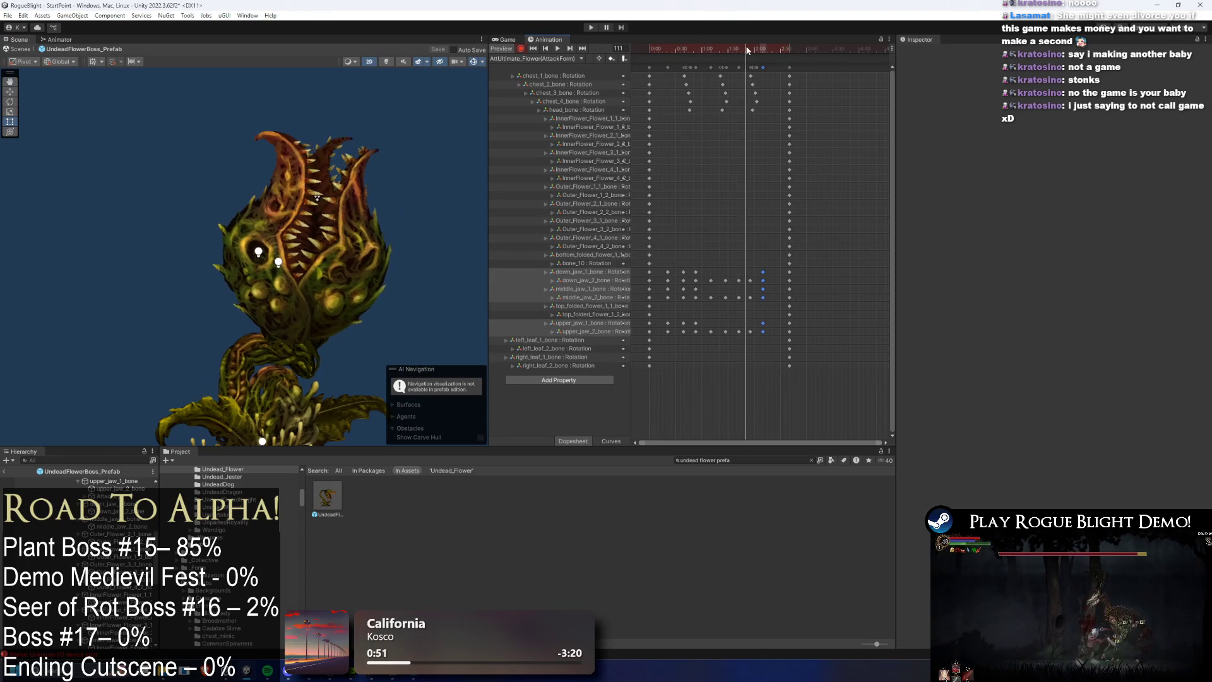
pyautogui.click(789, 67)
pyautogui.moveTo(796, 63); pyautogui.dragTo(702, 119)
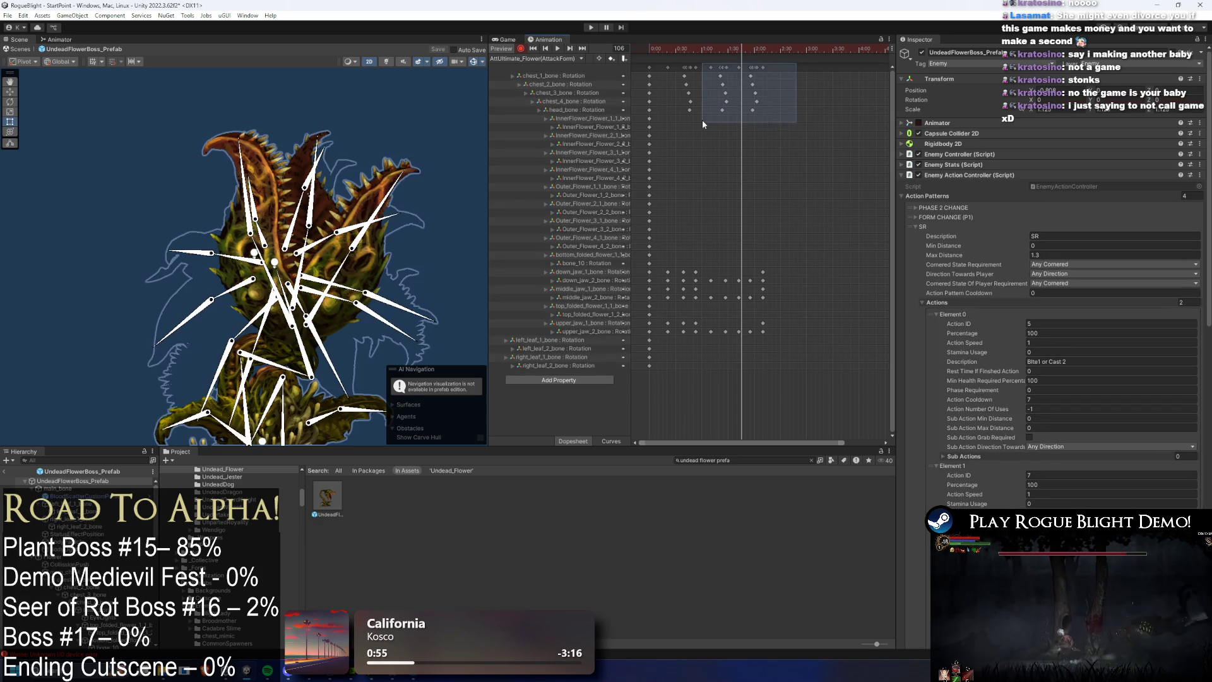
pyautogui.moveTo(798, 105)
pyautogui.mouseDown()
pyautogui.moveTo(775, 111)
pyautogui.moveTo(763, 87)
pyautogui.moveTo(776, 91)
pyautogui.mouseUp()
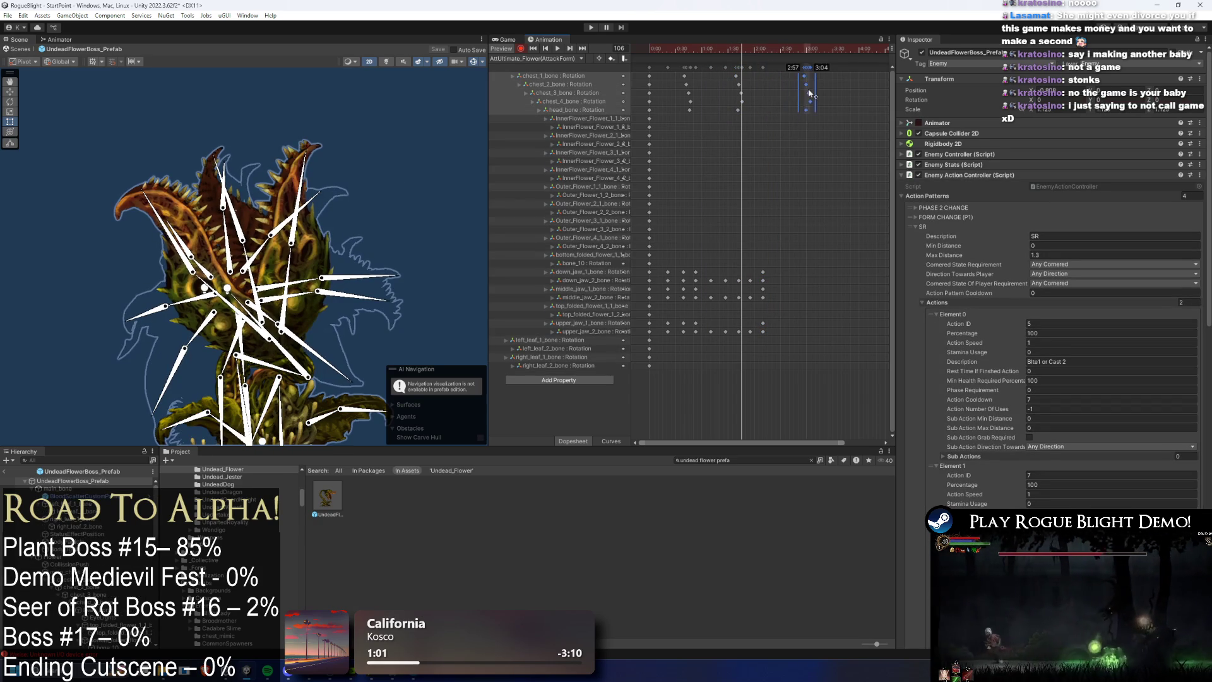
pyautogui.press('a')
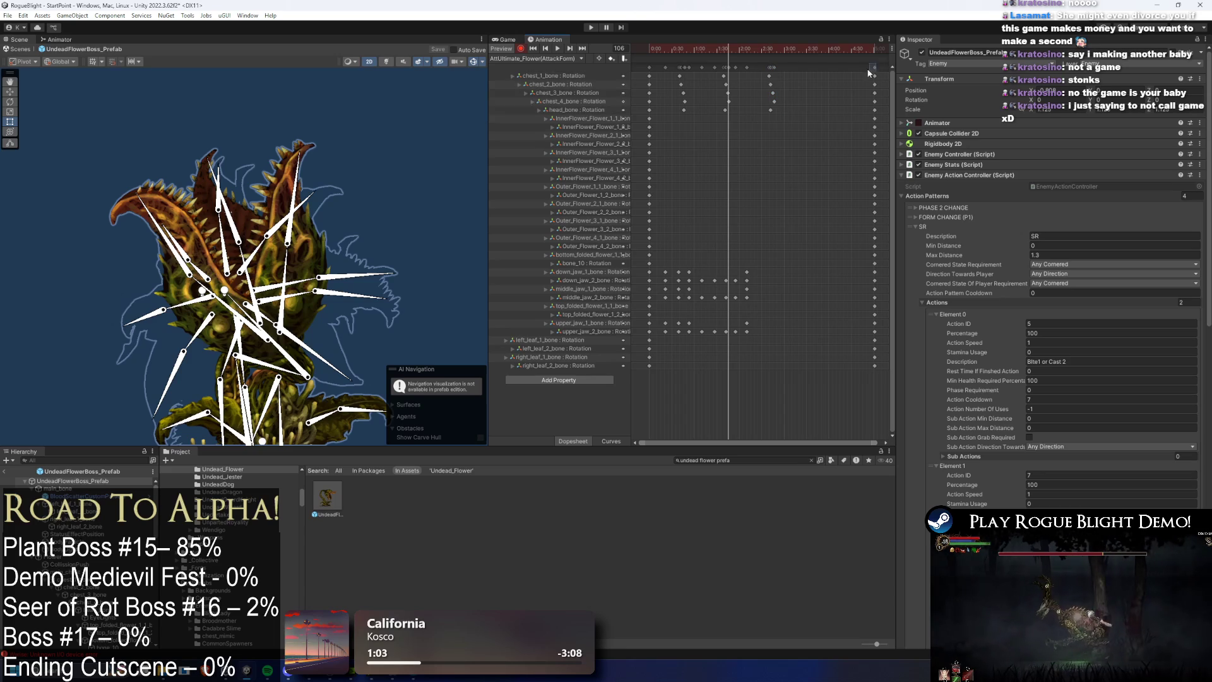
pyautogui.moveTo(870, 73)
pyautogui.mouseDown()
pyautogui.moveTo(785, 77)
pyautogui.moveTo(803, 73)
pyautogui.mouseUp()
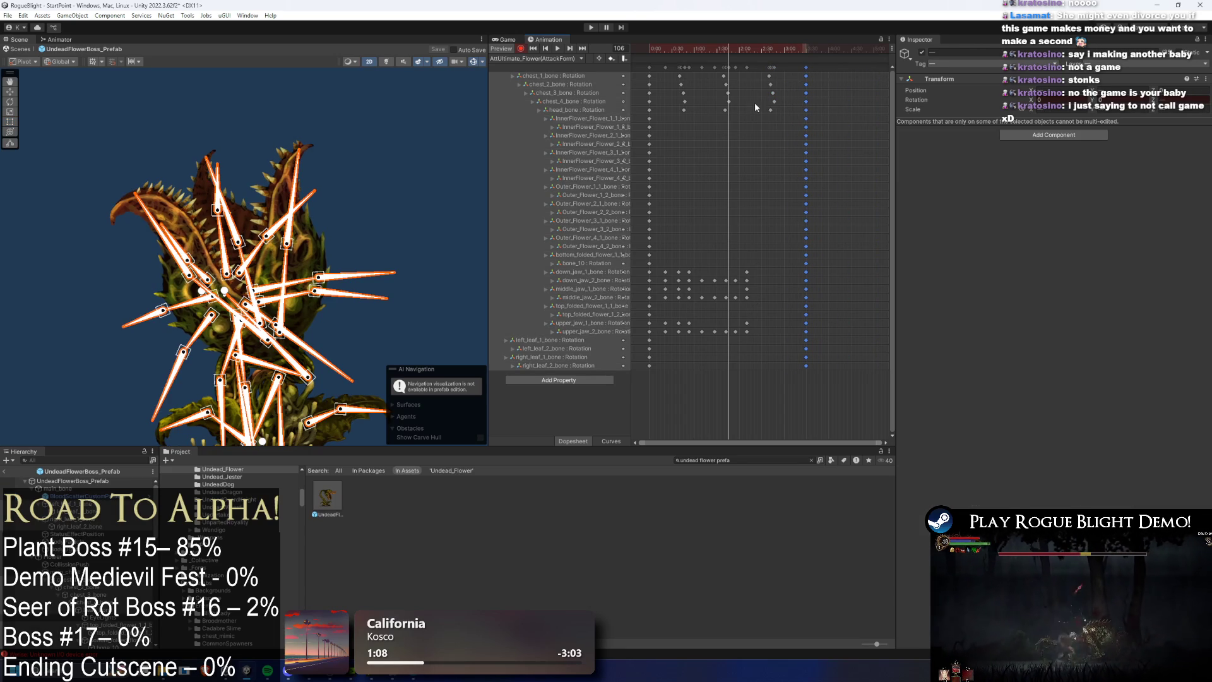
# Step: Move the later group of jaw keys to 2:59 and scrub to review
pyautogui.moveTo(727, 50)
pyautogui.mouseDown()
pyautogui.moveTo(667, 53)
pyautogui.moveTo(742, 68)
pyautogui.mouseUp()
pyautogui.moveTo(772, 252); pyautogui.dragTo(746, 350)
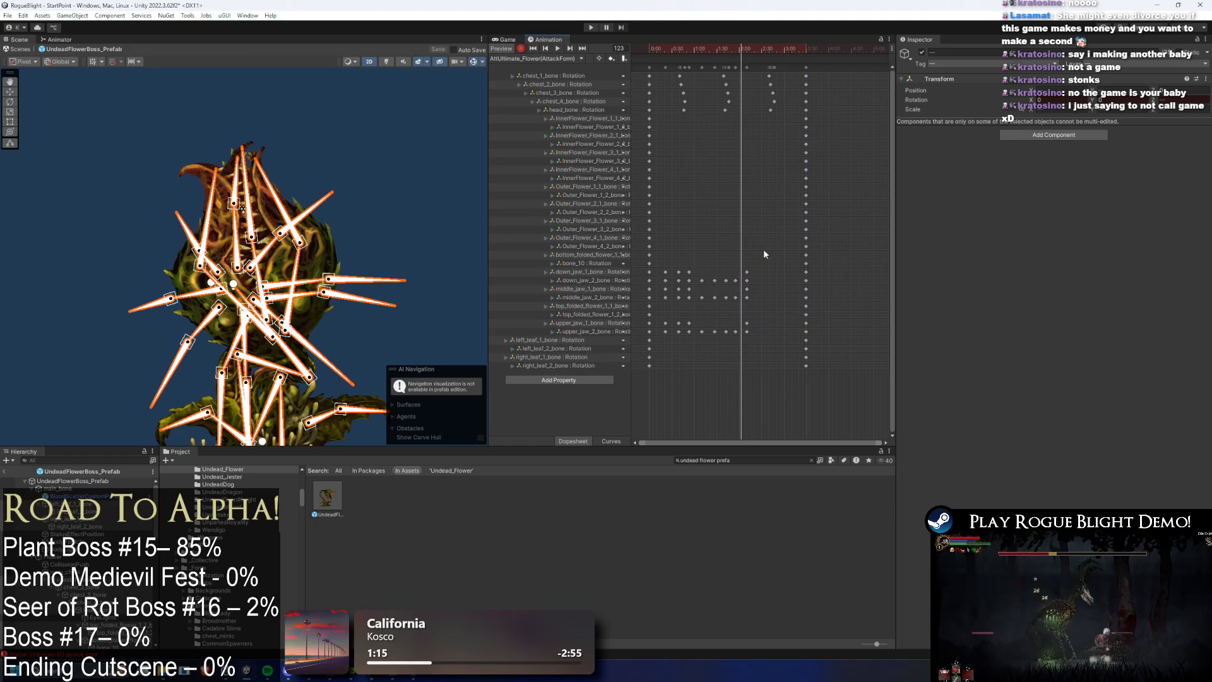
pyautogui.moveTo(746, 271); pyautogui.dragTo(783, 269)
pyautogui.moveTo(720, 50)
pyautogui.mouseDown()
pyautogui.moveTo(695, 49)
pyautogui.moveTo(724, 49)
pyautogui.mouseUp()
# Step: Push the selected jaw keys later from frame 132 and preview the attack
pyautogui.click(748, 51)
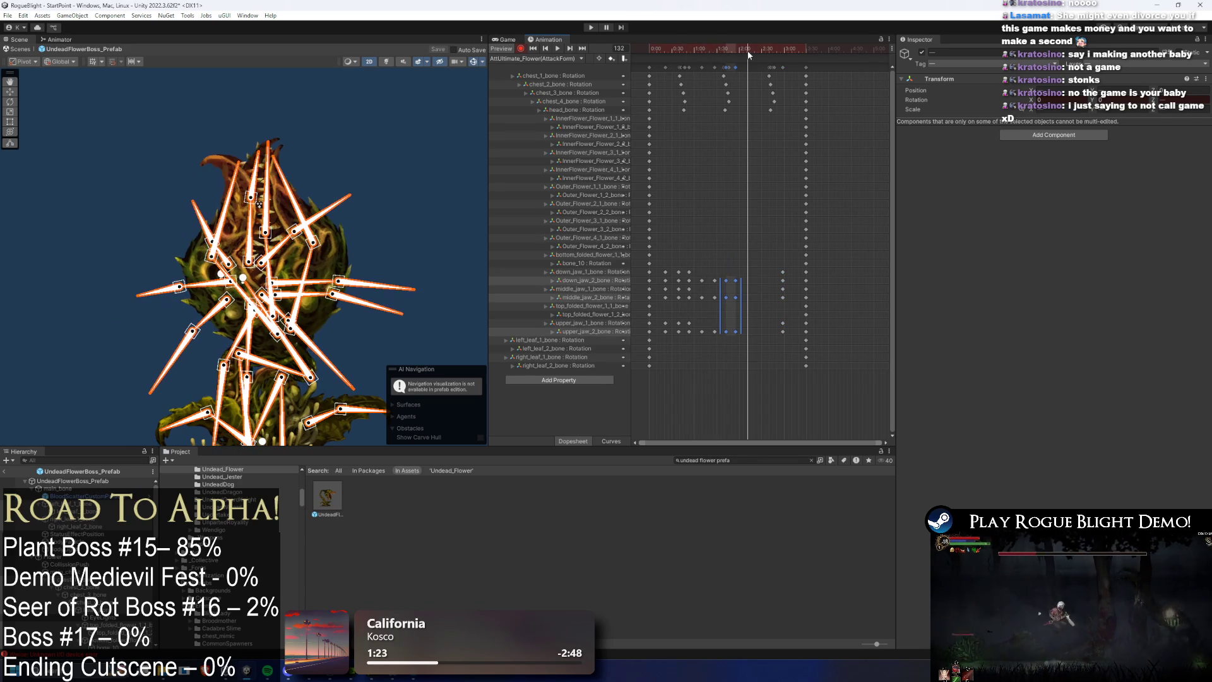
pyautogui.moveTo(735, 280); pyautogui.dragTo(757, 267)
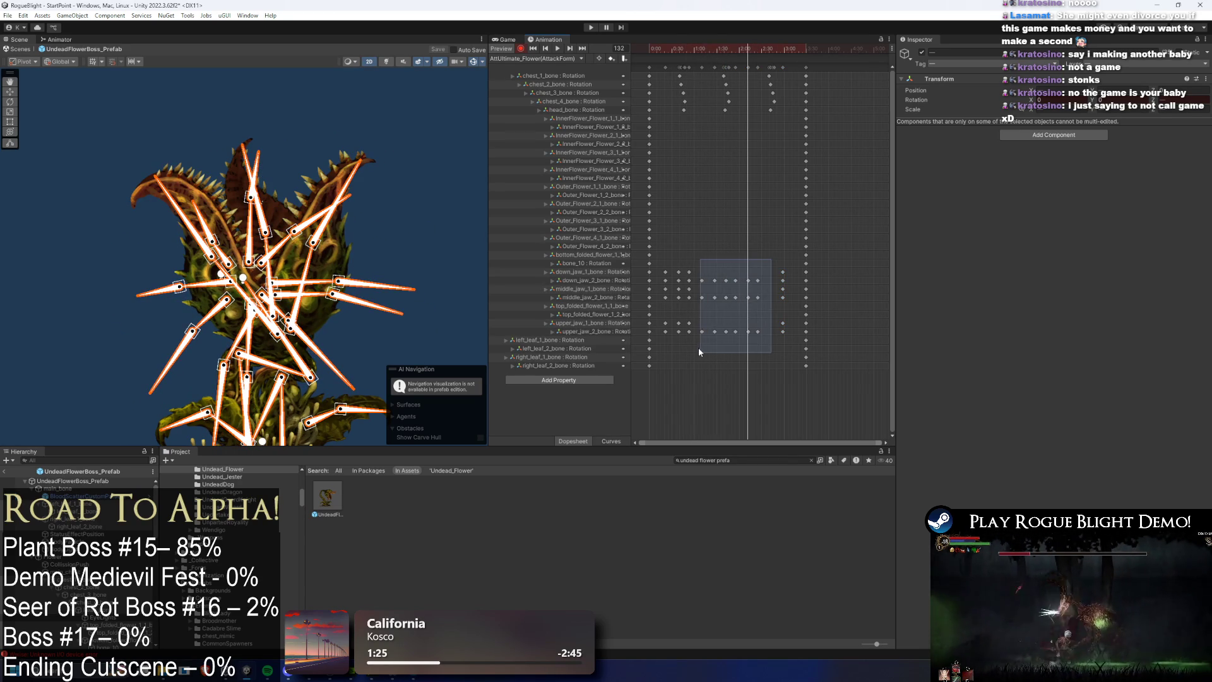
pyautogui.press('space')
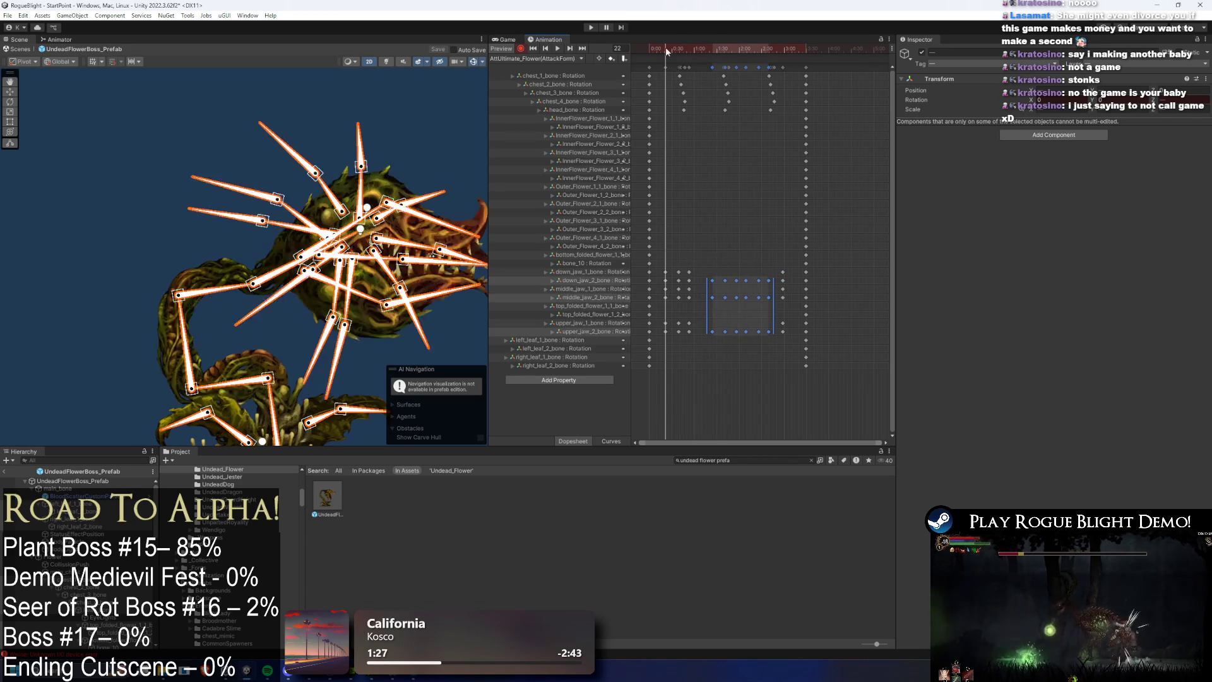
pyautogui.click(433, 103)
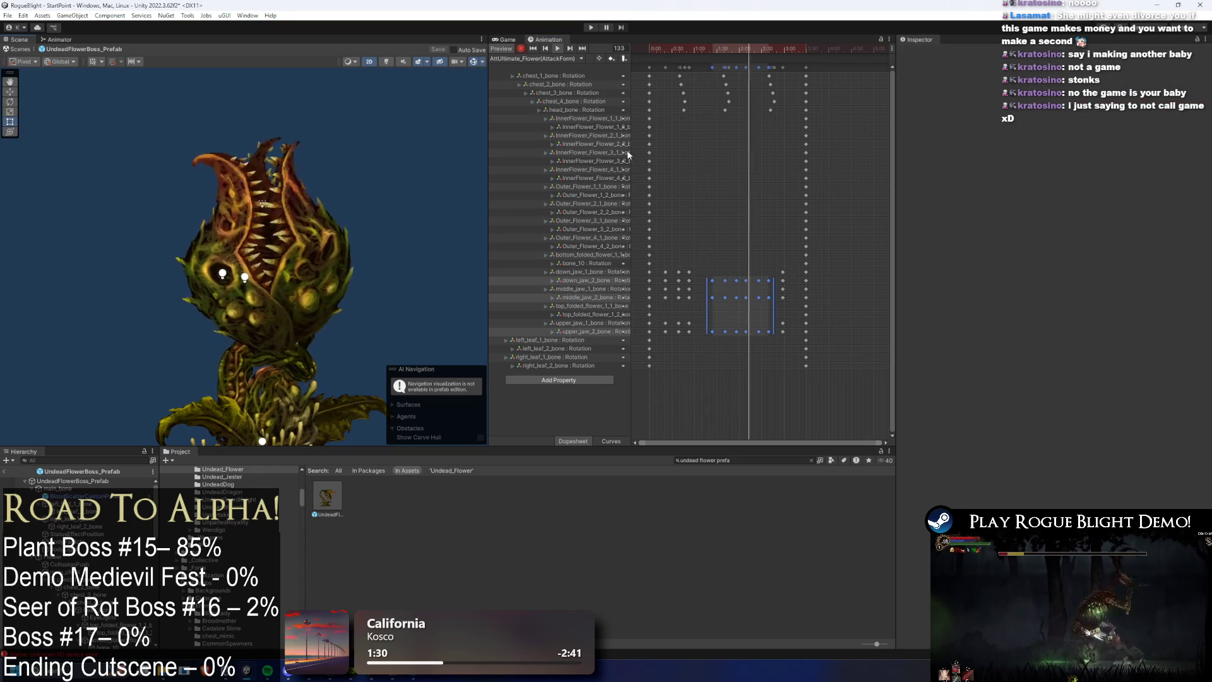
pyautogui.click(699, 51)
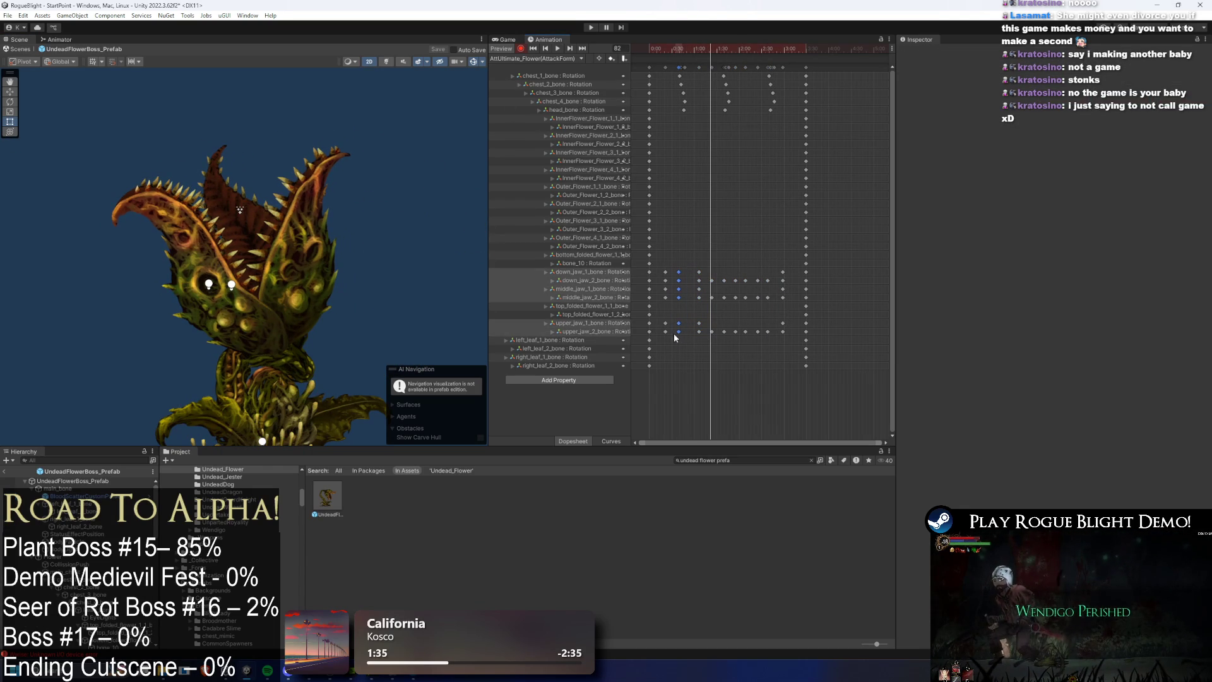
pyautogui.moveTo(674, 334); pyautogui.dragTo(680, 334)
pyautogui.press('space')
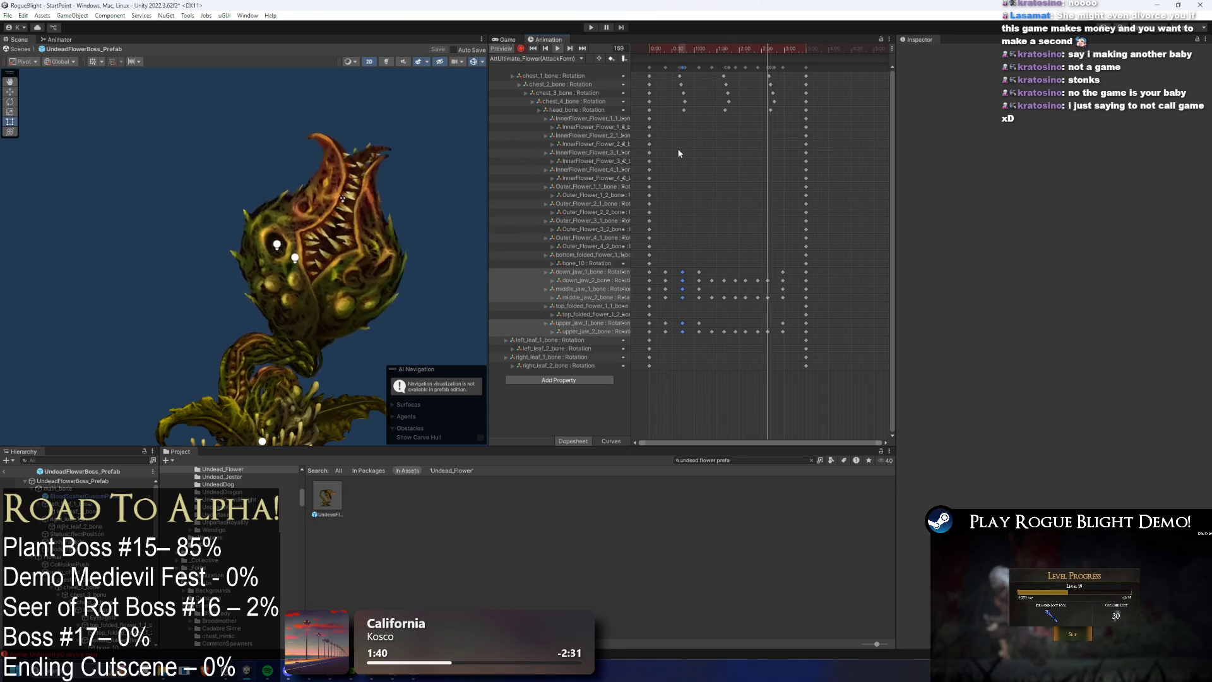
pyautogui.click(726, 112)
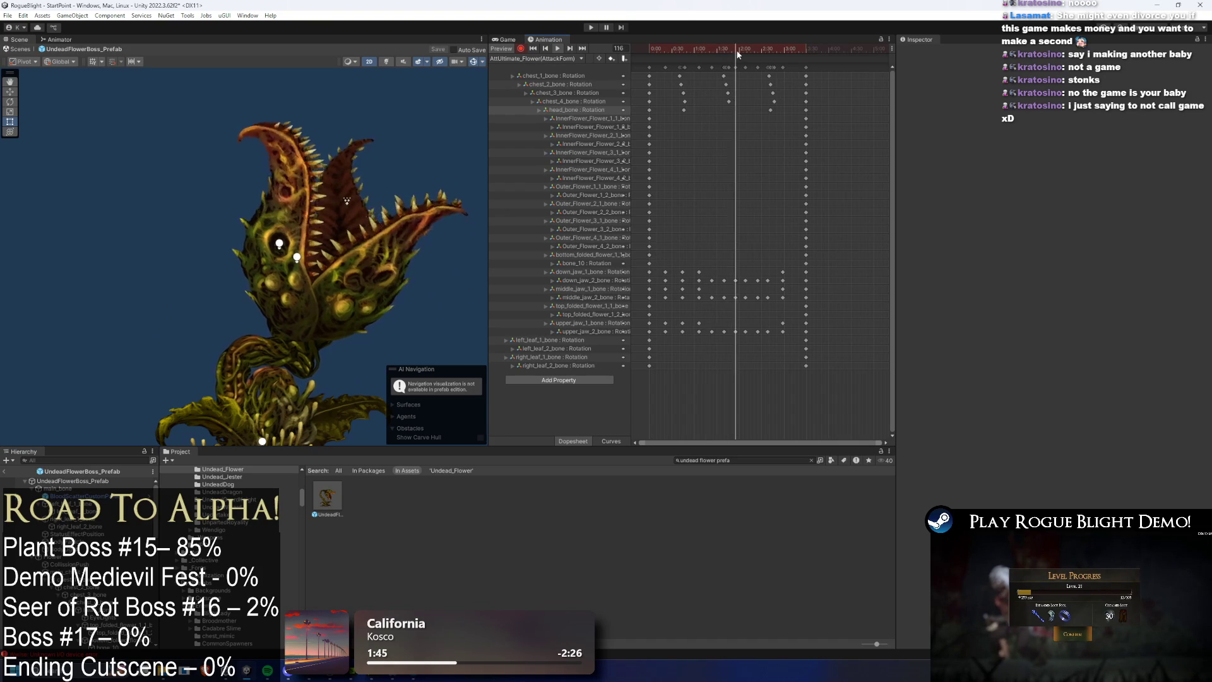
pyautogui.click(685, 49)
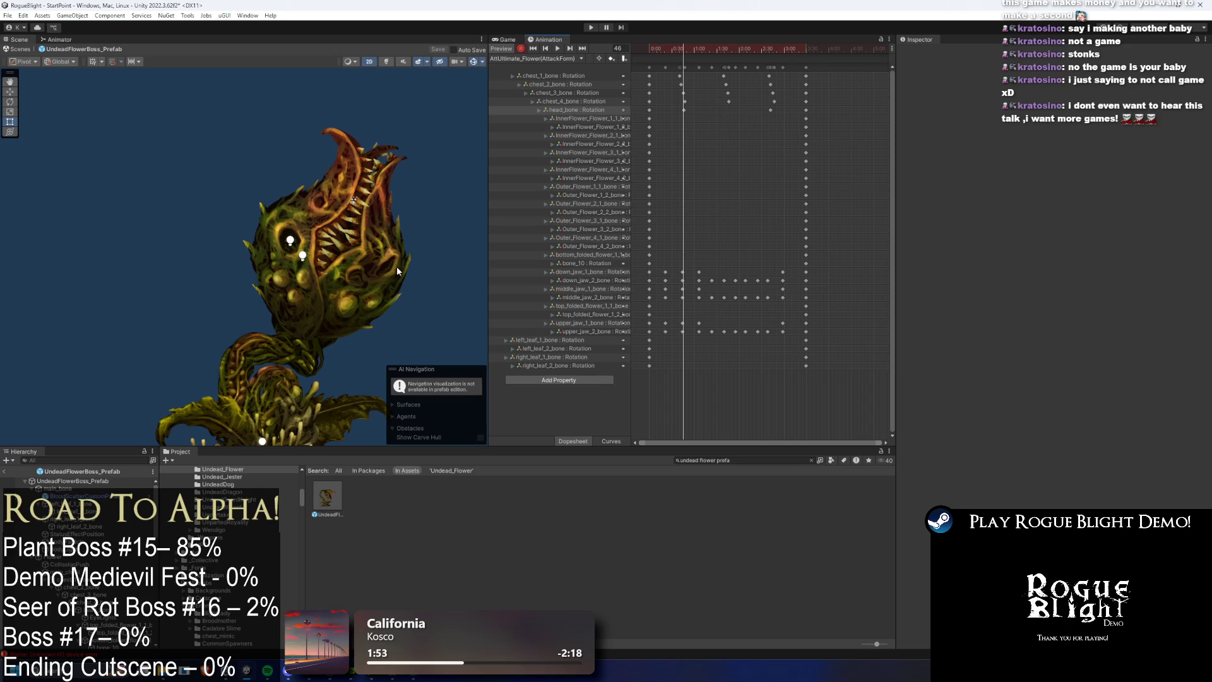
# Step: Check the head pose at frame 160 and move the final keyframe column later
pyautogui.moveTo(730, 48); pyautogui.dragTo(770, 58)
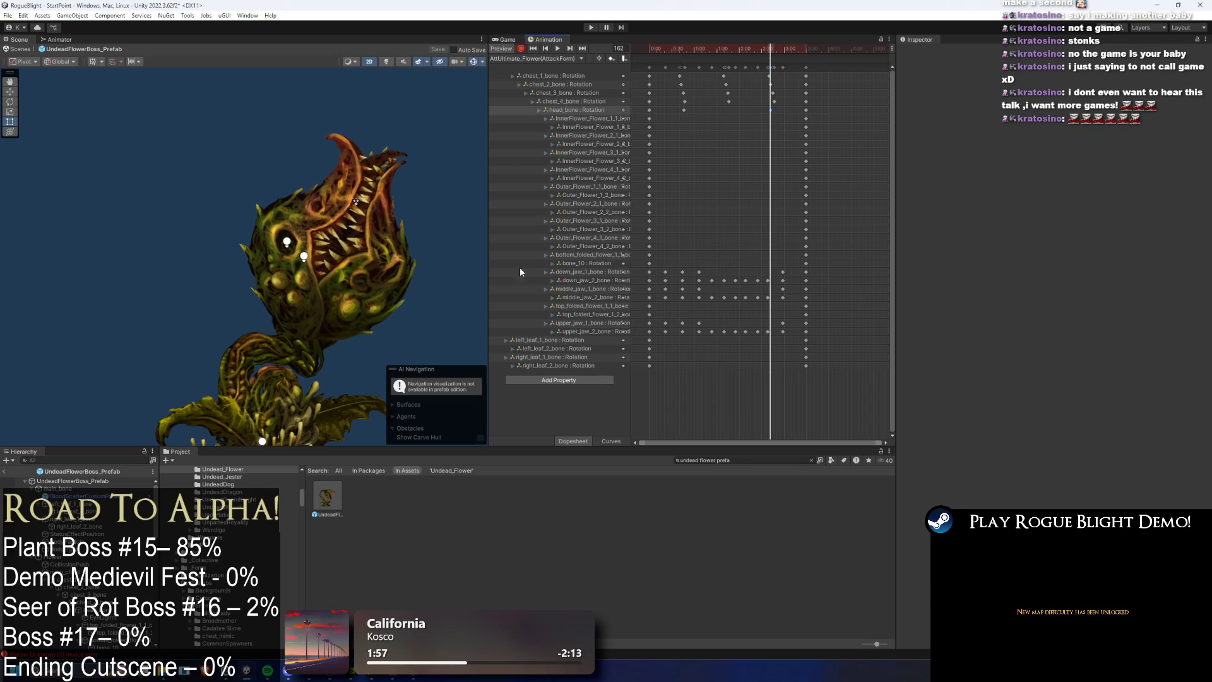
pyautogui.click(298, 307)
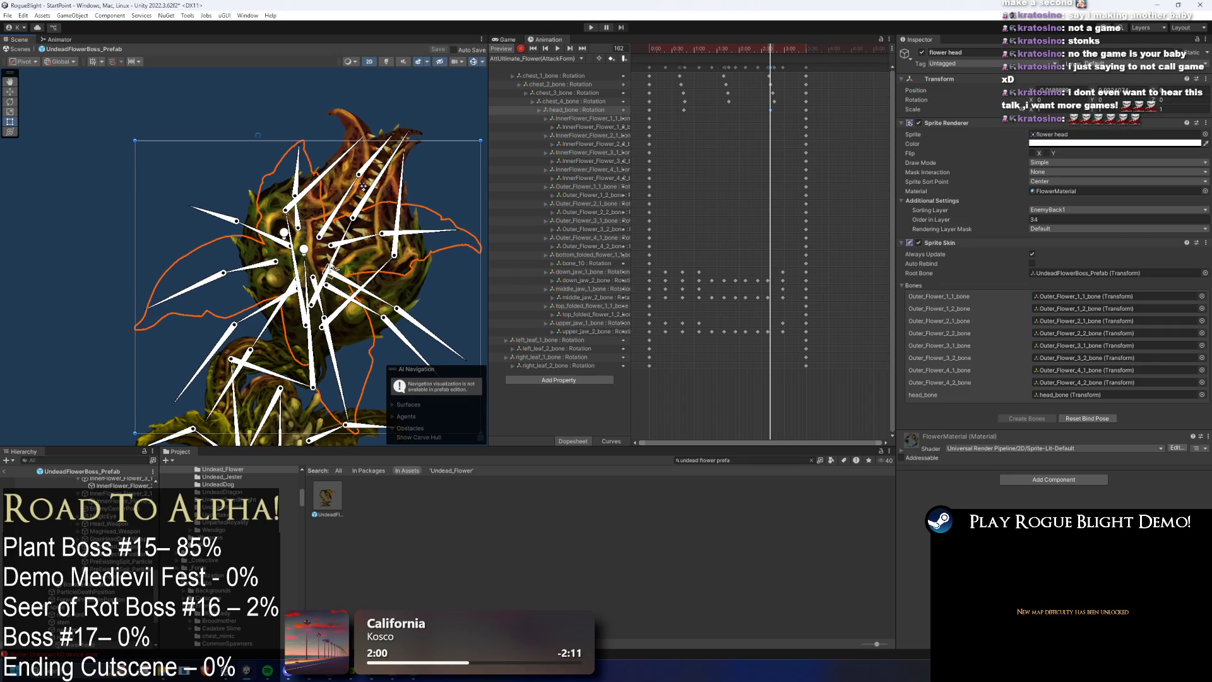
pyautogui.moveTo(309, 278); pyautogui.dragTo(245, 282)
pyautogui.click(558, 48)
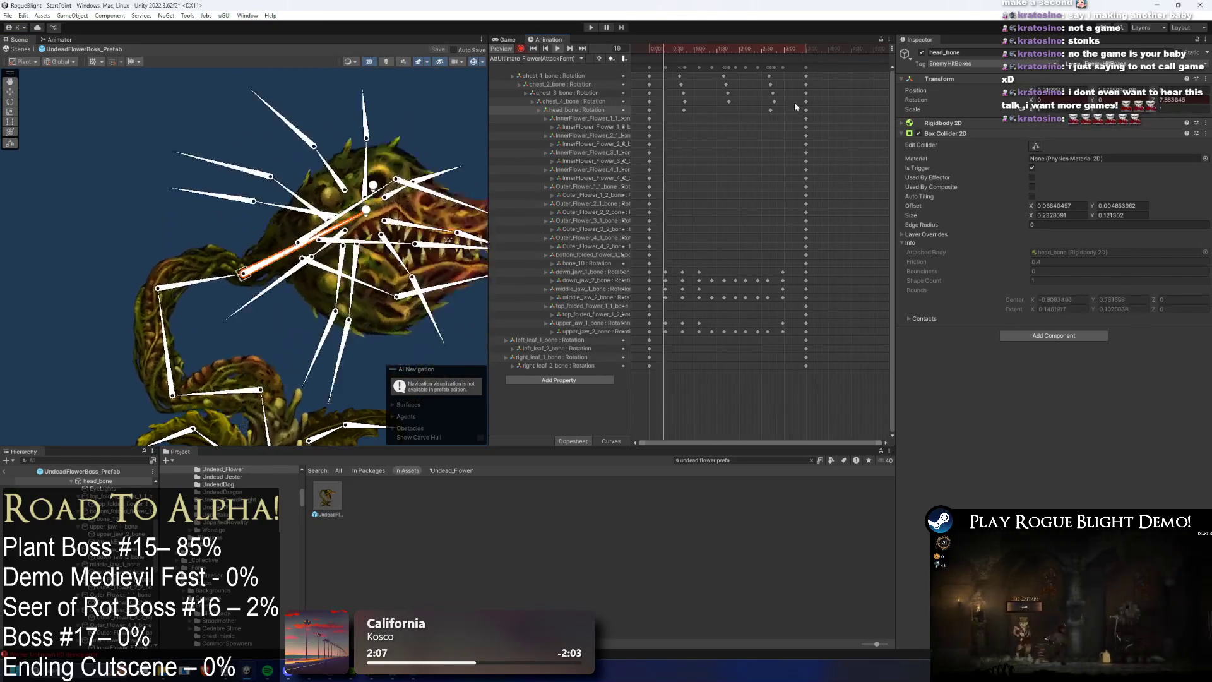
pyautogui.moveTo(806, 67)
pyautogui.mouseDown()
pyautogui.moveTo(857, 69)
pyautogui.moveTo(841, 69)
pyautogui.mouseUp()
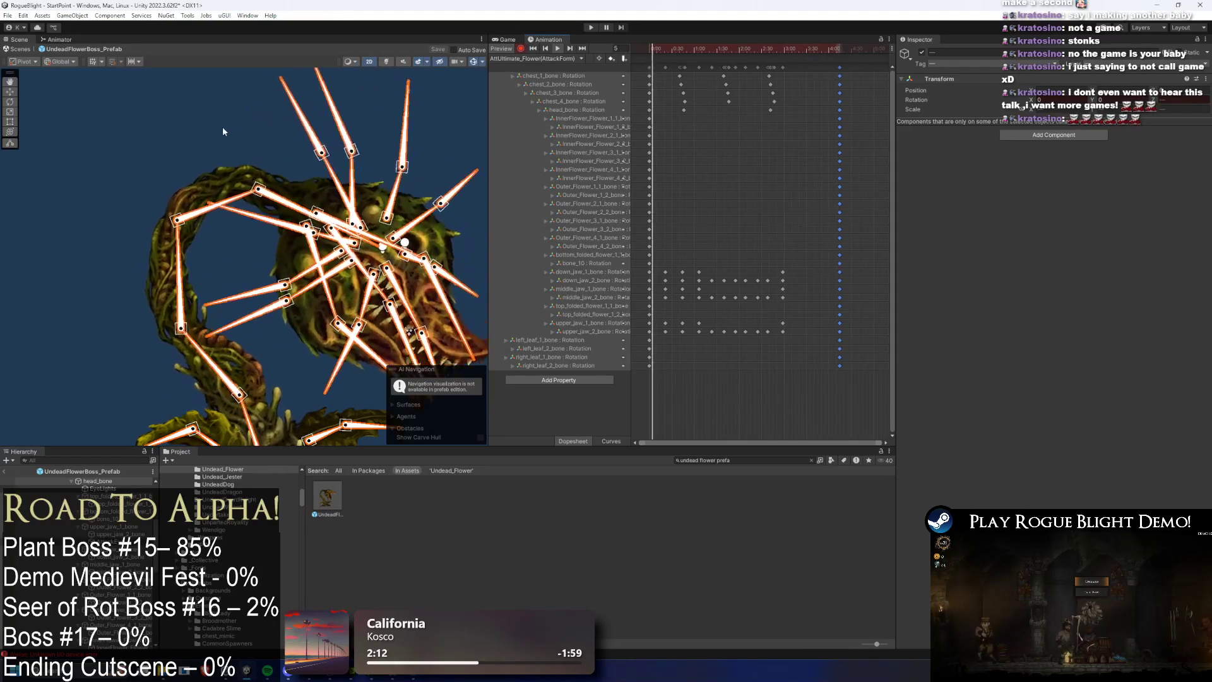
pyautogui.click(207, 116)
pyautogui.moveTo(840, 67); pyautogui.dragTo(835, 71)
pyautogui.click(866, 78)
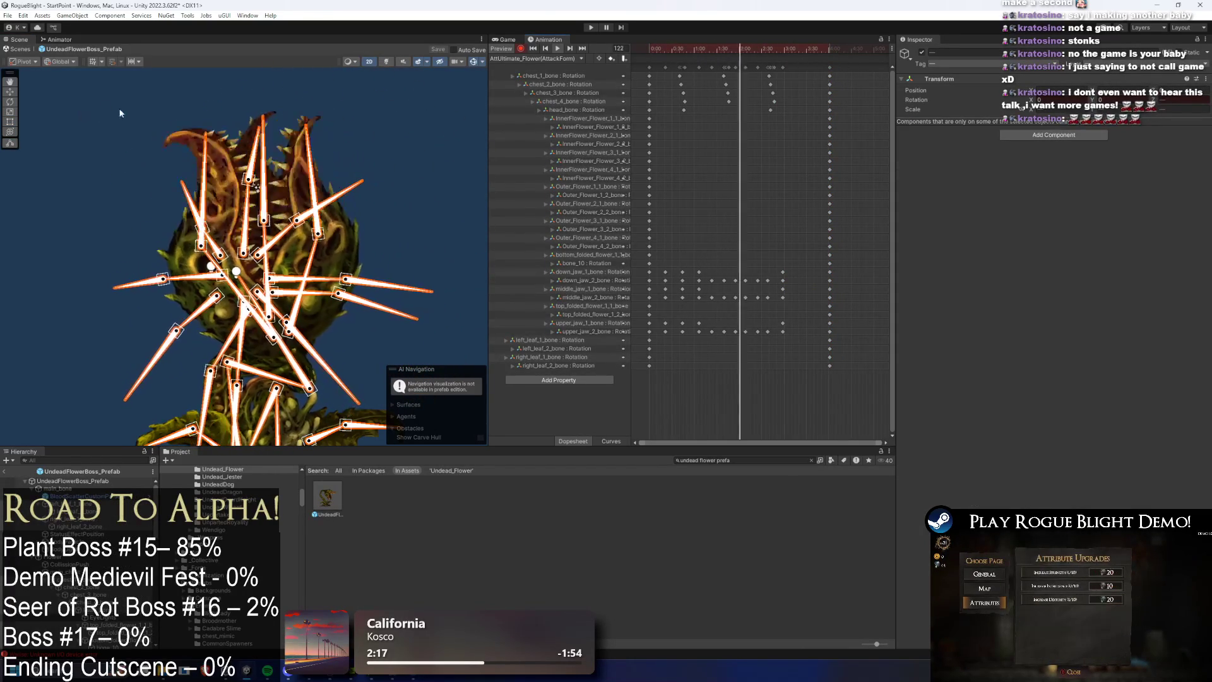
# Step: Shift the mid-clip key block and the last key column slightly later, then scrub to check
pyautogui.scroll(-2, 870, 84)
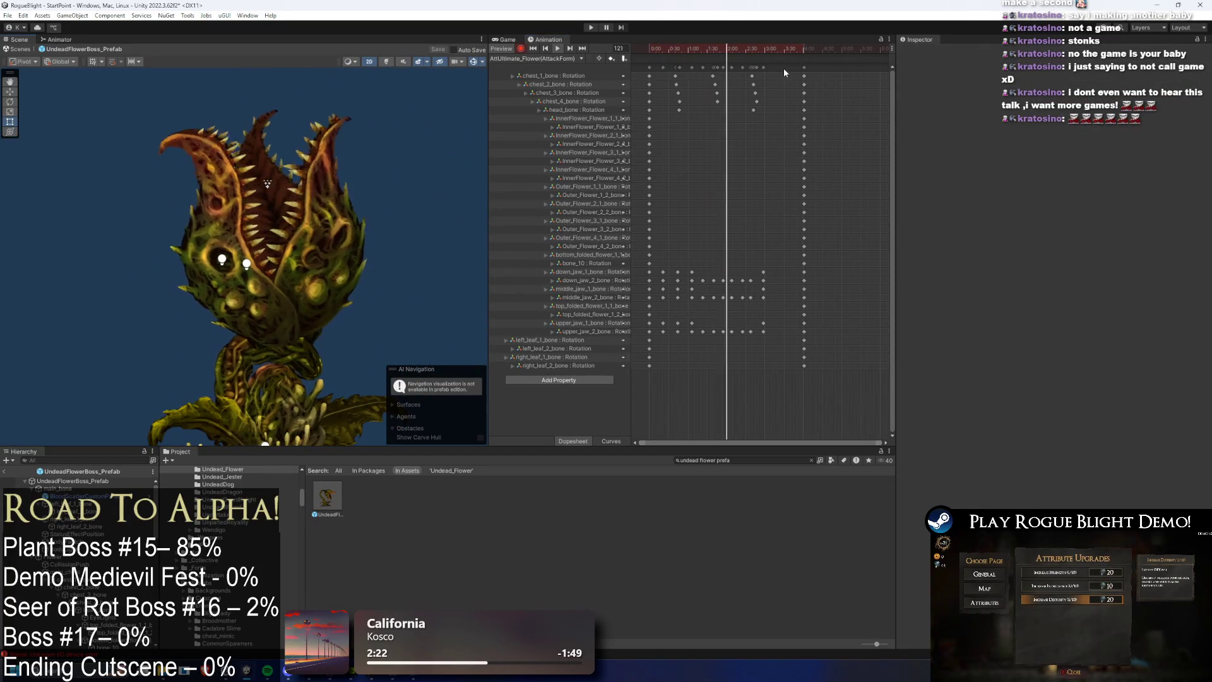
pyautogui.moveTo(783, 69)
pyautogui.mouseDown()
pyautogui.moveTo(665, 63)
pyautogui.moveTo(714, 70)
pyautogui.mouseUp()
pyautogui.click(804, 67)
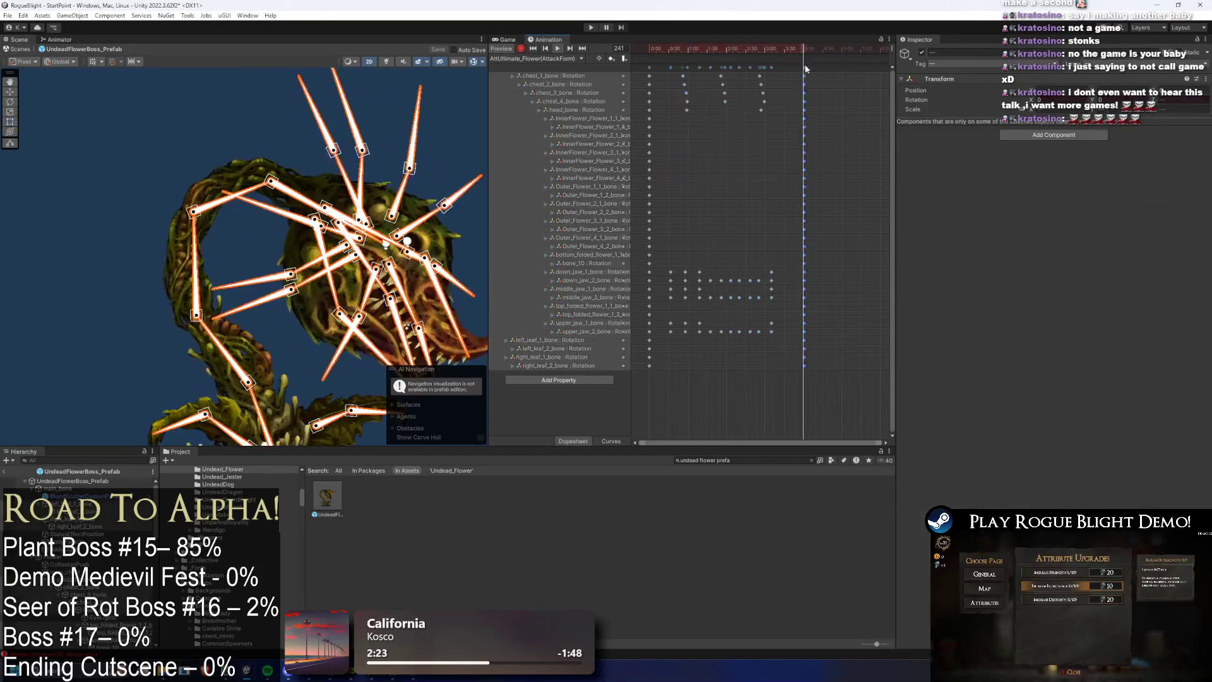
pyautogui.click(427, 156)
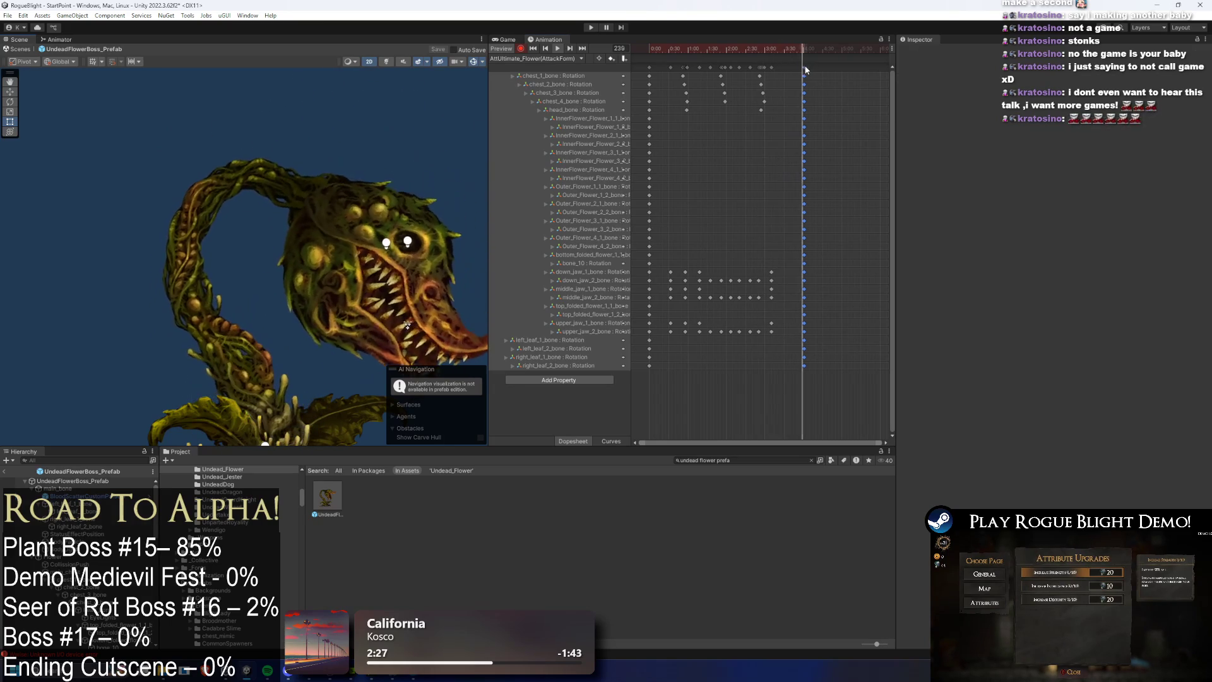
pyautogui.moveTo(804, 67); pyautogui.dragTo(813, 67)
pyautogui.click(832, 64)
pyautogui.click(221, 109)
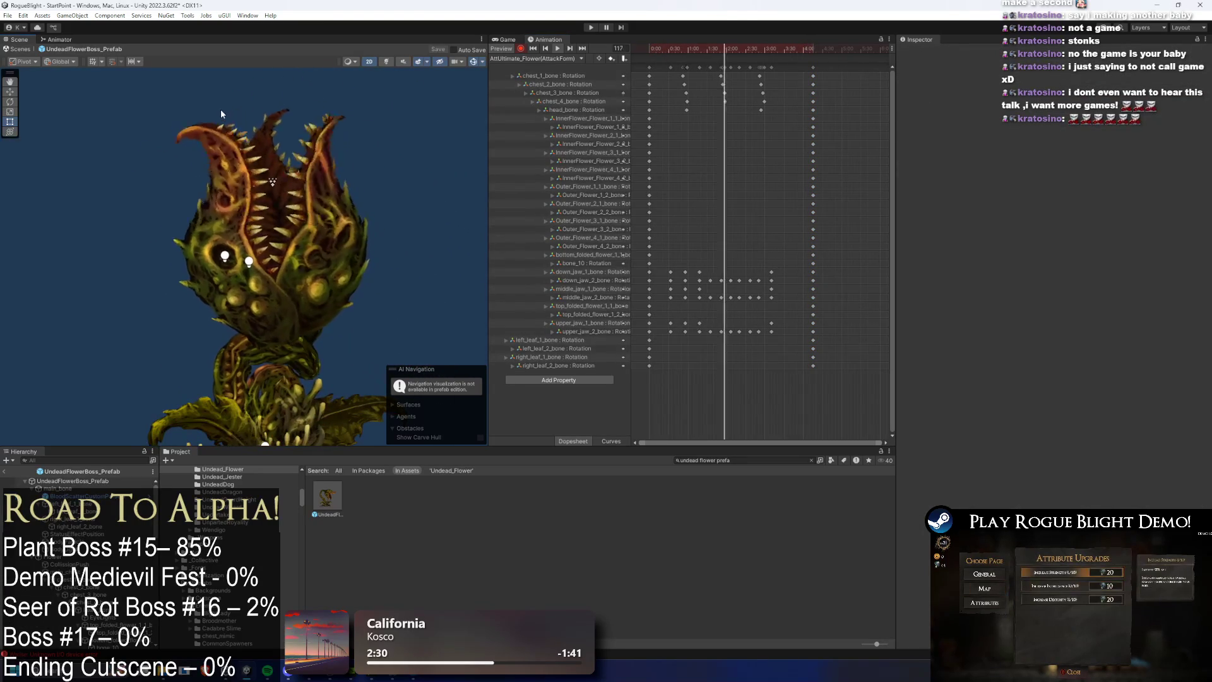
pyautogui.moveTo(775, 47)
pyautogui.mouseDown()
pyautogui.moveTo(704, 48)
pyautogui.moveTo(762, 44)
pyautogui.mouseUp()
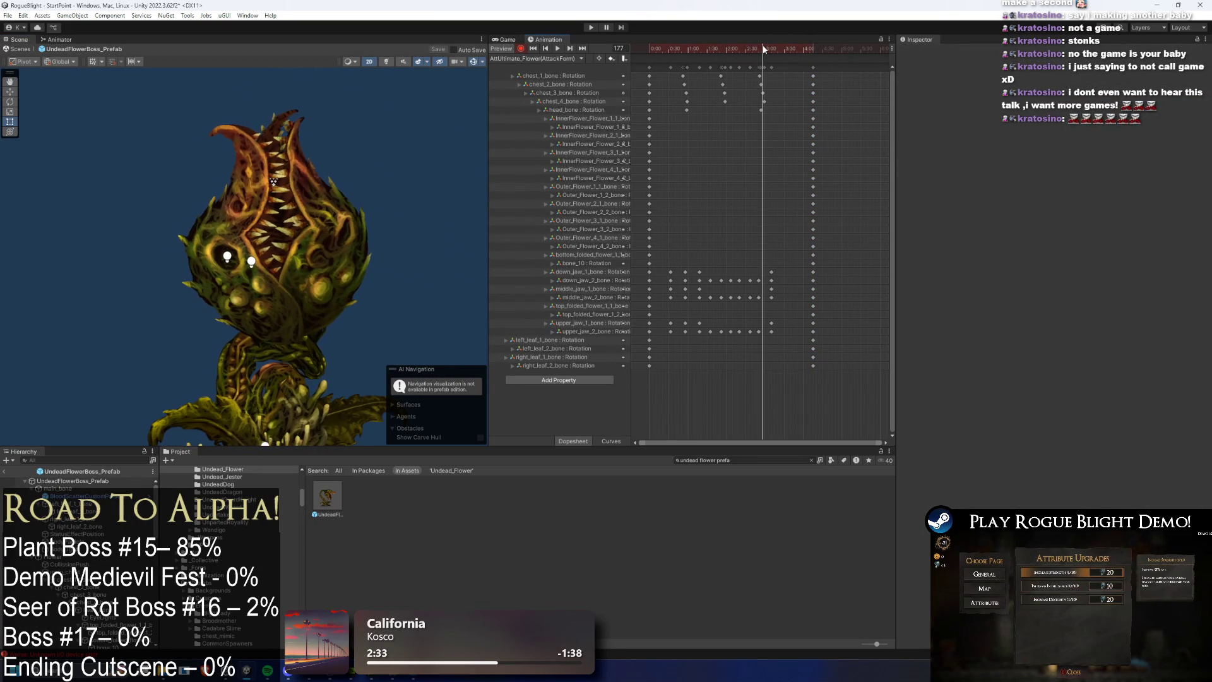
# Step: Rotate head_bone a little further at frame 174, bringing Rotation Z to about 129.6
pyautogui.click(266, 311)
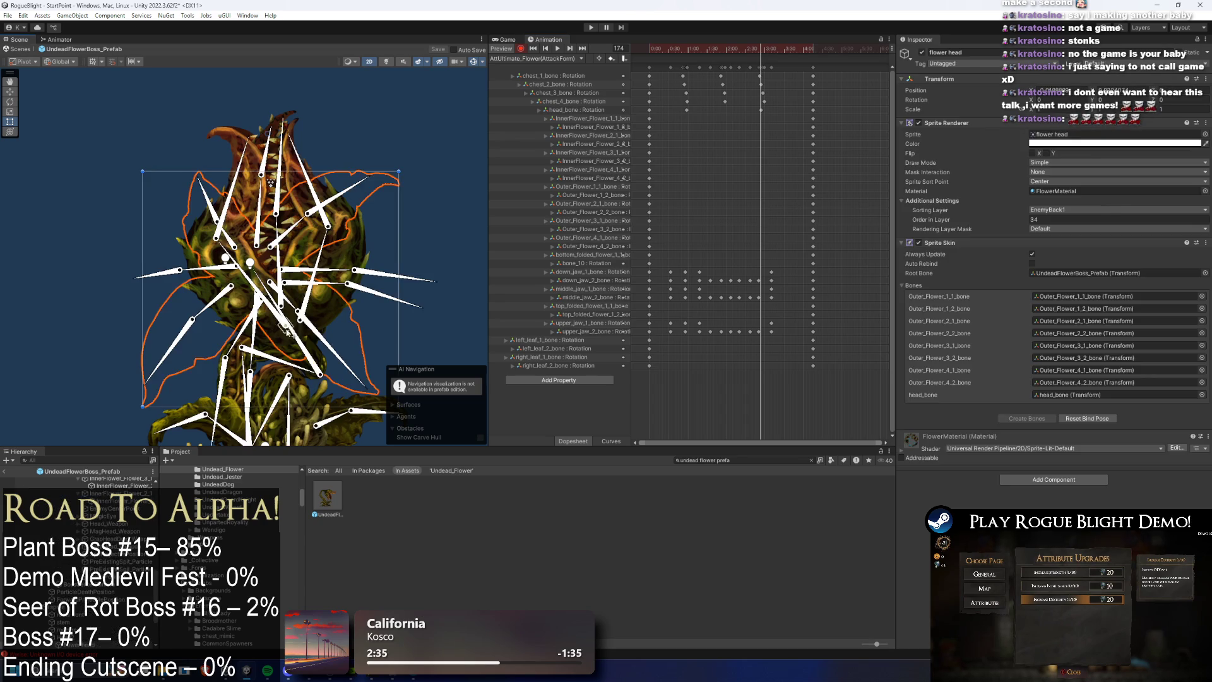
pyautogui.click(658, 47)
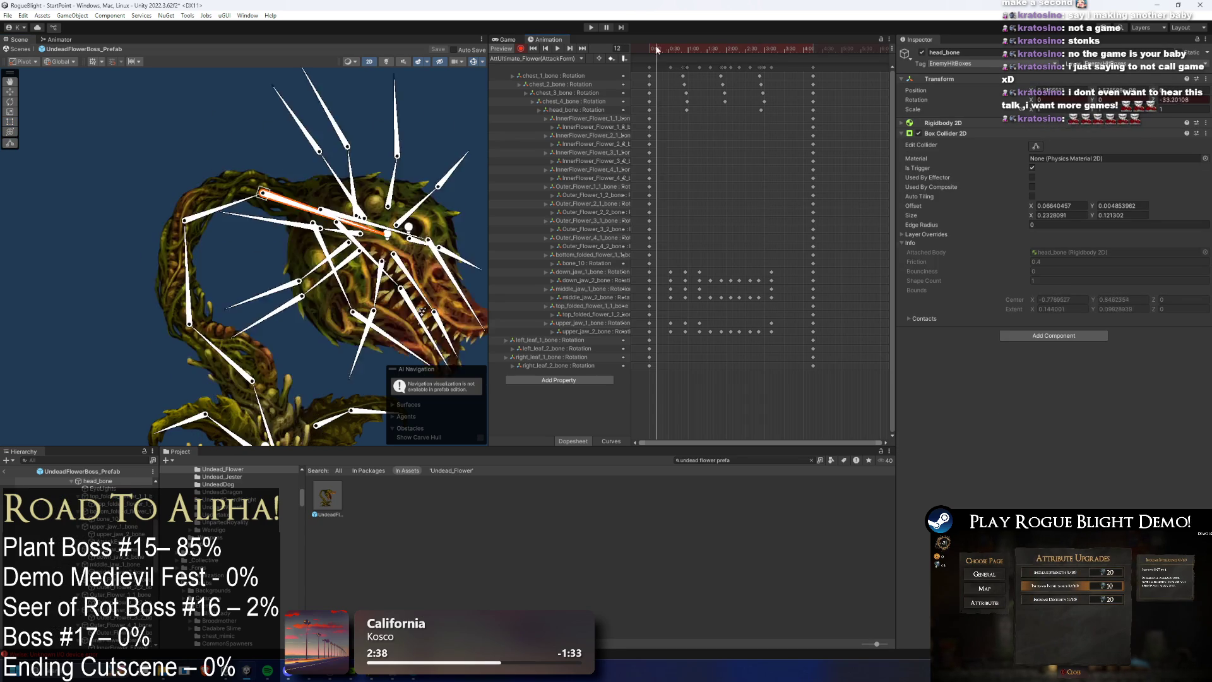
pyautogui.press('space')
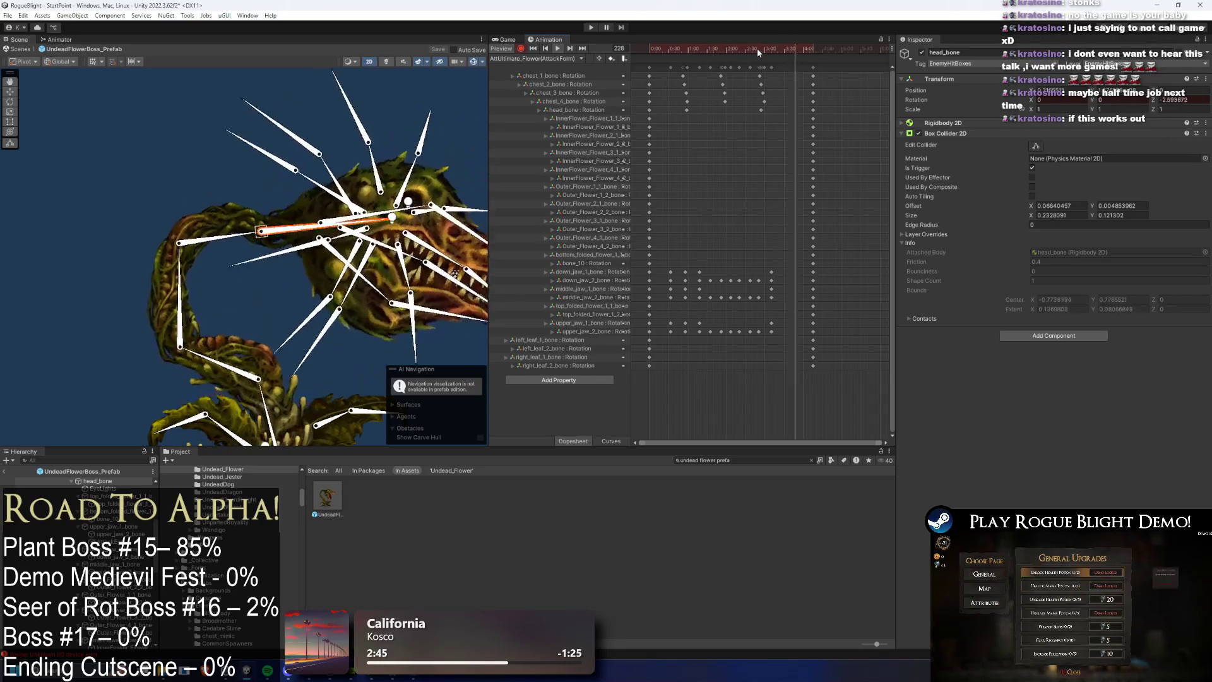
pyautogui.moveTo(763, 52); pyautogui.dragTo(762, 52)
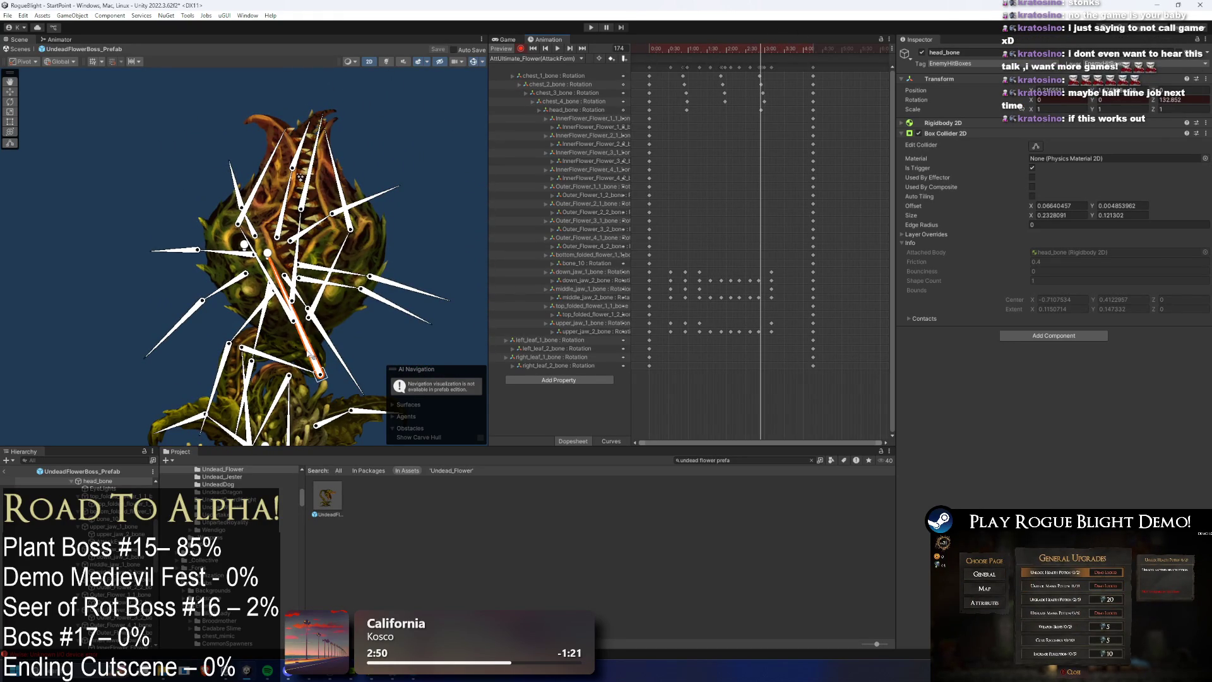
pyautogui.moveTo(311, 356); pyautogui.dragTo(313, 358)
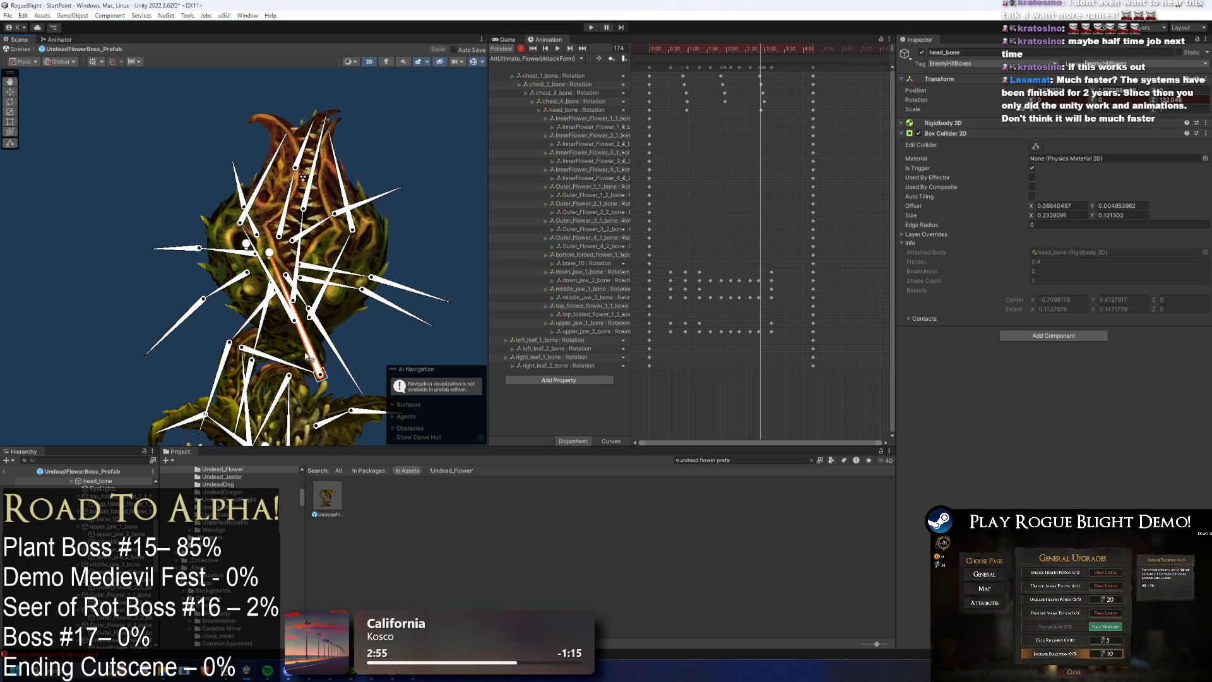
pyautogui.moveTo(312, 350); pyautogui.dragTo(318, 348)
pyautogui.moveTo(771, 48)
pyautogui.mouseDown()
pyautogui.moveTo(681, 48)
pyautogui.moveTo(688, 58)
pyautogui.mouseUp()
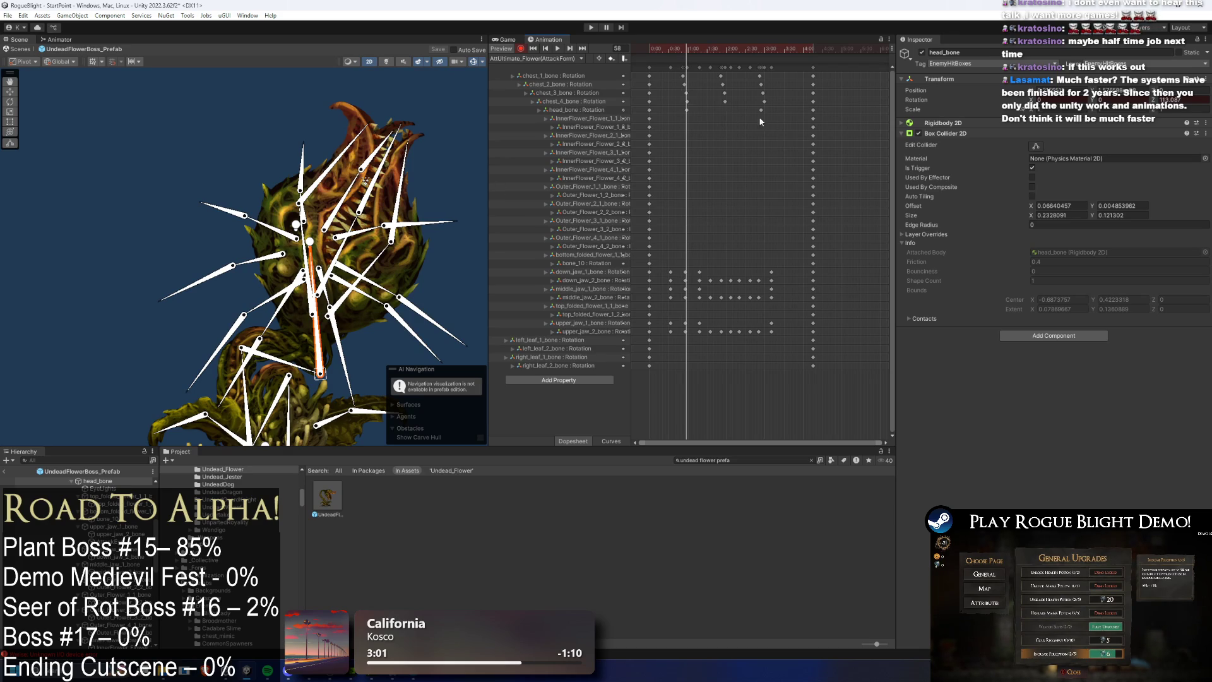
# Step: Shift the head_bone rotation keys slightly later, checking frames 134 and 120 and undoing an accidental jaw move
pyautogui.moveTo(773, 109); pyautogui.dragTo(679, 112)
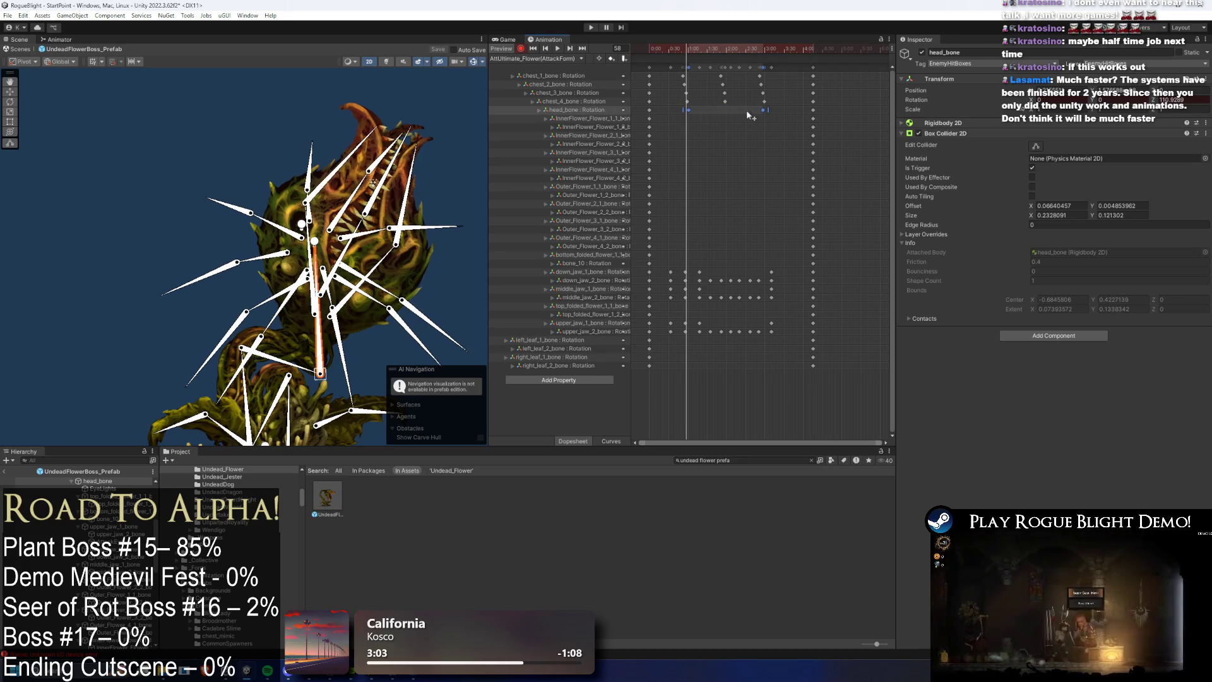
pyautogui.moveTo(750, 114); pyautogui.dragTo(769, 113)
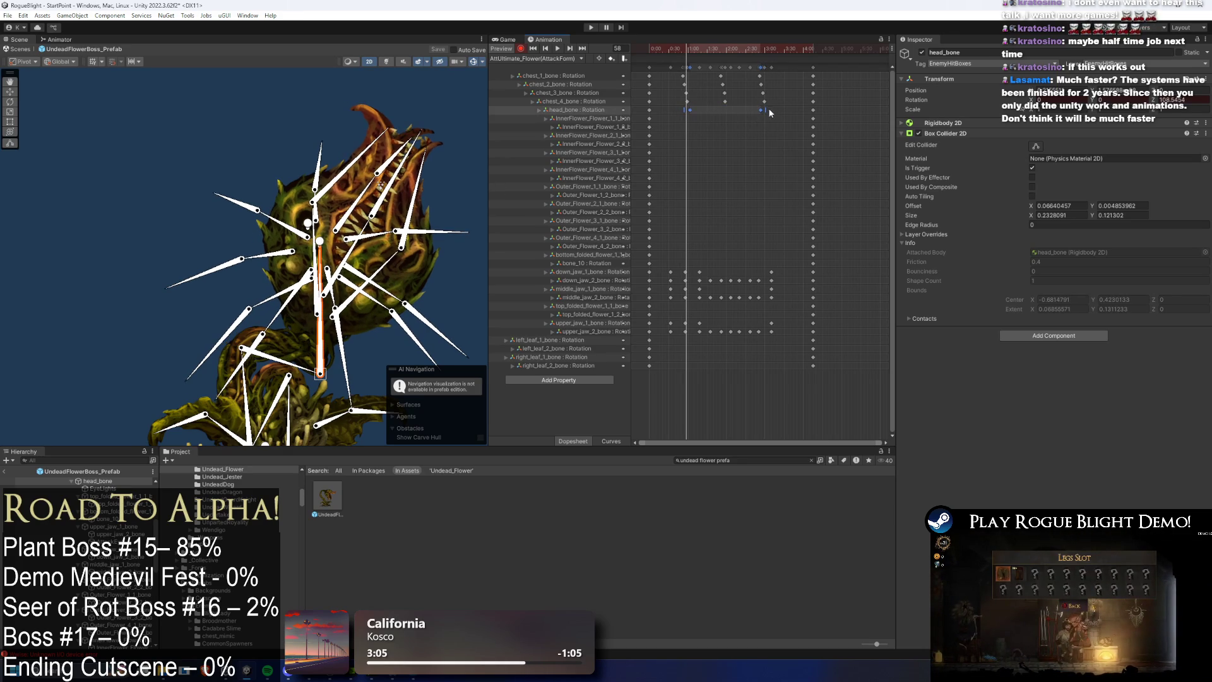
pyautogui.moveTo(677, 57)
pyautogui.mouseDown()
pyautogui.moveTo(691, 47)
pyautogui.moveTo(739, 56)
pyautogui.moveTo(725, 52)
pyautogui.mouseUp()
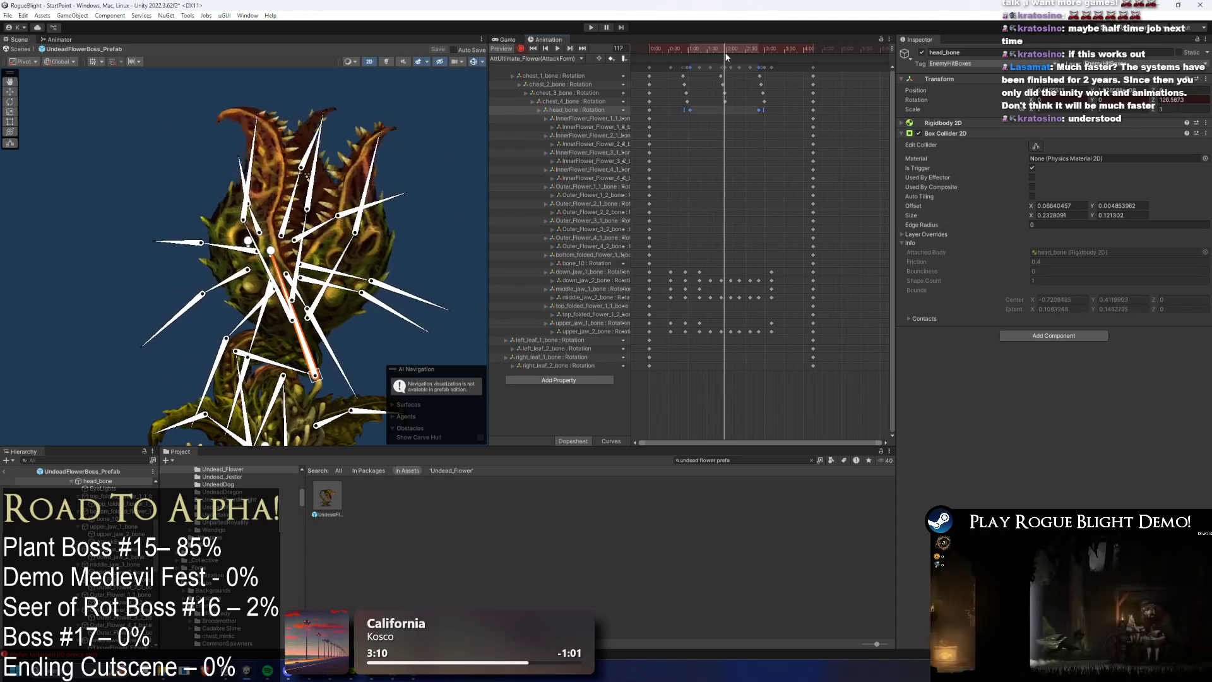
pyautogui.click(764, 186)
pyautogui.moveTo(288, 311); pyautogui.dragTo(301, 339)
pyautogui.hotkey('ctrl', 'z')
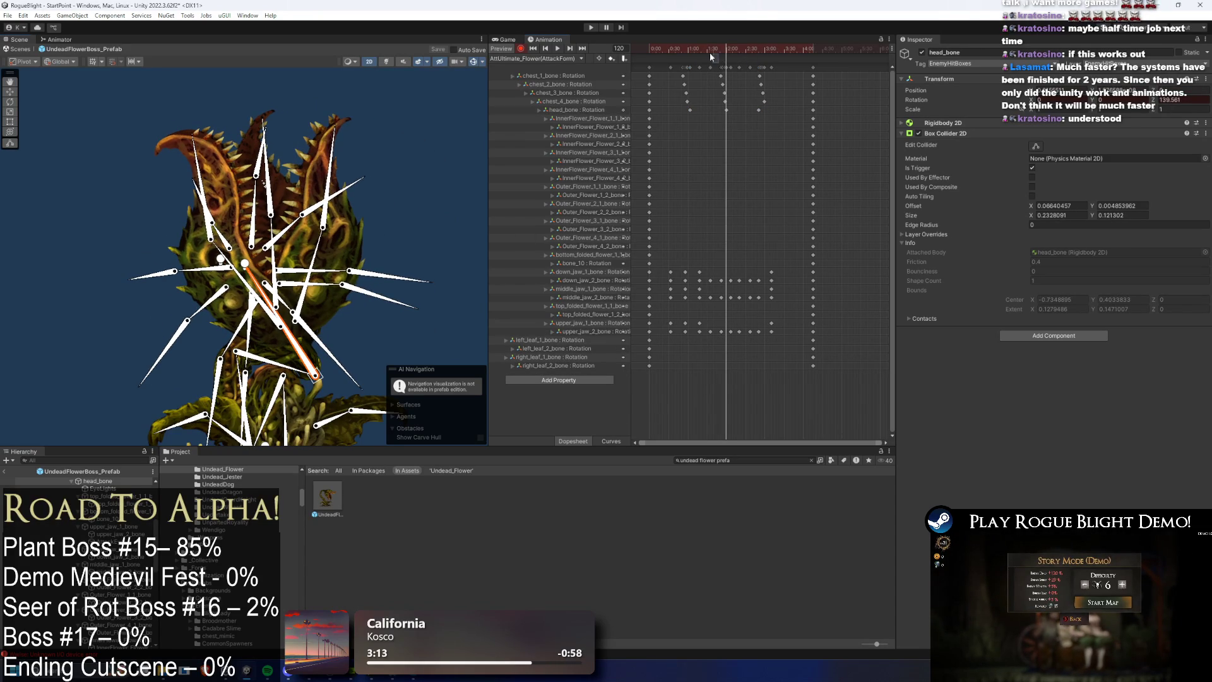
# Step: Preview the clip, then select the down_jaw_2_bone and upper_jaw_2_bone keys and replay from the start
pyautogui.moveTo(710, 54); pyautogui.dragTo(658, 51)
pyautogui.press('space')
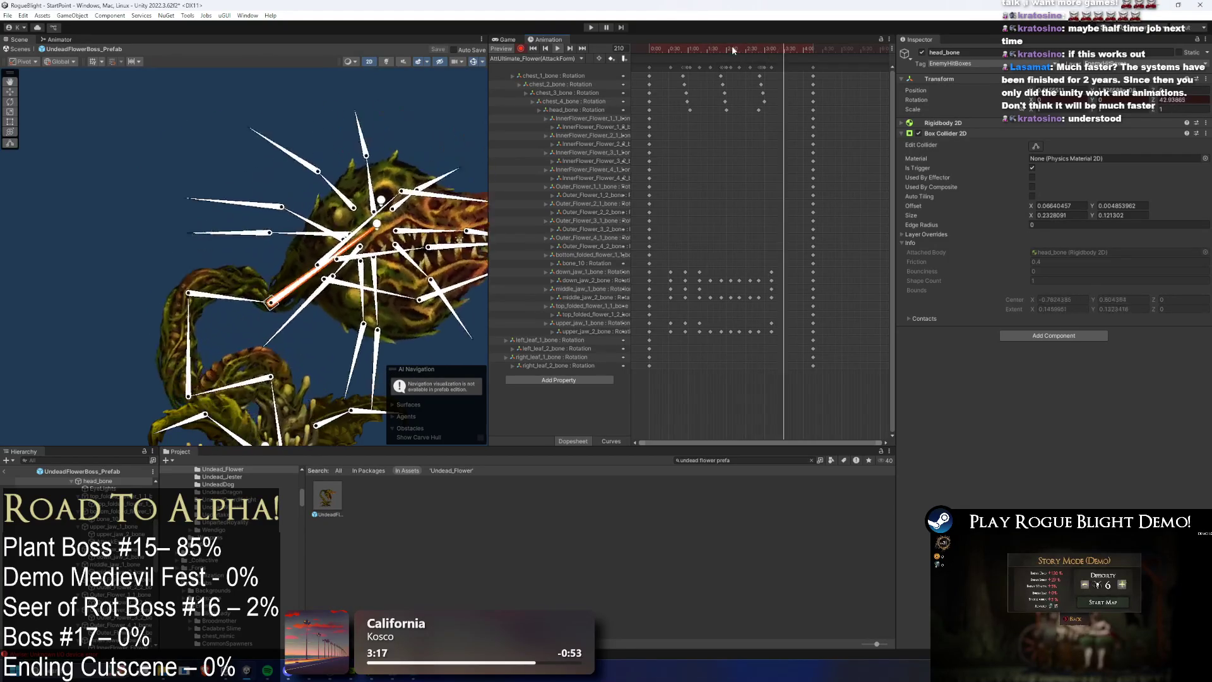
pyautogui.moveTo(732, 51); pyautogui.dragTo(783, 56)
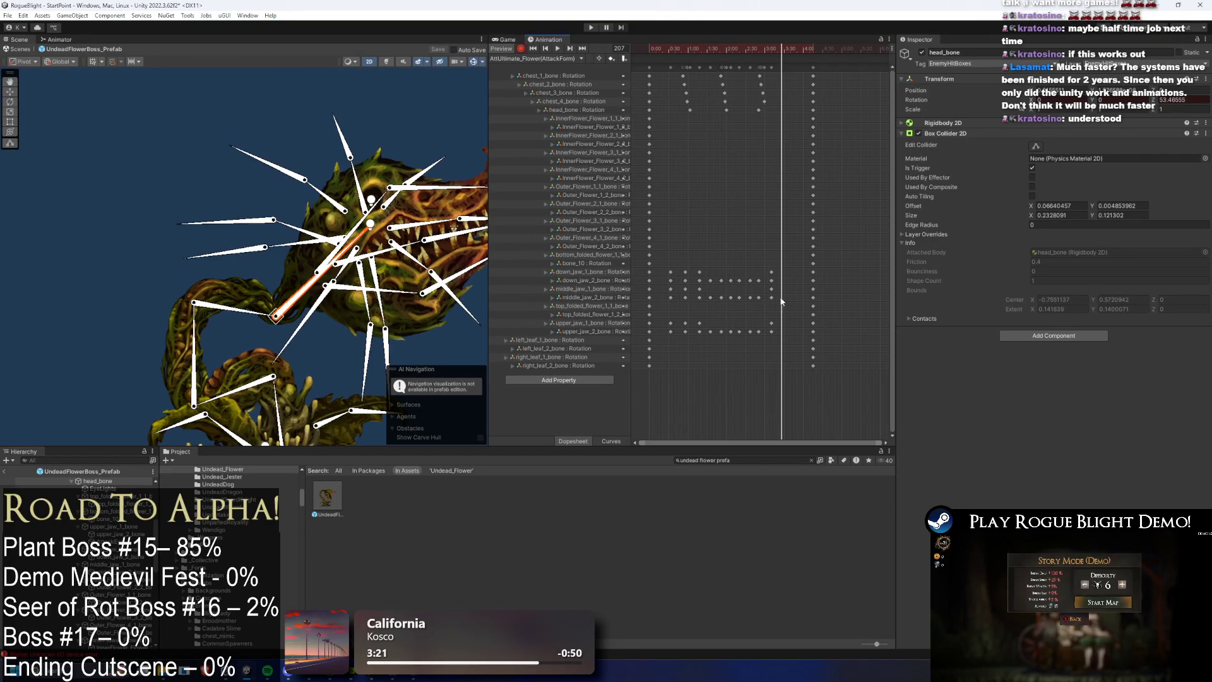
pyautogui.moveTo(790, 282); pyautogui.dragTo(667, 281)
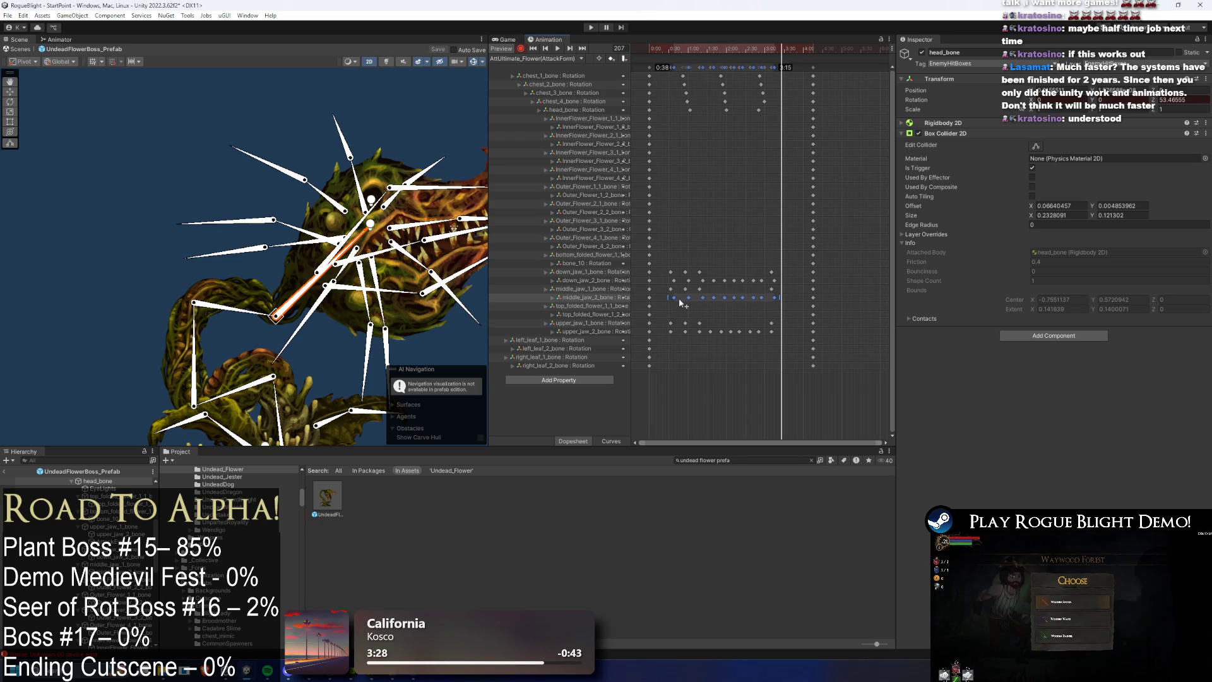
pyautogui.moveTo(660, 328)
pyautogui.mouseDown()
pyautogui.moveTo(771, 336)
pyautogui.moveTo(760, 336)
pyautogui.mouseUp()
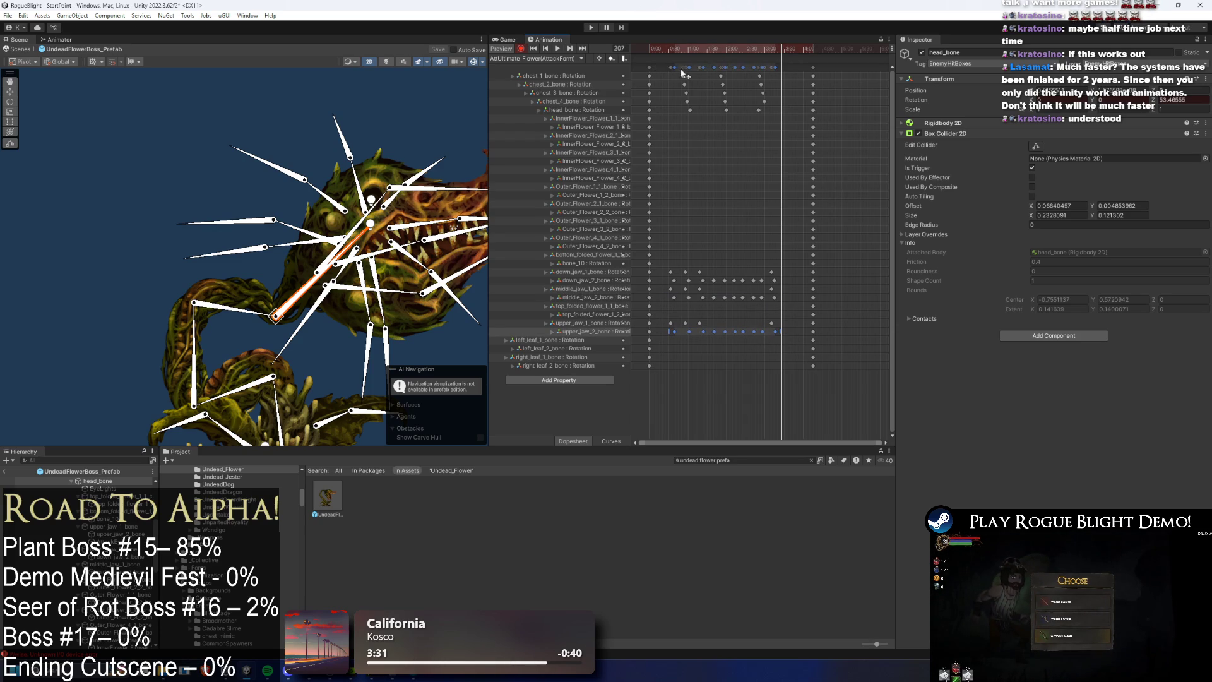
pyautogui.click(643, 49)
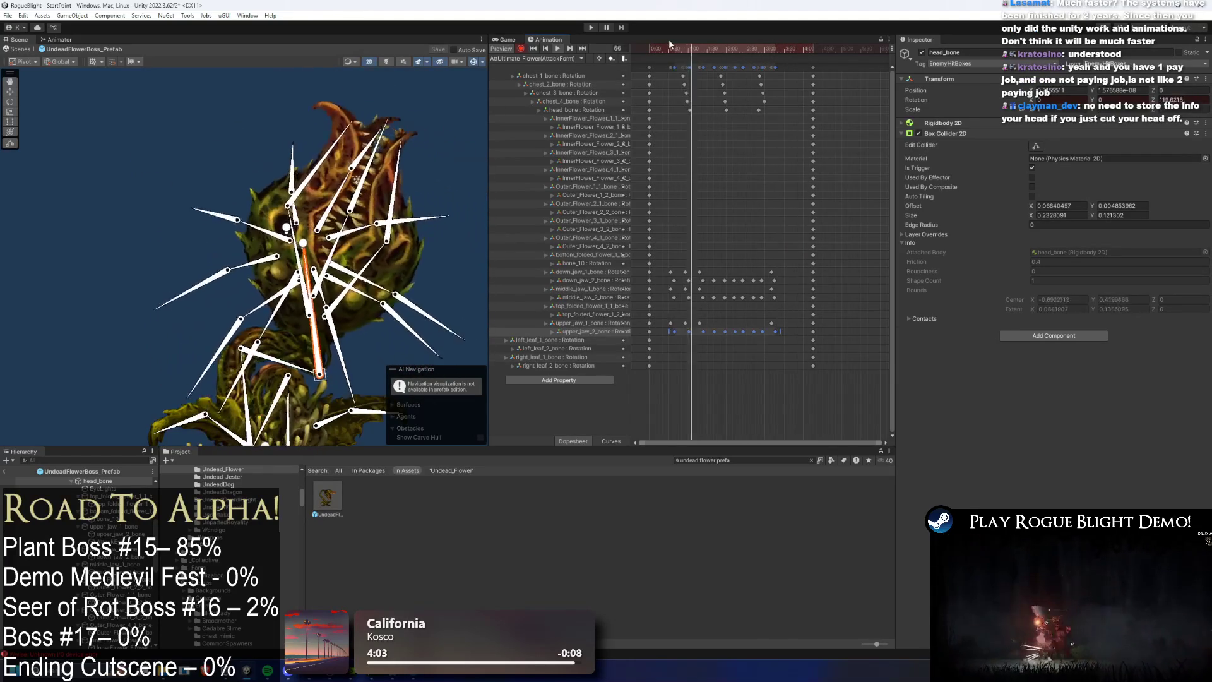
# Step: Stop the preview and re-pose the head at frame 78
pyautogui.moveTo(695, 44); pyautogui.dragTo(696, 44)
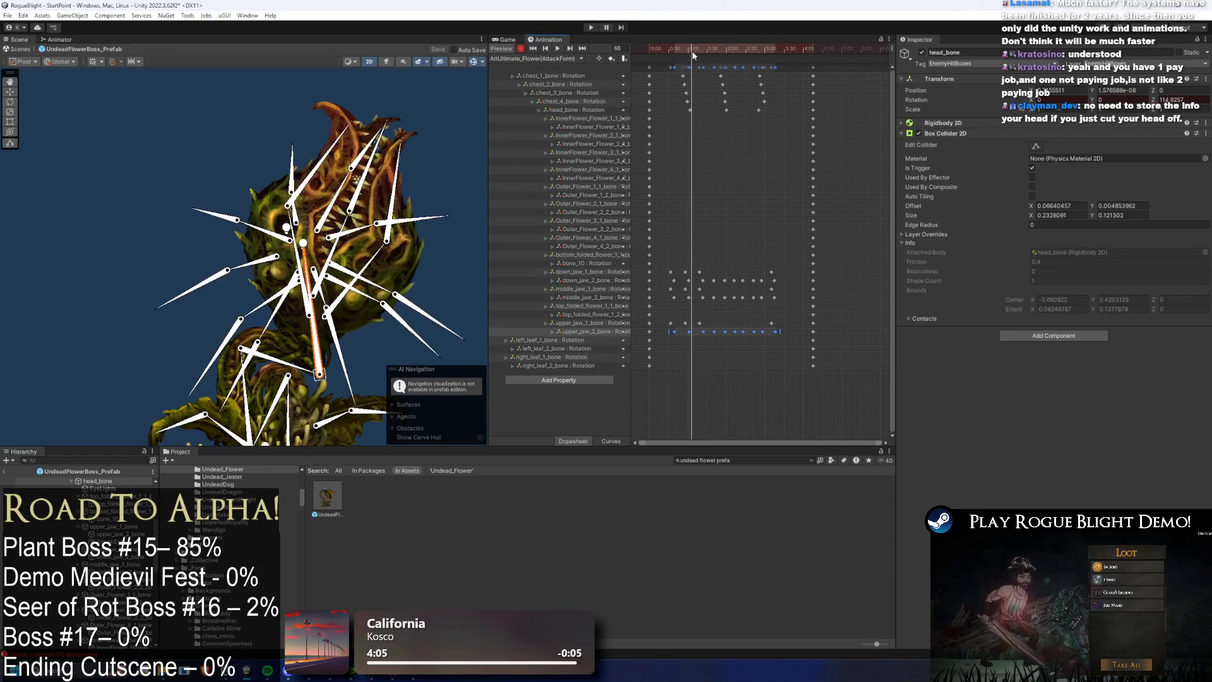
pyautogui.click(292, 271)
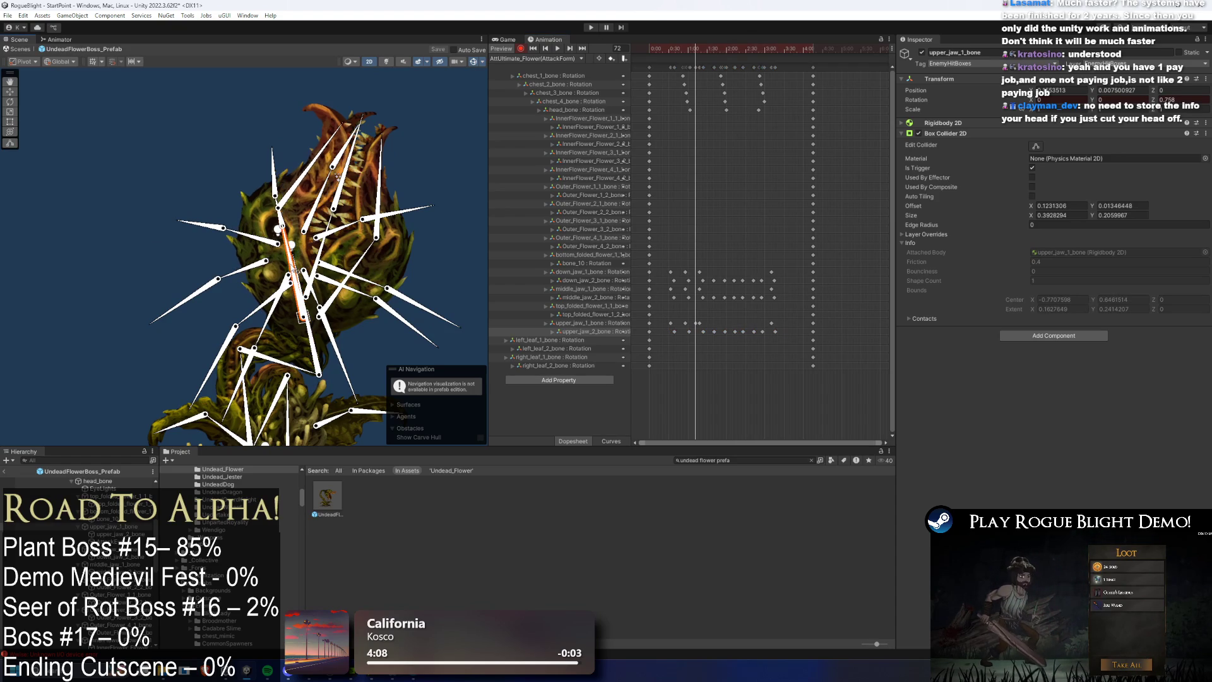
pyautogui.hotkey('ctrl', 'z')
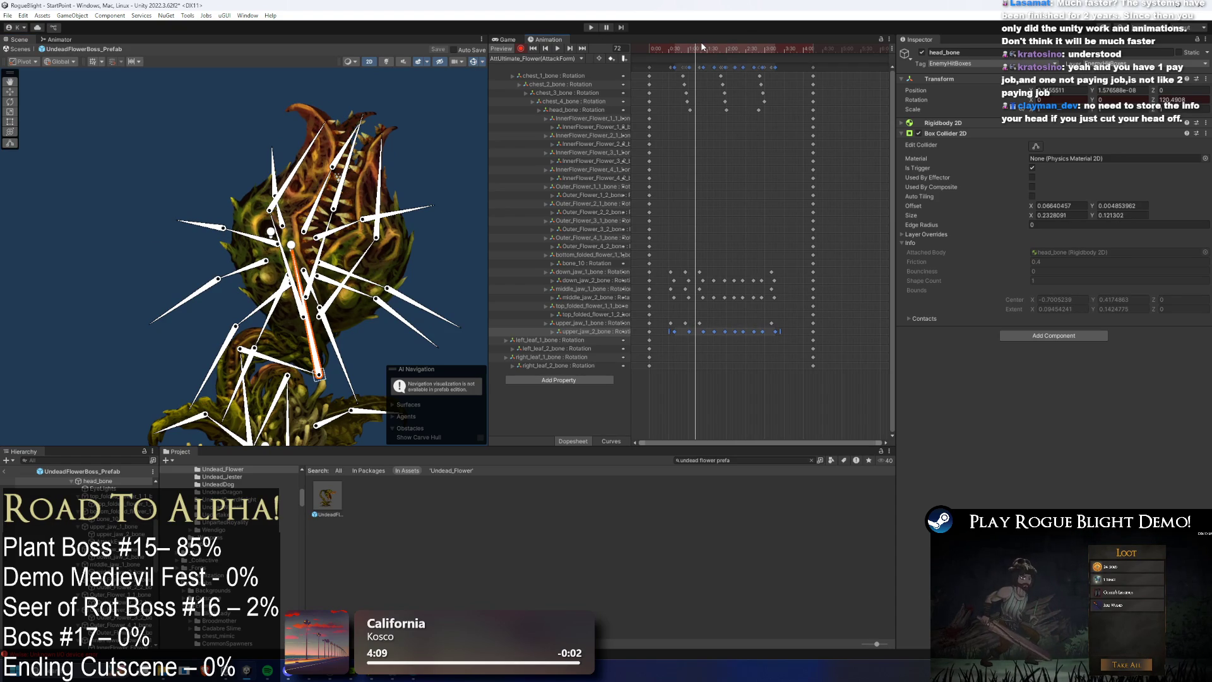
pyautogui.moveTo(694, 53); pyautogui.dragTo(699, 55)
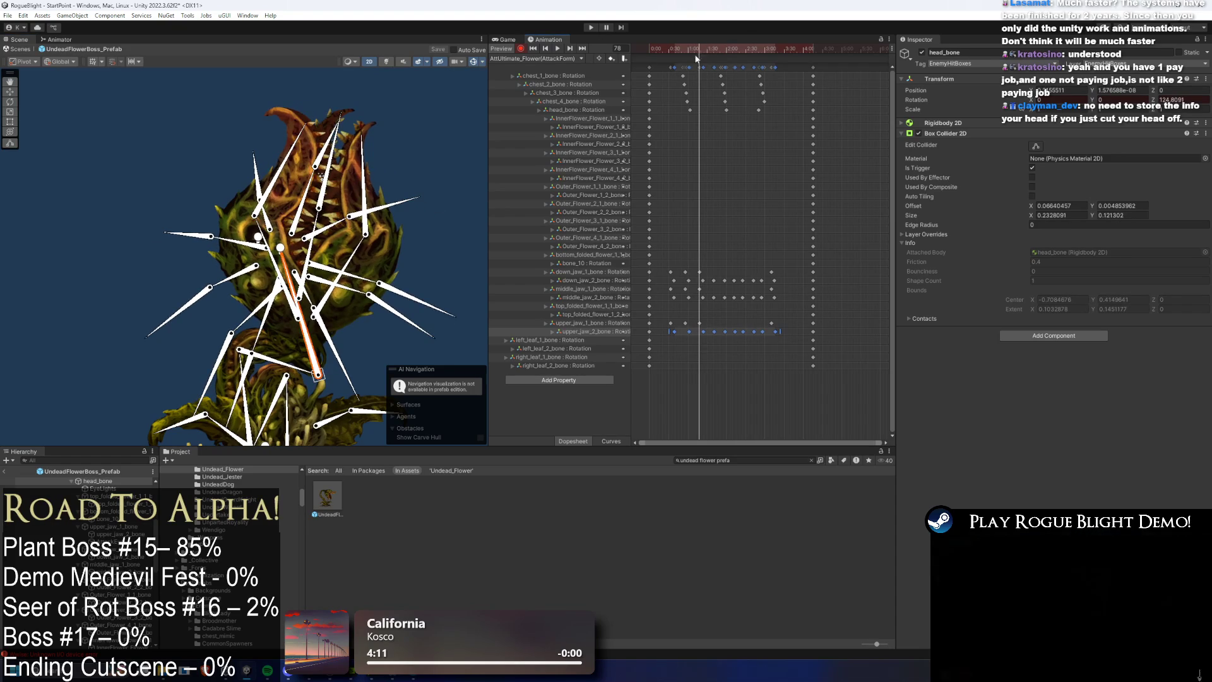
pyautogui.click(314, 259)
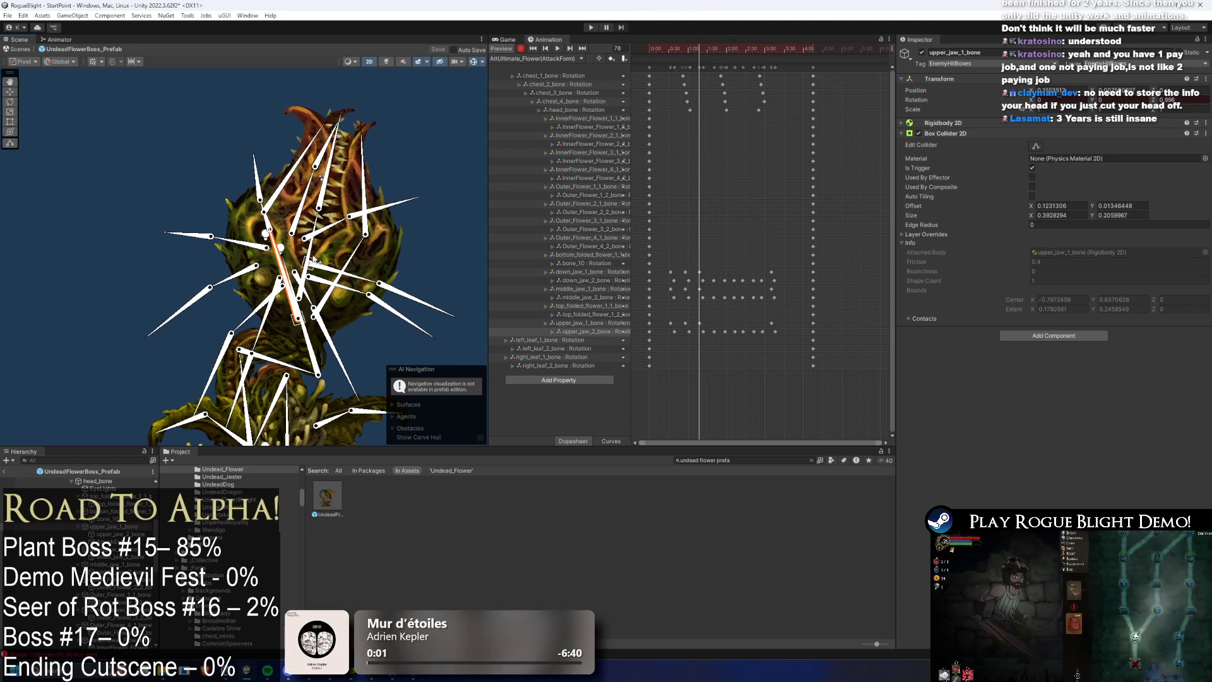
pyautogui.moveTo(320, 257); pyautogui.dragTo(312, 269)
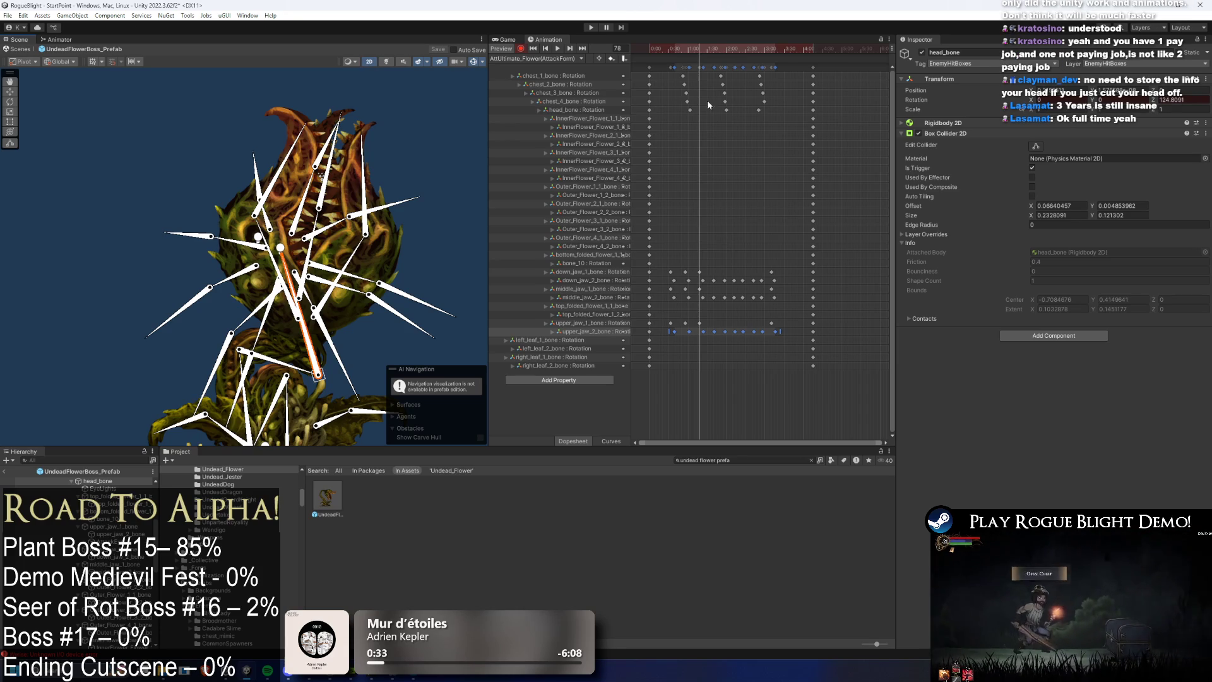
# Step: Step through the lunge between frames 69 and 126, then rotate the lower jaw bone to reposition it
pyautogui.moveTo(681, 49); pyautogui.dragTo(694, 48)
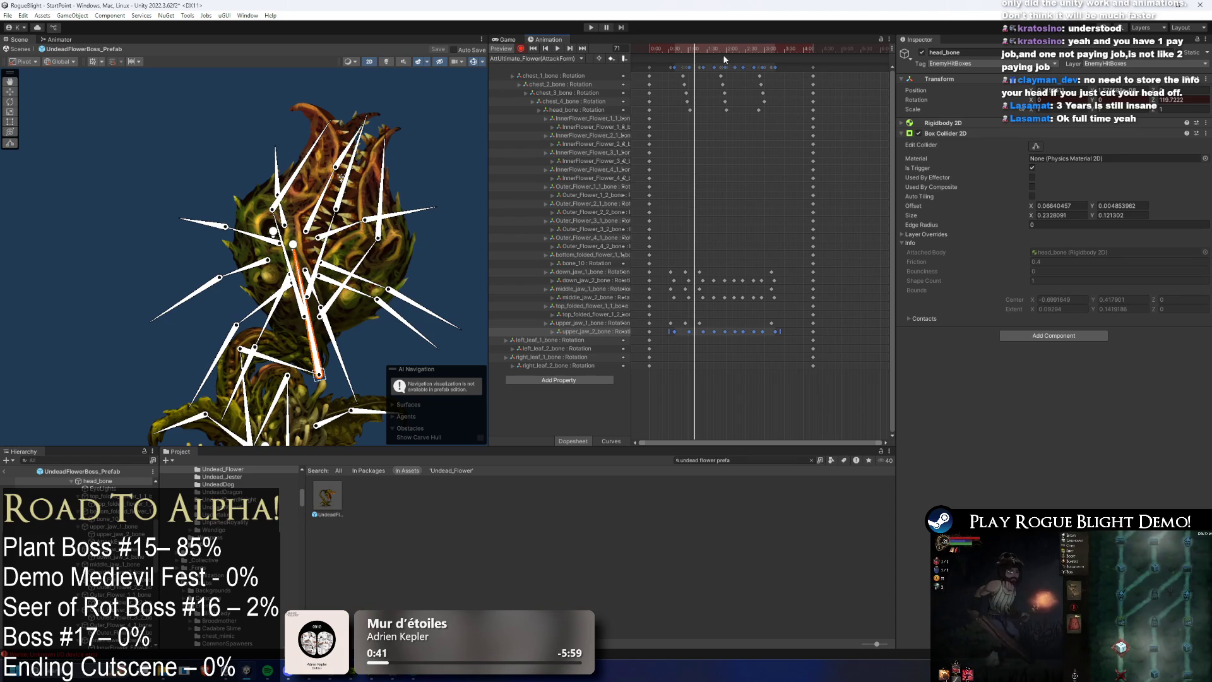
pyautogui.moveTo(699, 51); pyautogui.dragTo(737, 54)
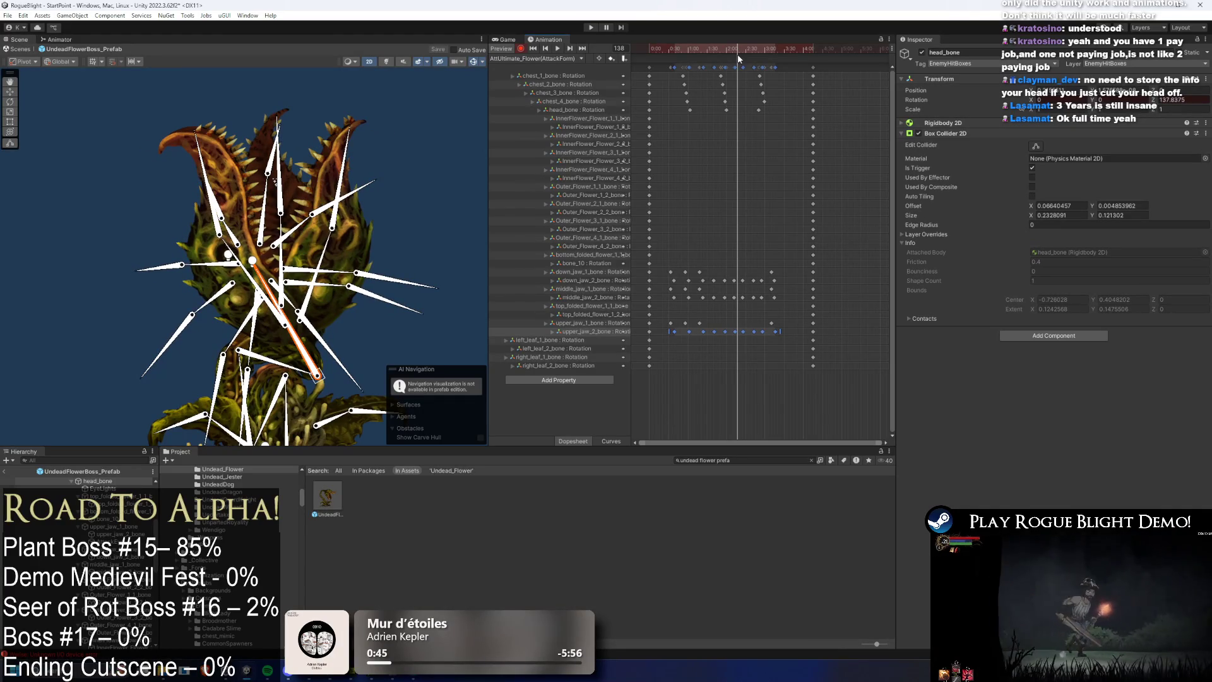
pyautogui.click(707, 49)
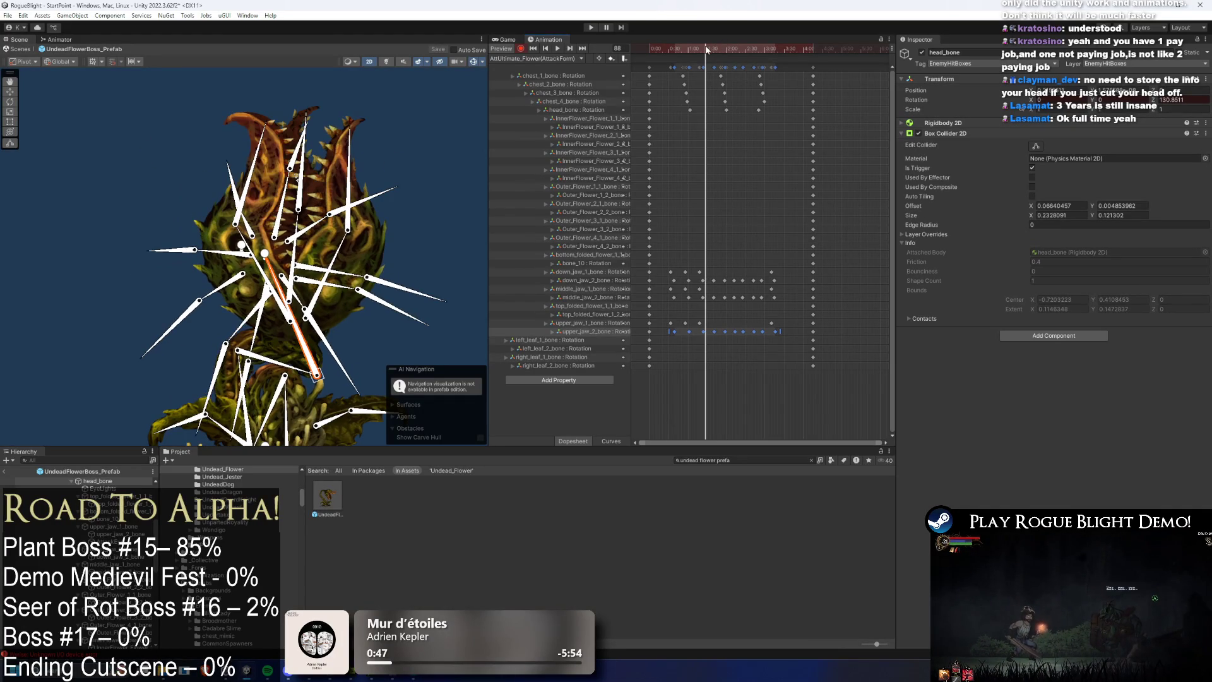
pyautogui.moveTo(708, 50); pyautogui.dragTo(722, 49)
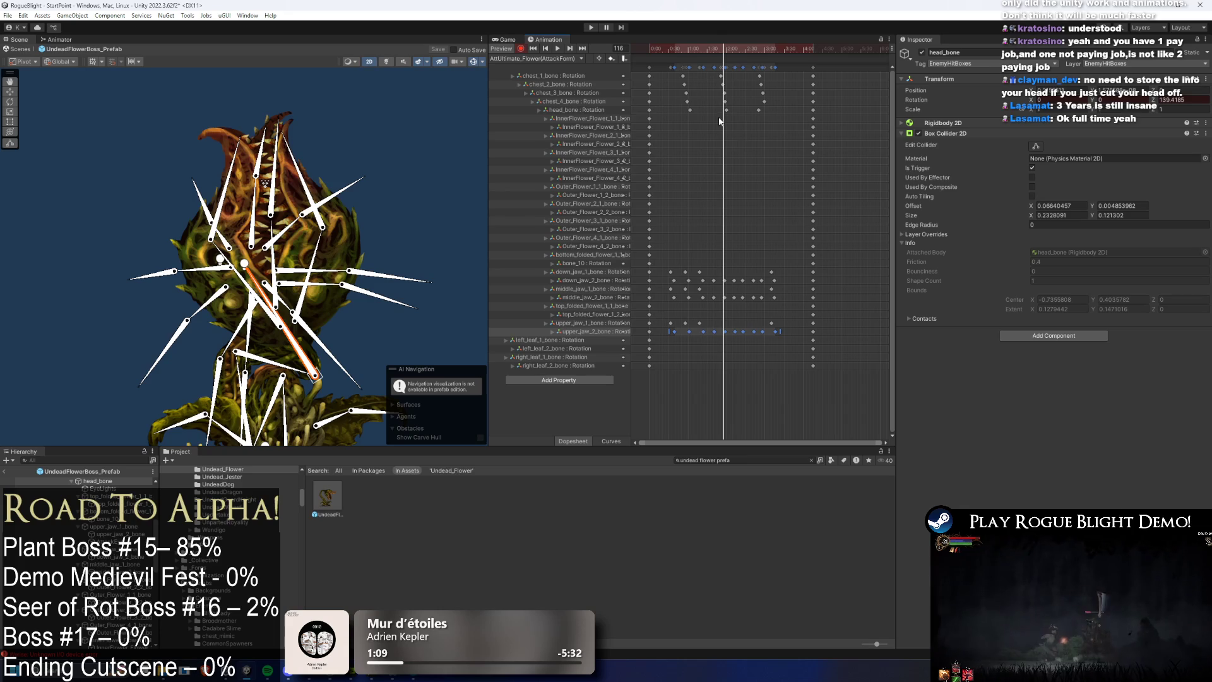
pyautogui.moveTo(719, 43); pyautogui.dragTo(708, 50)
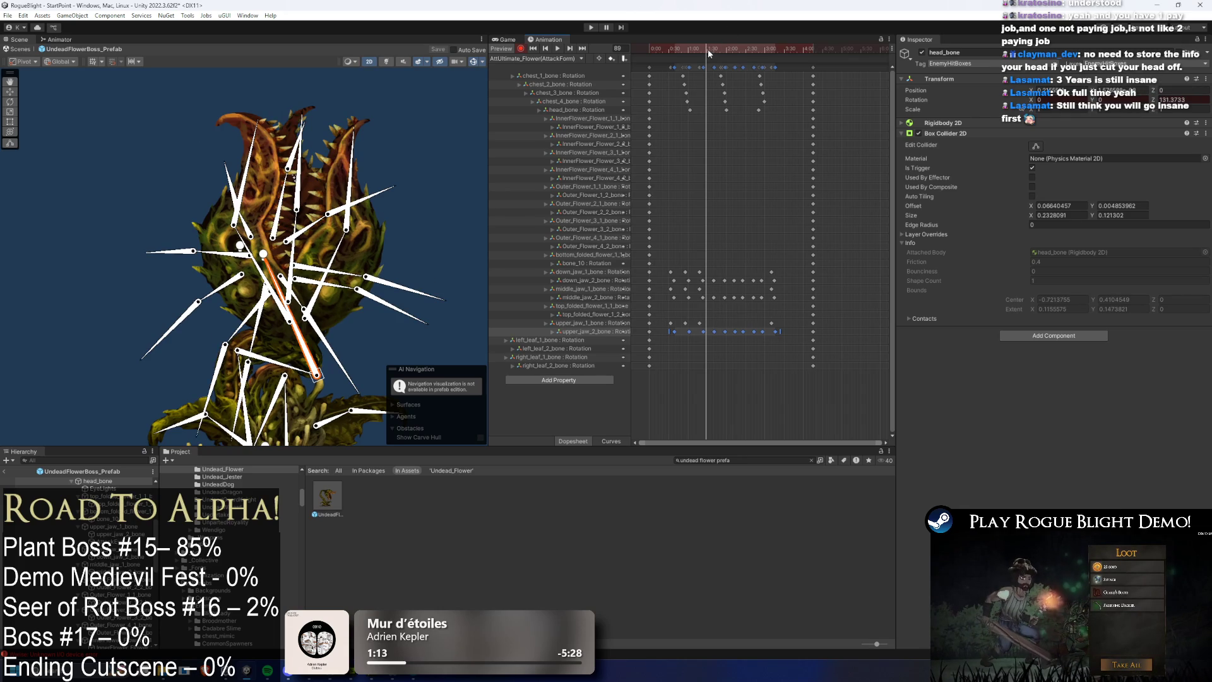
pyautogui.moveTo(709, 50)
pyautogui.mouseDown()
pyautogui.moveTo(759, 51)
pyautogui.moveTo(699, 48)
pyautogui.mouseUp()
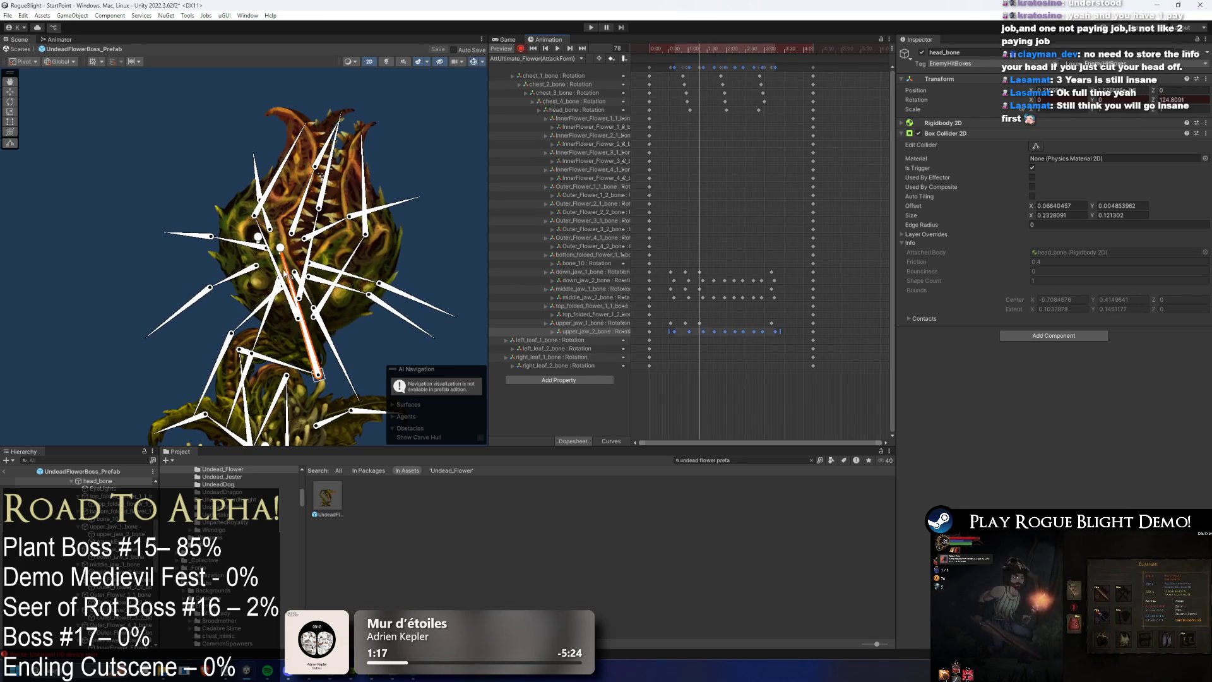
pyautogui.moveTo(285, 274)
pyautogui.mouseDown()
pyautogui.moveTo(297, 243)
pyautogui.moveTo(369, 256)
pyautogui.moveTo(379, 240)
pyautogui.moveTo(358, 233)
pyautogui.mouseUp()
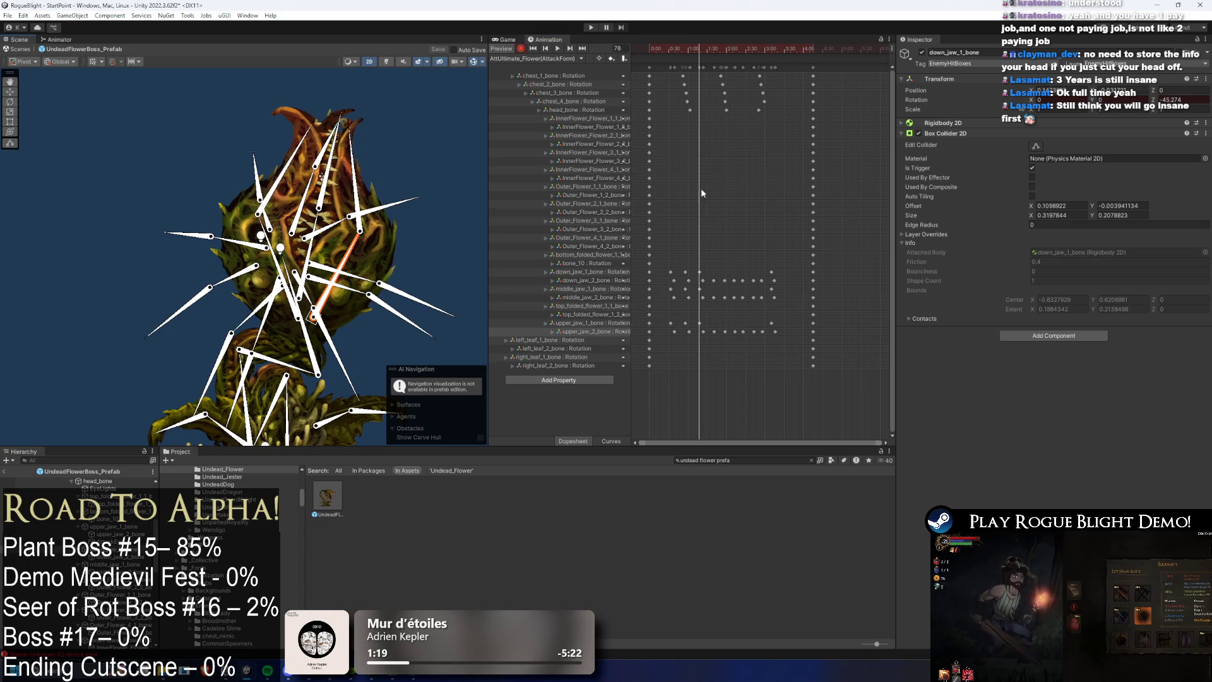
# Step: Copy the middle and upper jaw keys from 0:40 and paste them at frames 98 and 117, nudging the second copy later
pyautogui.click(713, 50)
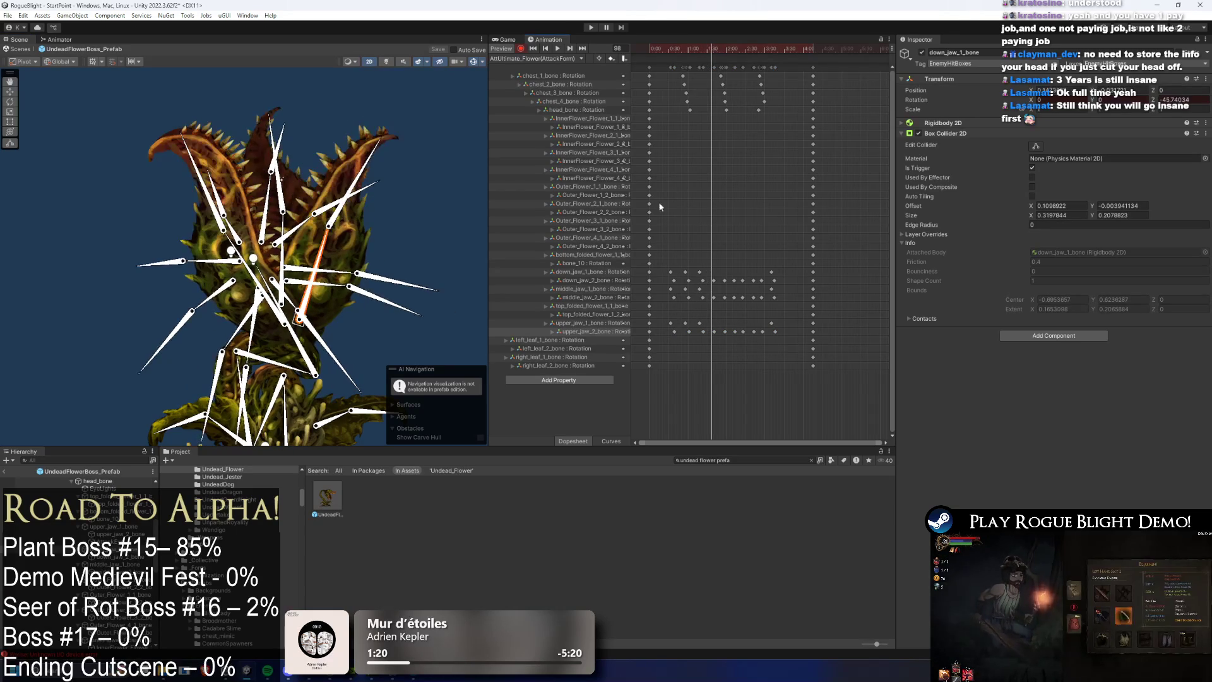
pyautogui.click(685, 288)
pyautogui.keyDown('shift'); pyautogui.click(685, 323); pyautogui.keyUp('shift')
pyautogui.hotkey('ctrl', 'c')
pyautogui.hotkey('ctrl', 'v')
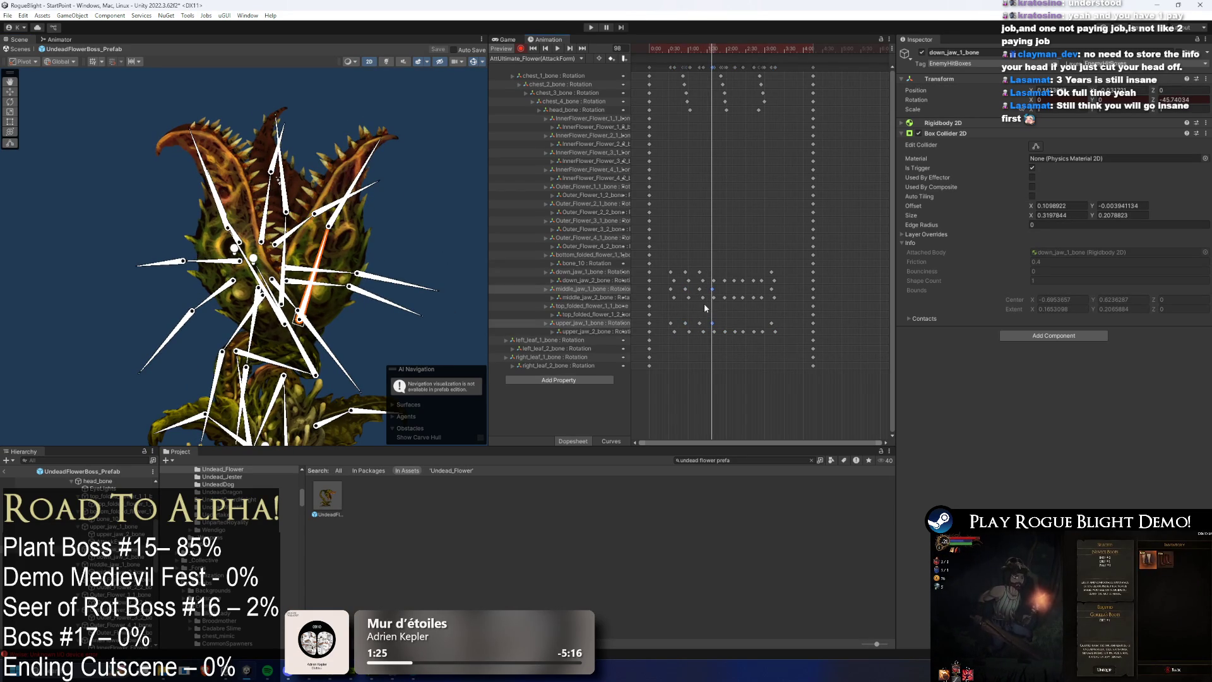
pyautogui.click(703, 289)
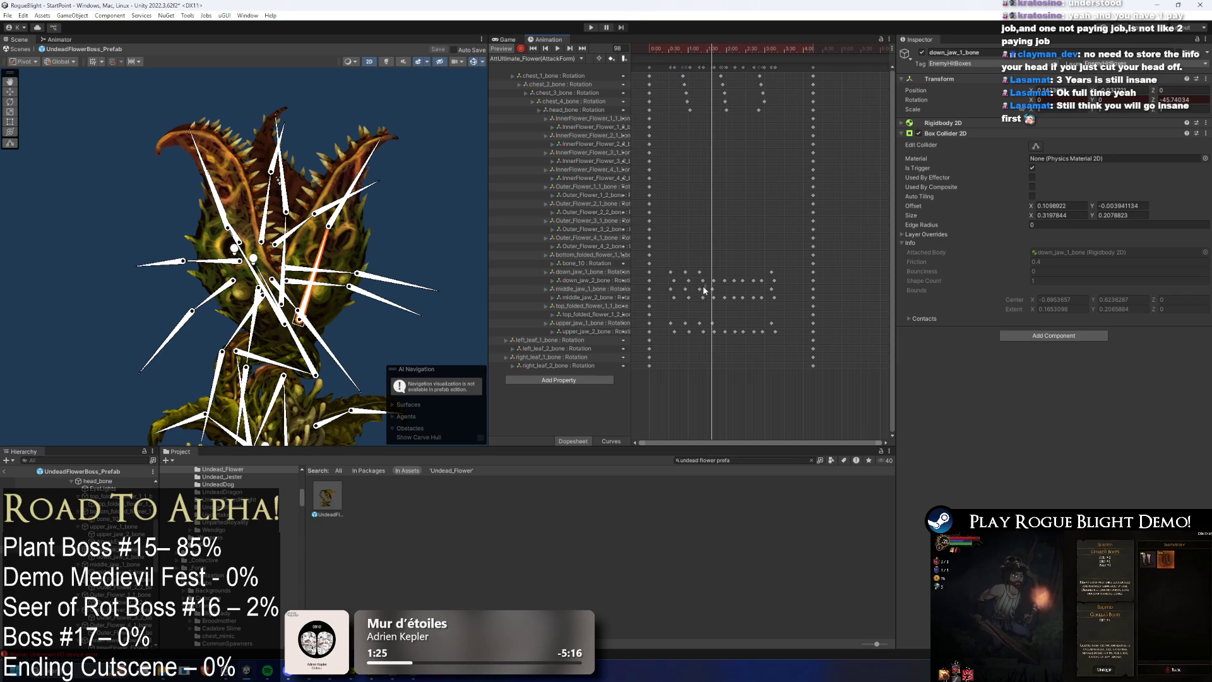
pyautogui.click(725, 48)
pyautogui.hotkey('ctrl', 'v')
pyautogui.moveTo(725, 288); pyautogui.dragTo(711, 292)
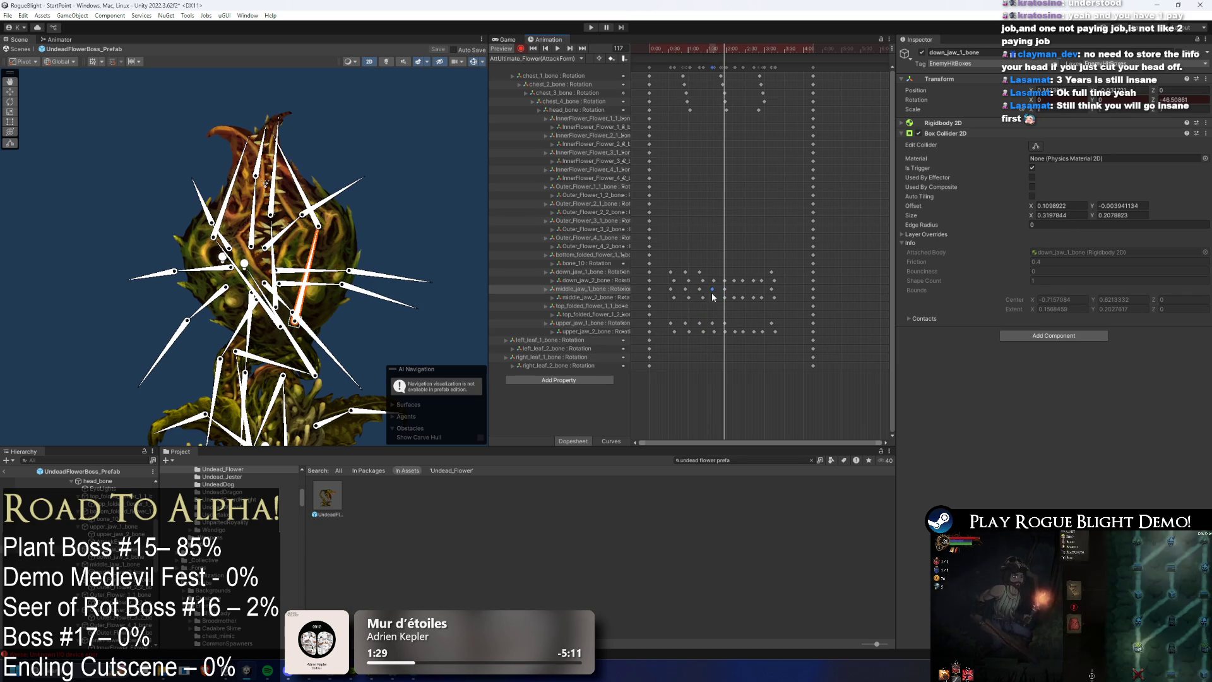
# Step: Paste the jaw keys again at frames 133, 151 and 168, then play the clip to watch the jaws snap
pyautogui.click(735, 51)
pyautogui.hotkey('ctrl', 'v')
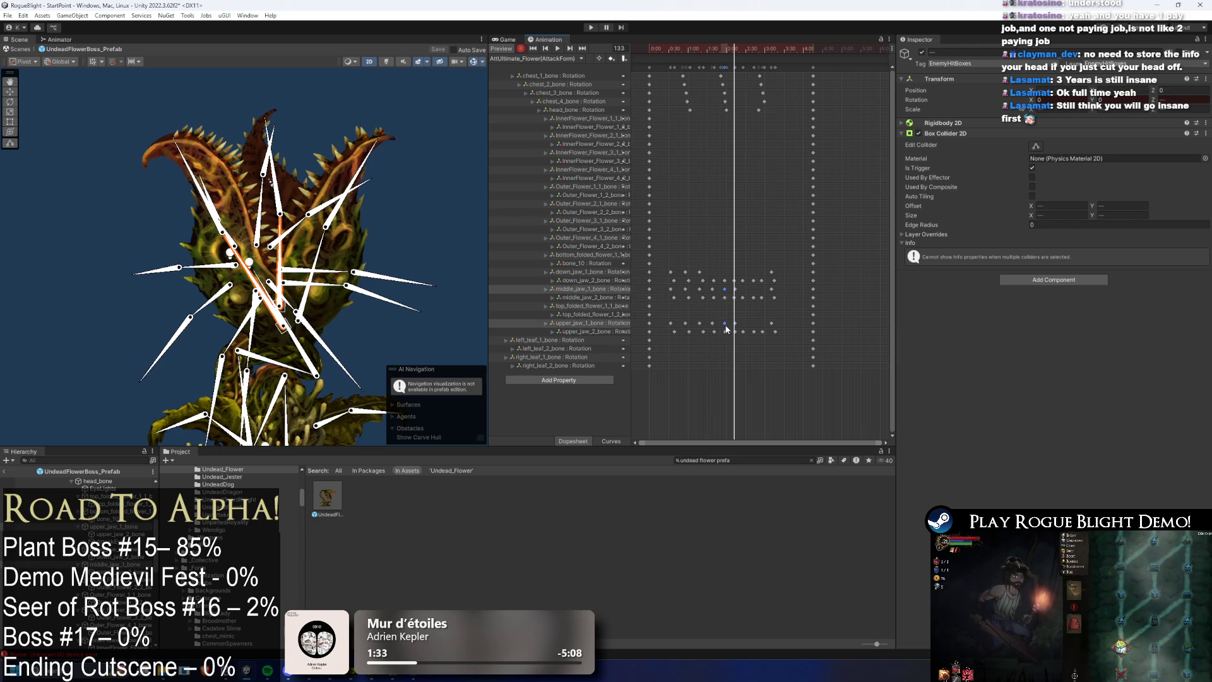
pyautogui.click(745, 49)
pyautogui.hotkey('ctrl', 'v')
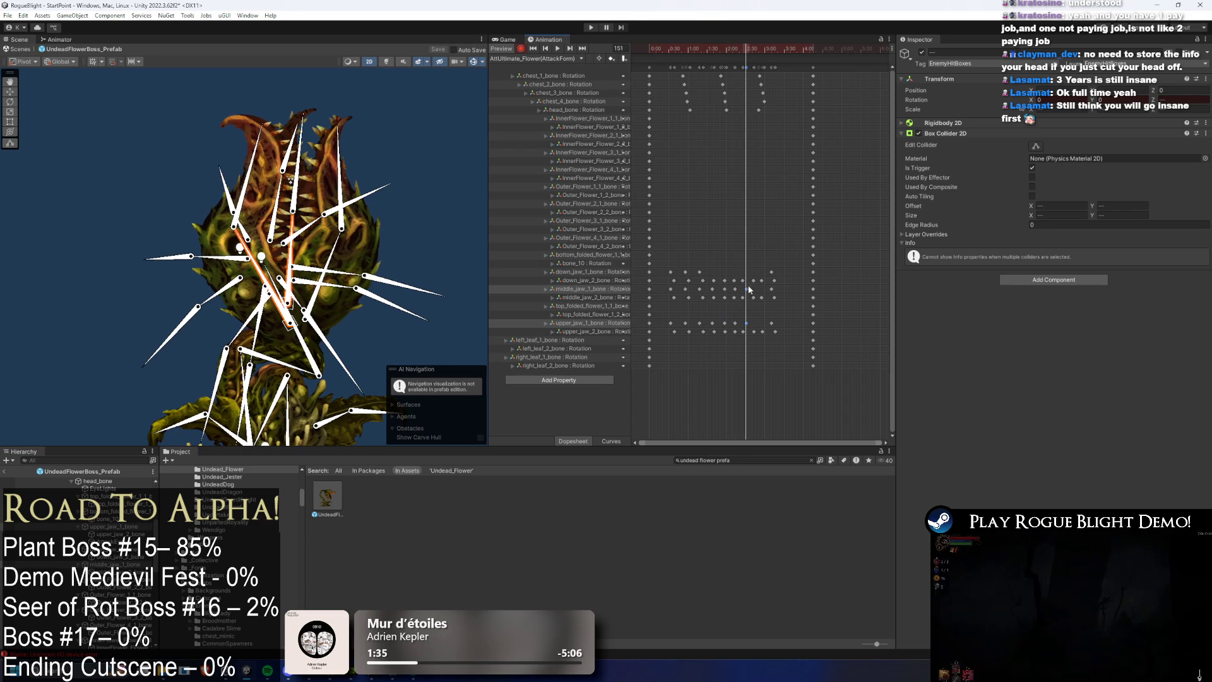
pyautogui.click(735, 289)
pyautogui.keyDown('ctrl'); pyautogui.click(736, 323); pyautogui.keyUp('ctrl')
pyautogui.click(759, 49)
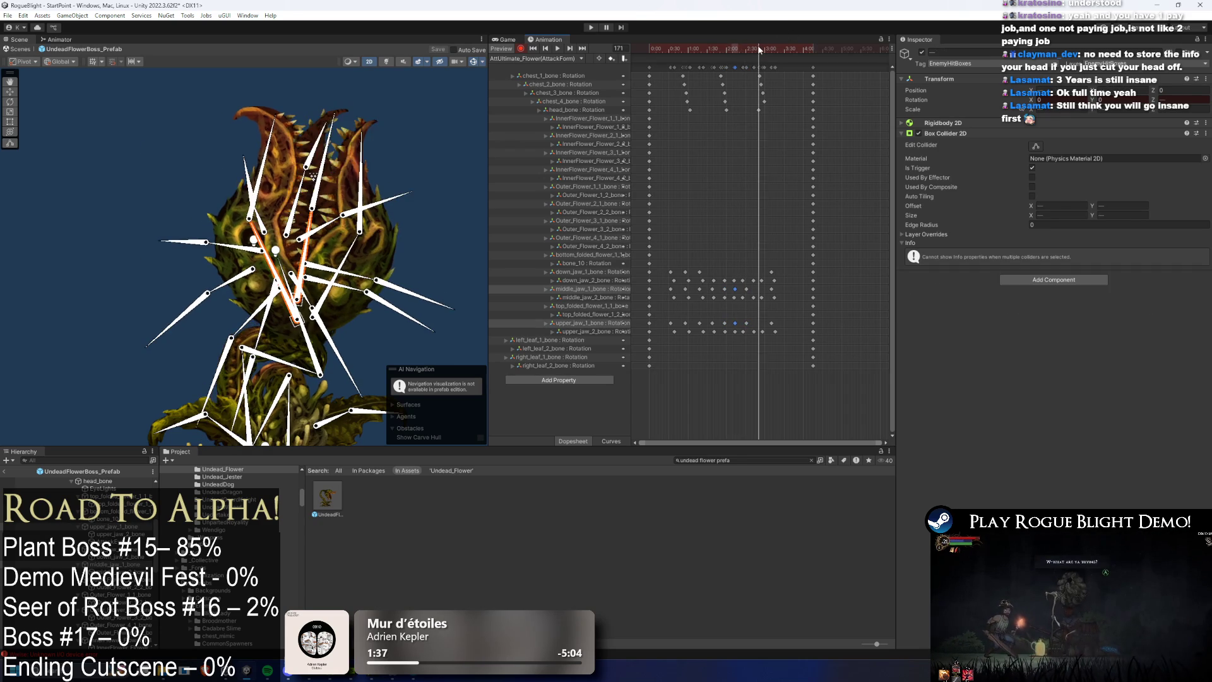
pyautogui.hotkey('ctrl', 'v')
pyautogui.press('space')
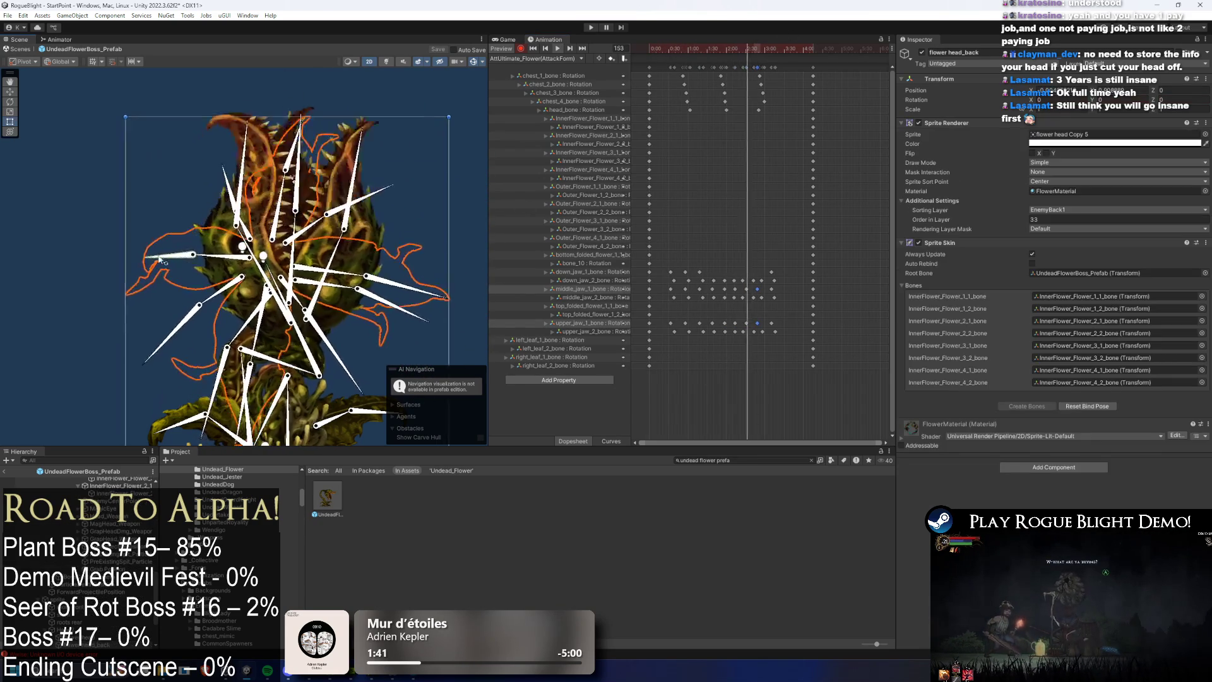
pyautogui.click(131, 222)
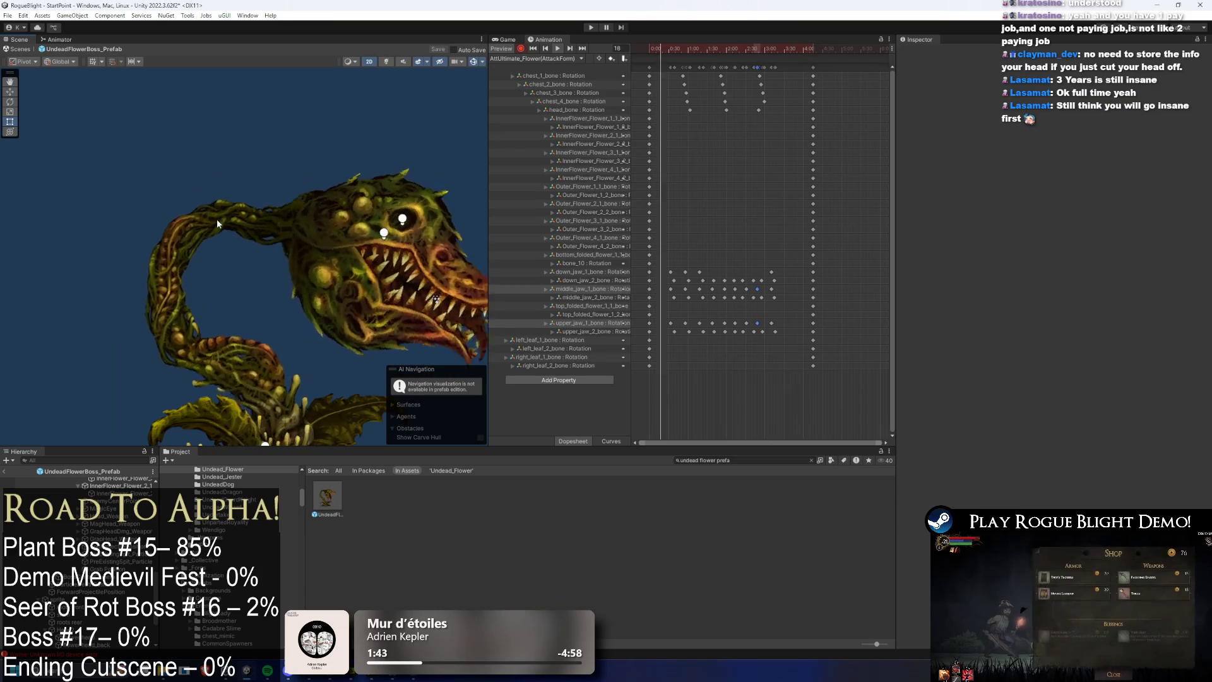
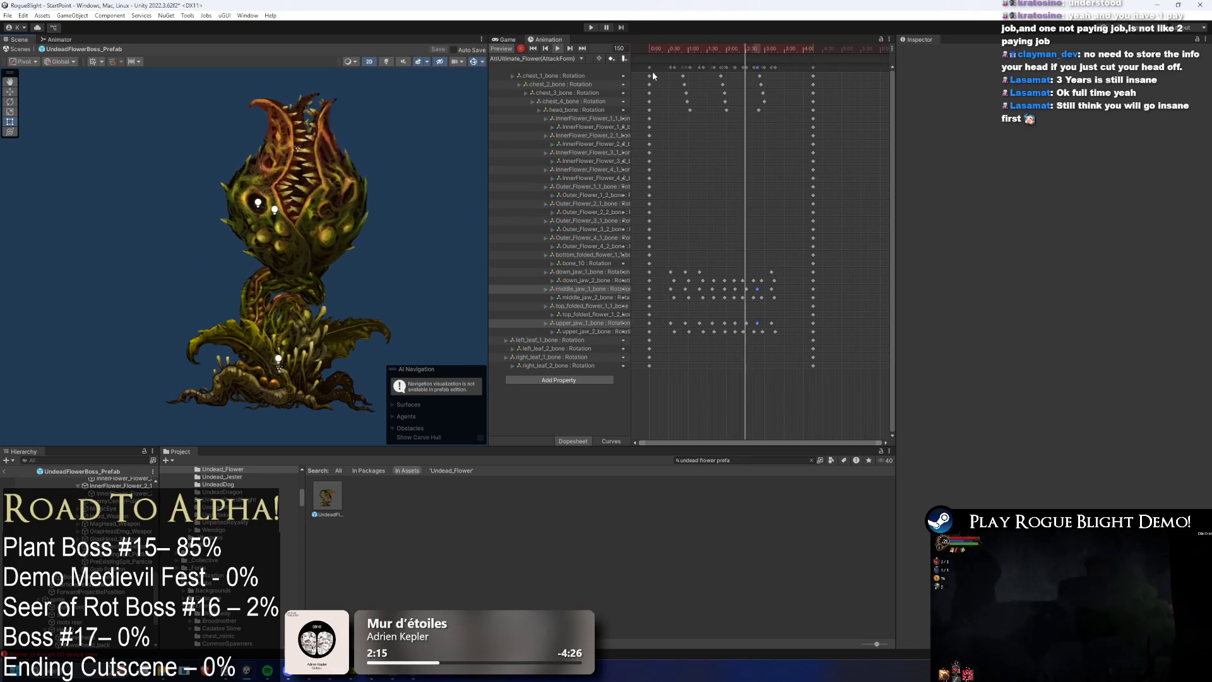
# Step: Drag the early chest and head keyframes slightly earlier in the dopesheet
pyautogui.moveTo(658, 70); pyautogui.dragTo(695, 70)
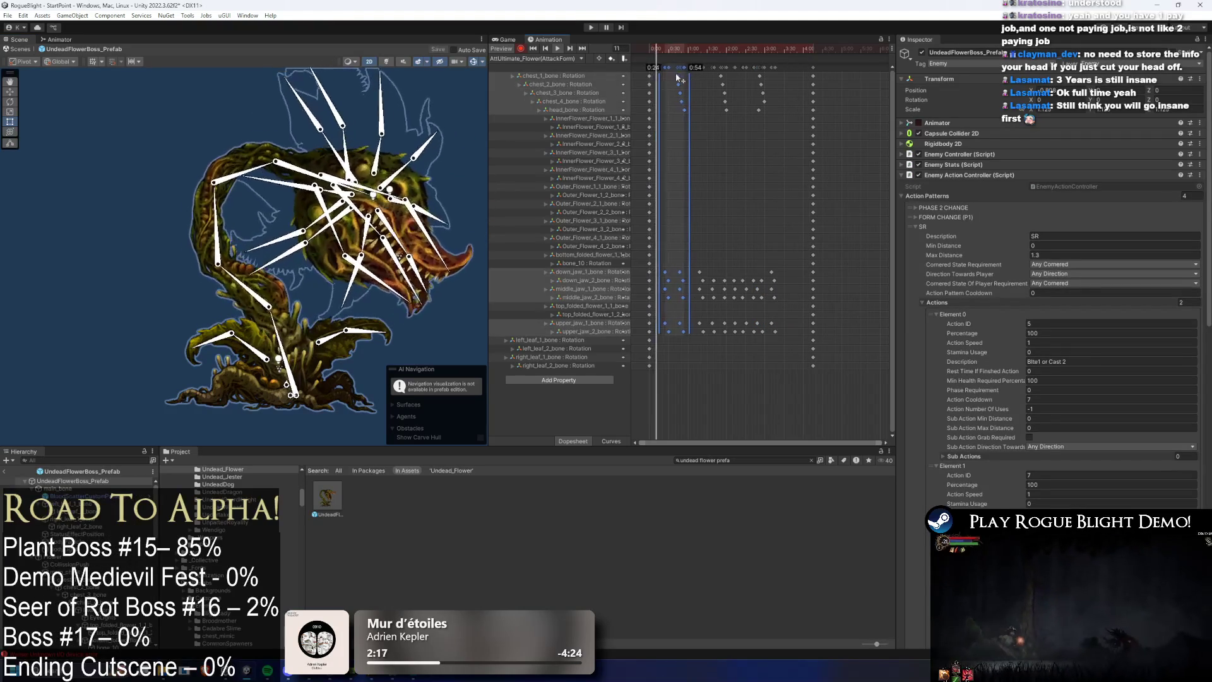
pyautogui.click(700, 124)
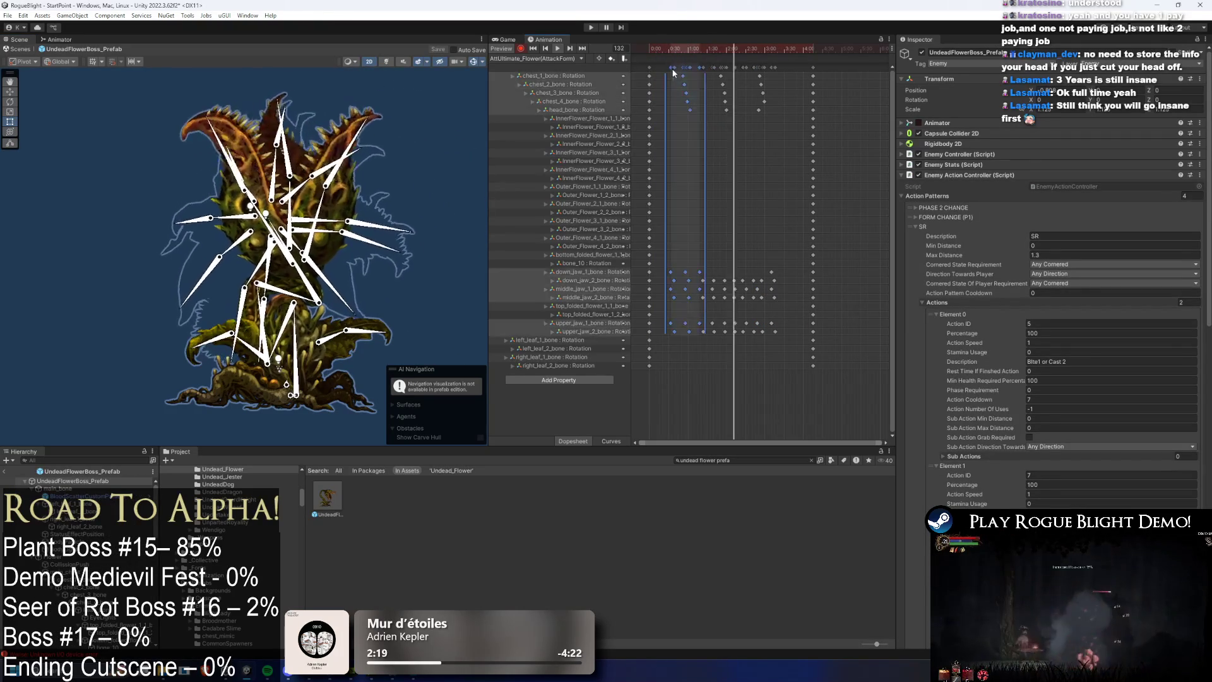
pyautogui.moveTo(665, 58); pyautogui.dragTo(691, 84)
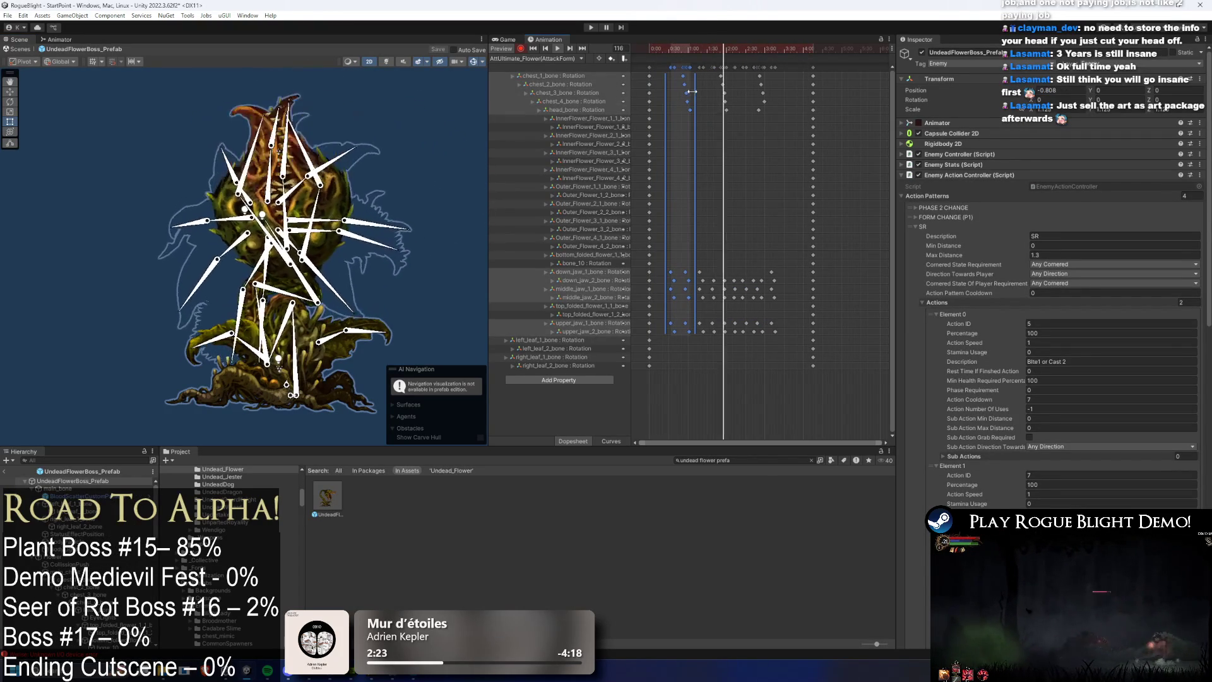
pyautogui.moveTo(702, 108)
pyautogui.mouseDown()
pyautogui.moveTo(663, 70)
pyautogui.moveTo(673, 90)
pyautogui.moveTo(771, 114)
pyautogui.mouseUp()
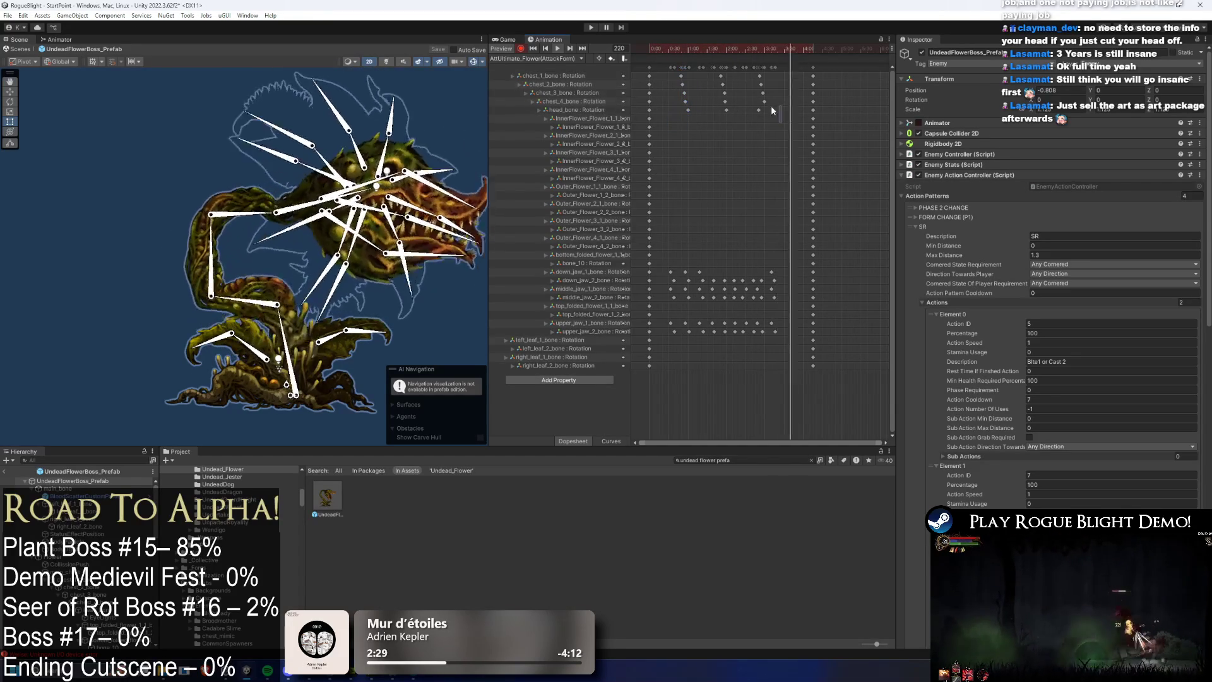
pyautogui.click(309, 126)
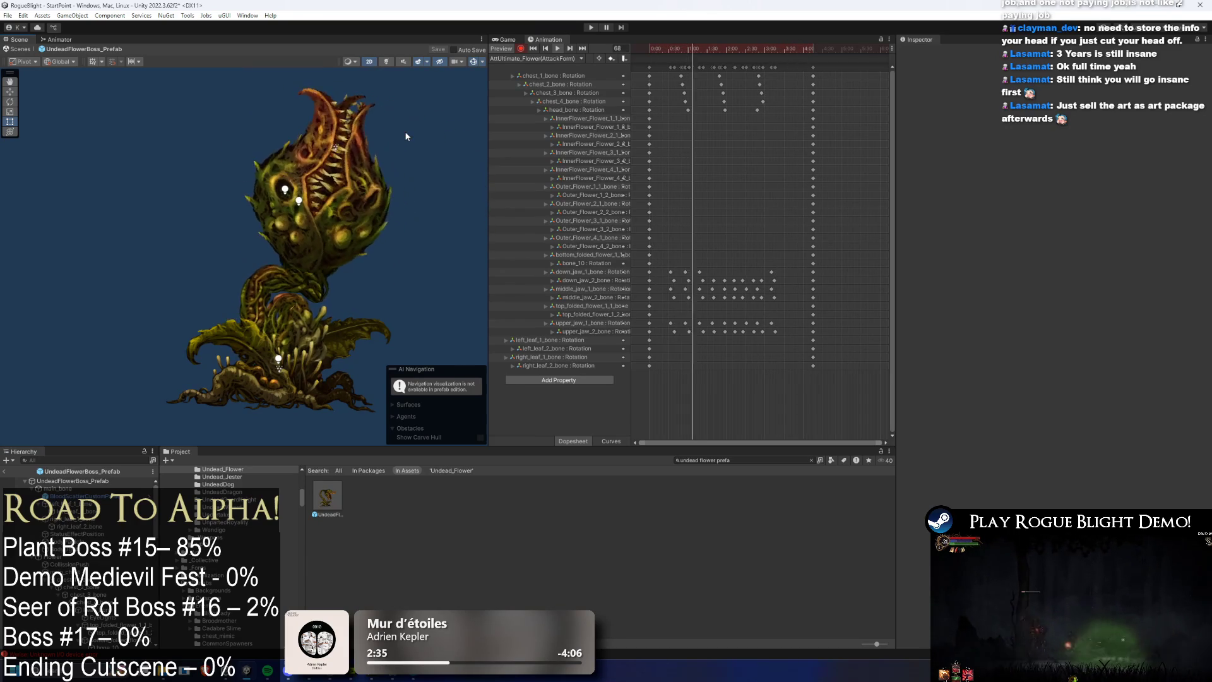
pyautogui.click(257, 293)
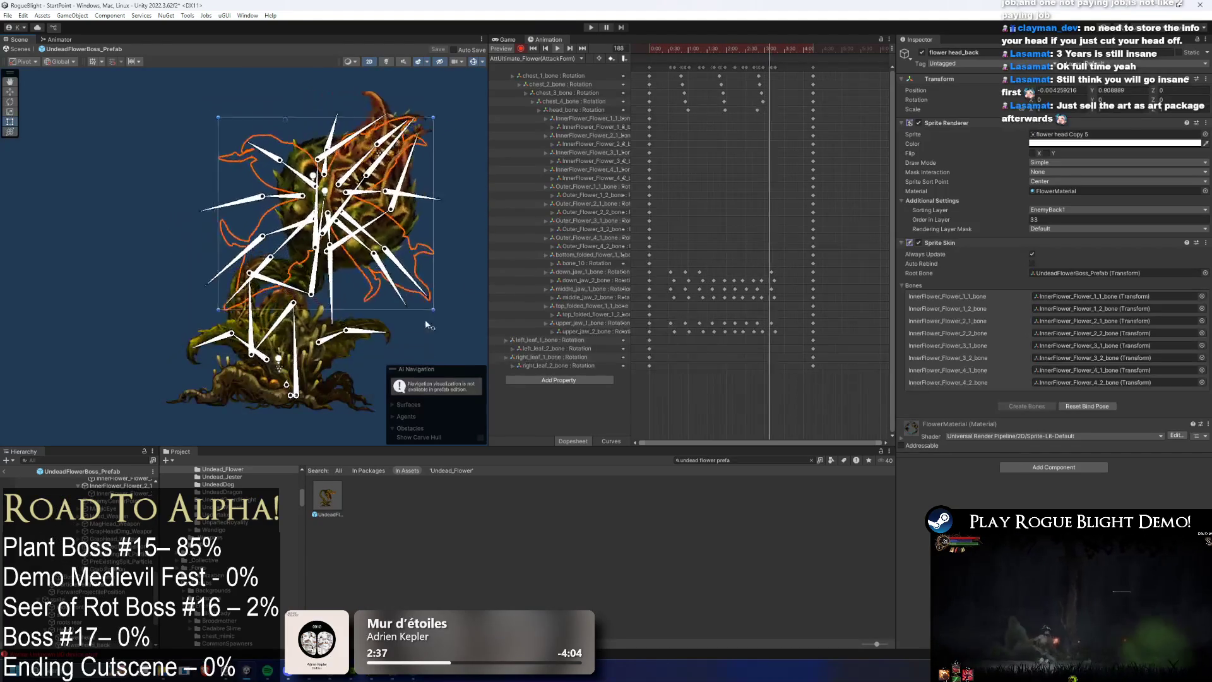
pyautogui.click(444, 340)
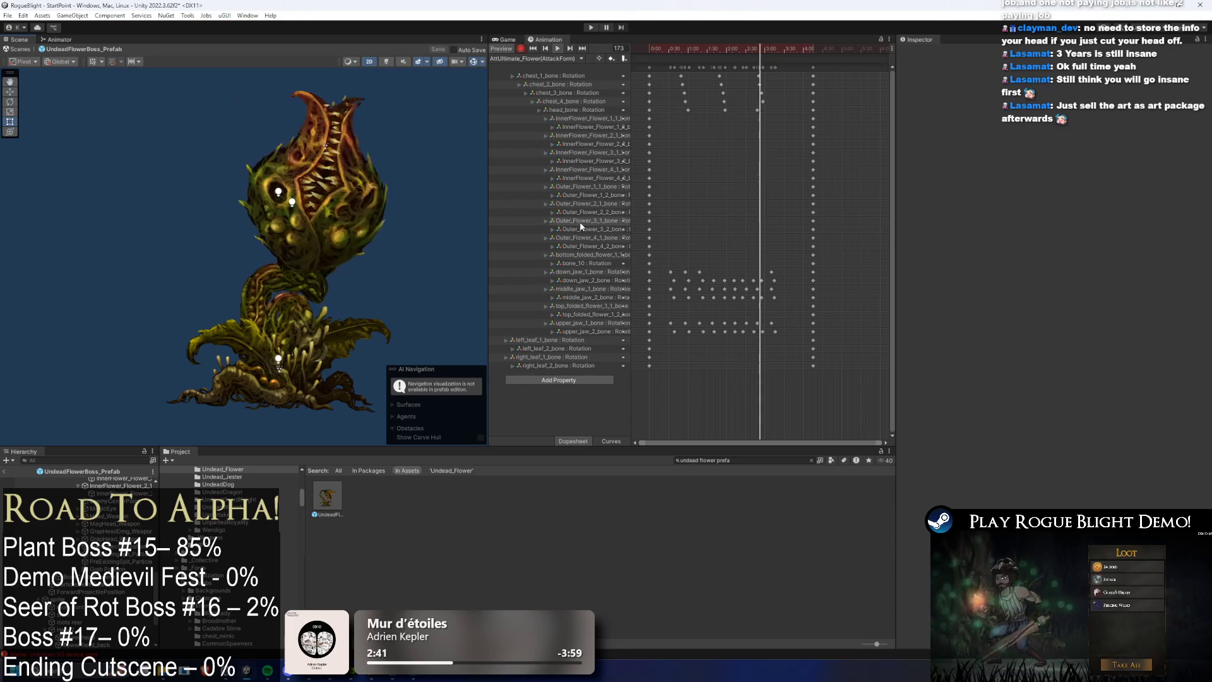
# Step: At frame 217, rotate head_bone about 13° down and chest_4_bone further, then preview
pyautogui.click(813, 67)
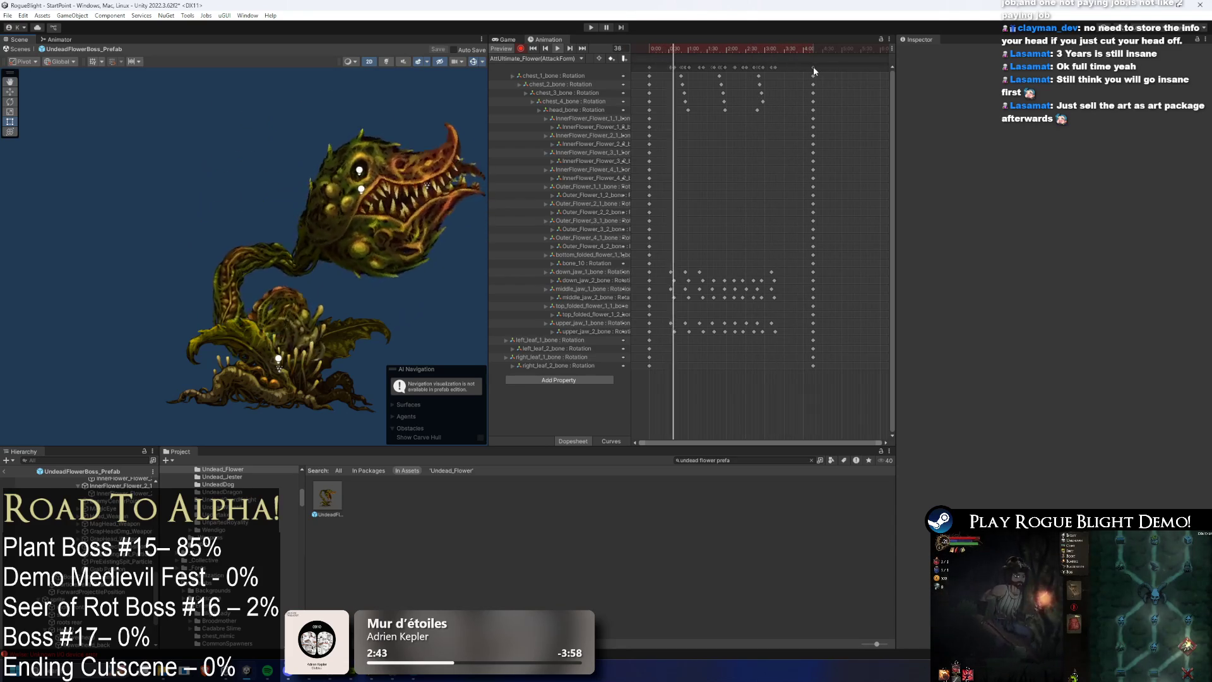
pyautogui.click(788, 48)
pyautogui.click(308, 218)
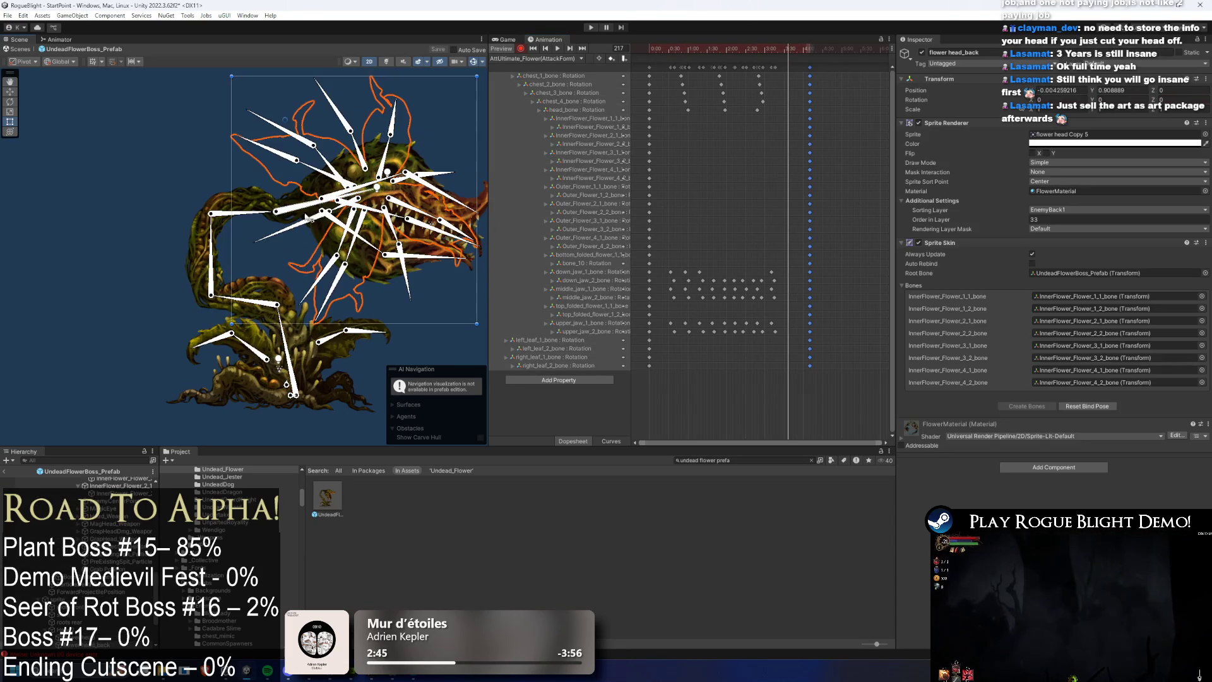
pyautogui.moveTo(300, 216)
pyautogui.mouseDown()
pyautogui.moveTo(262, 232)
pyautogui.moveTo(221, 208)
pyautogui.moveTo(212, 226)
pyautogui.moveTo(241, 201)
pyautogui.moveTo(369, 201)
pyautogui.mouseUp()
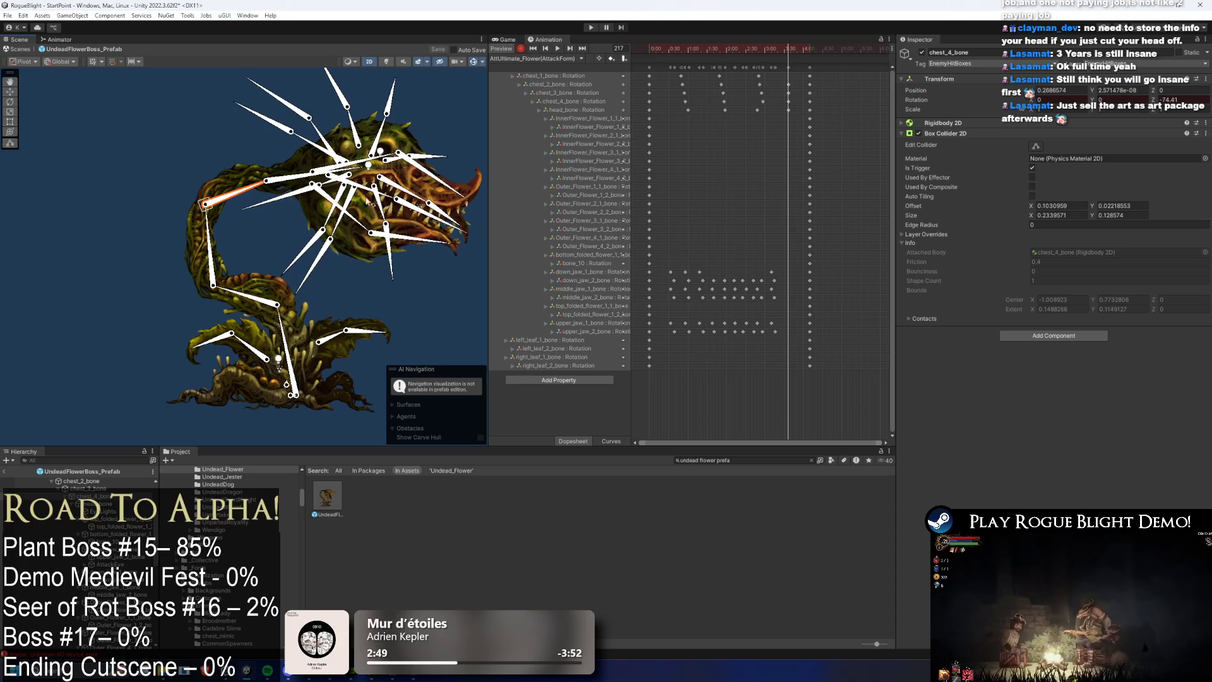
pyautogui.moveTo(789, 94); pyautogui.dragTo(788, 114)
pyautogui.press('space')
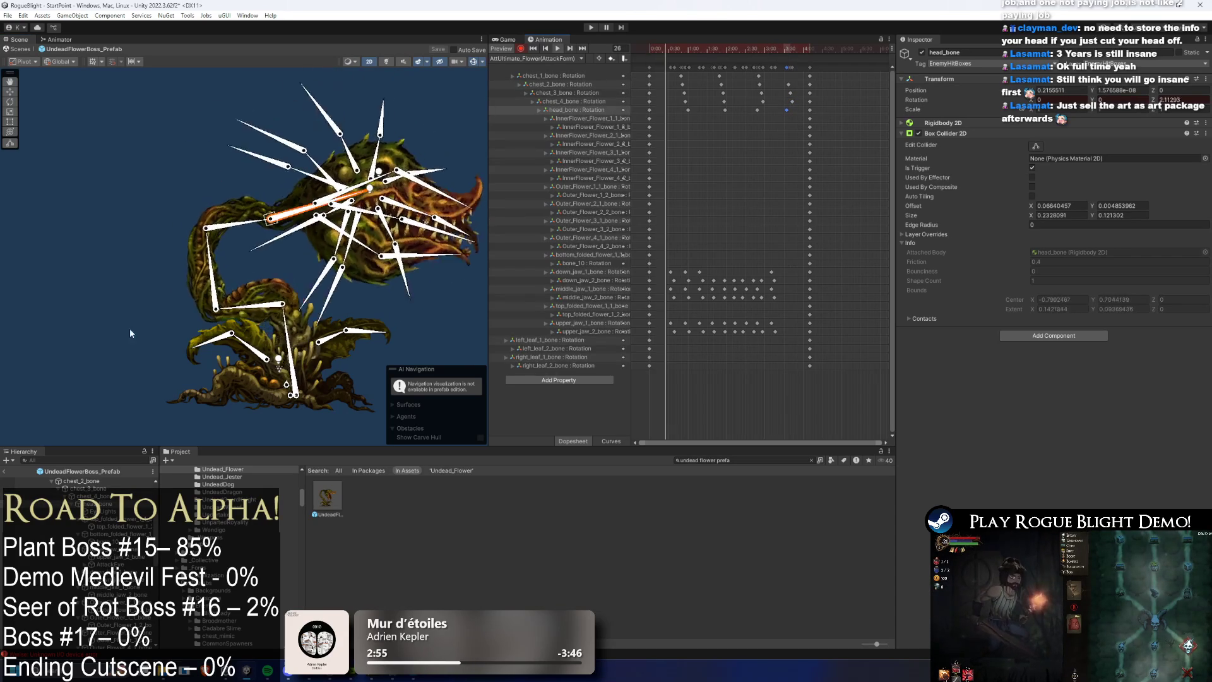
pyautogui.click(158, 271)
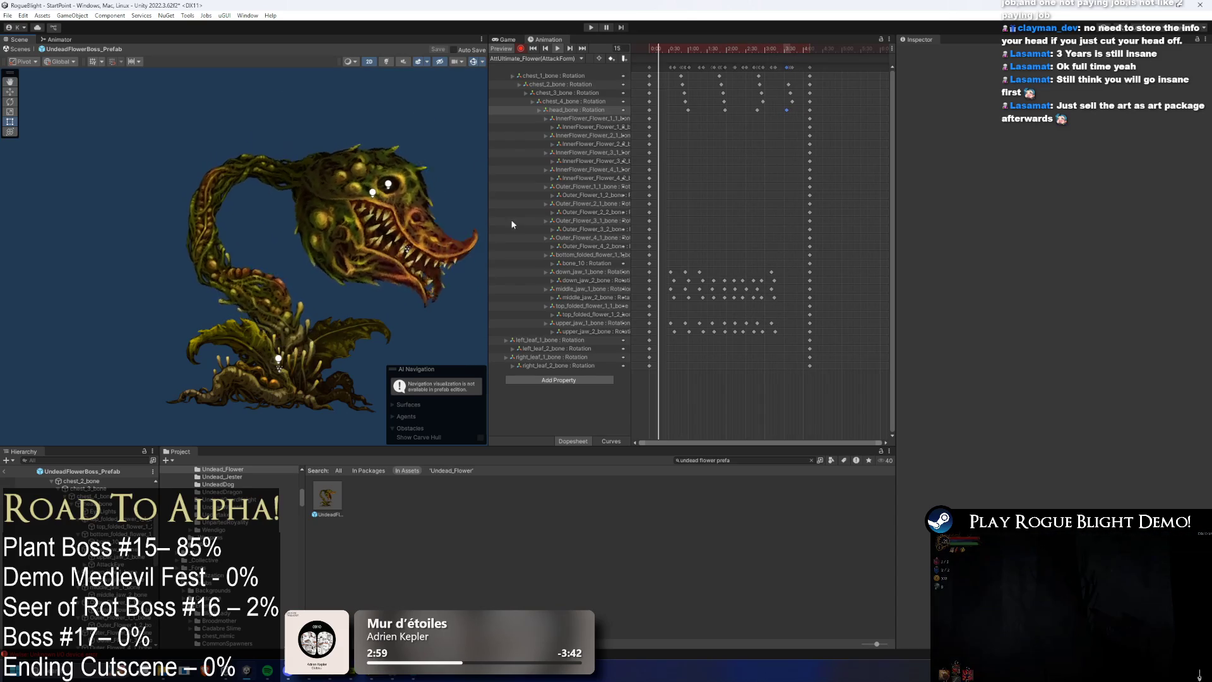
# Step: Delete the stray keyframes near 3:45 and nudge the last key column left
pyautogui.click(793, 92)
pyautogui.press('Delete')
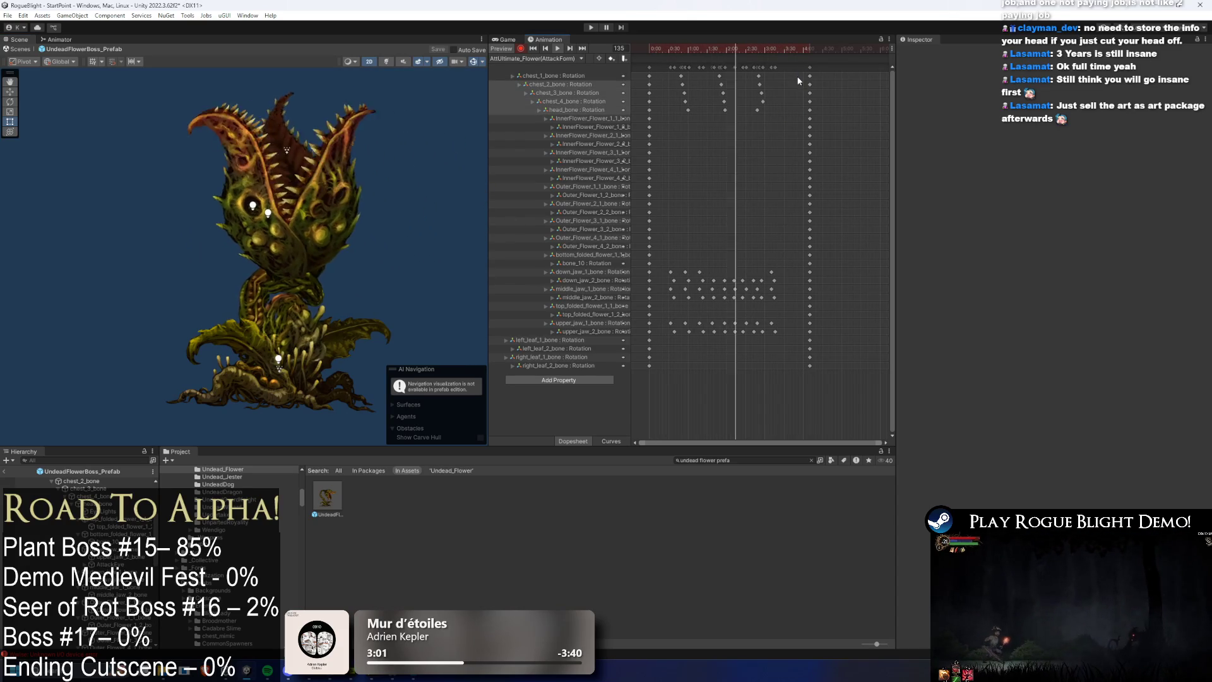
pyautogui.moveTo(810, 67); pyautogui.dragTo(805, 67)
# Step: Delete head_bone's keyframe at 0:15
pyautogui.click(103, 239)
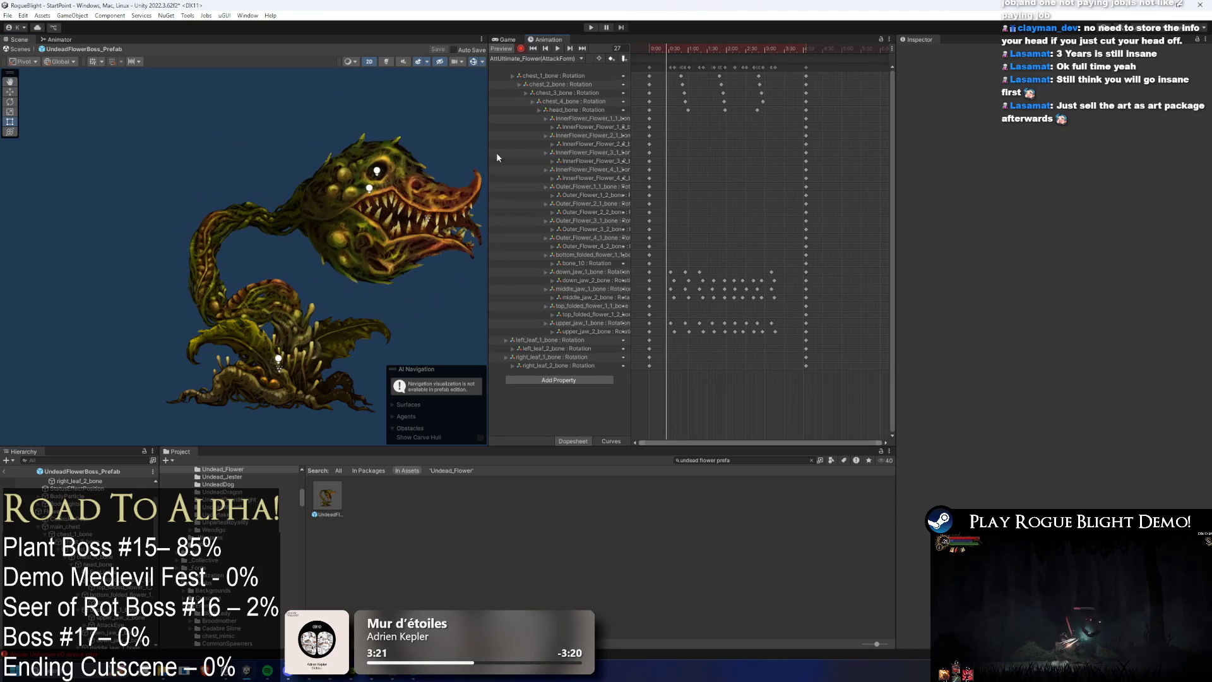
pyautogui.click(276, 225)
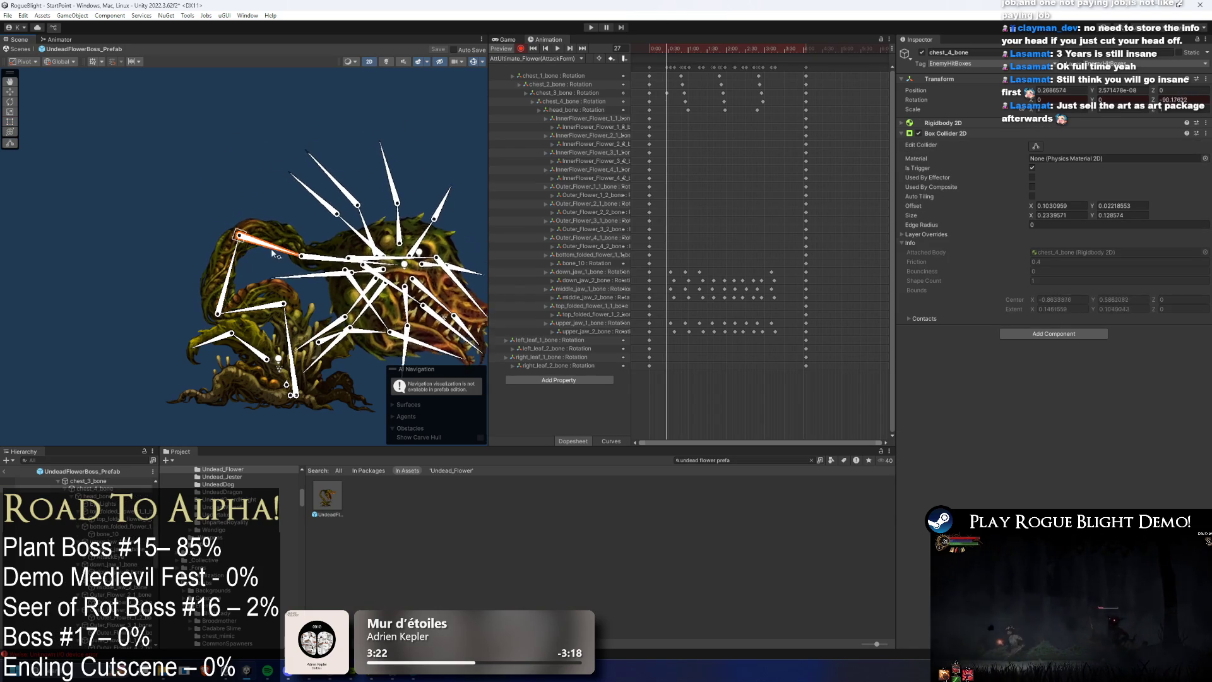
pyautogui.click(335, 267)
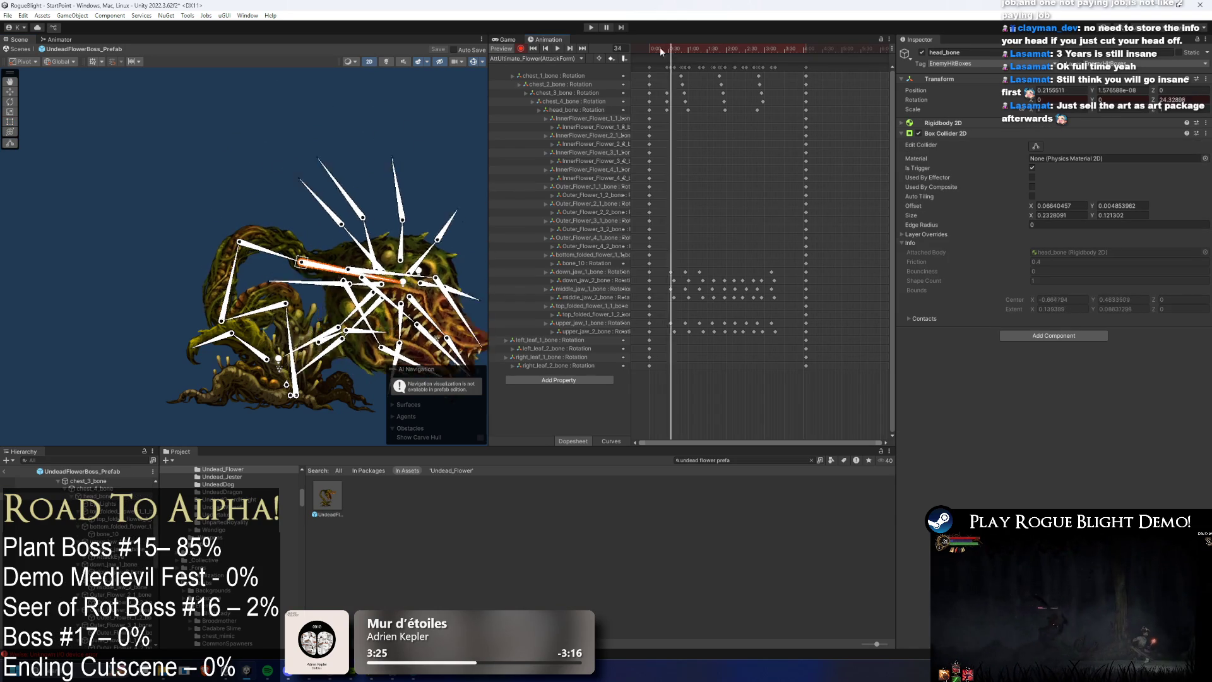
pyautogui.click(668, 110)
pyautogui.press('Delete')
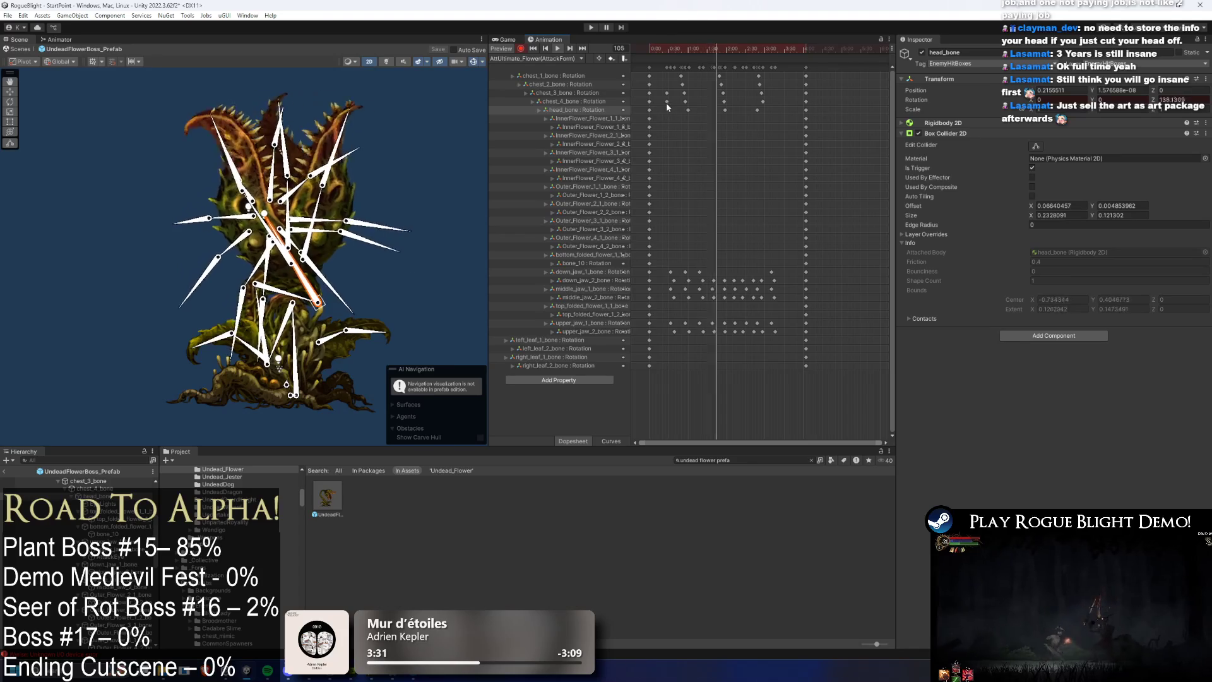
# Step: Rotate head_bone to key a new pose at frame 194, then move that key slightly later
pyautogui.click(671, 101)
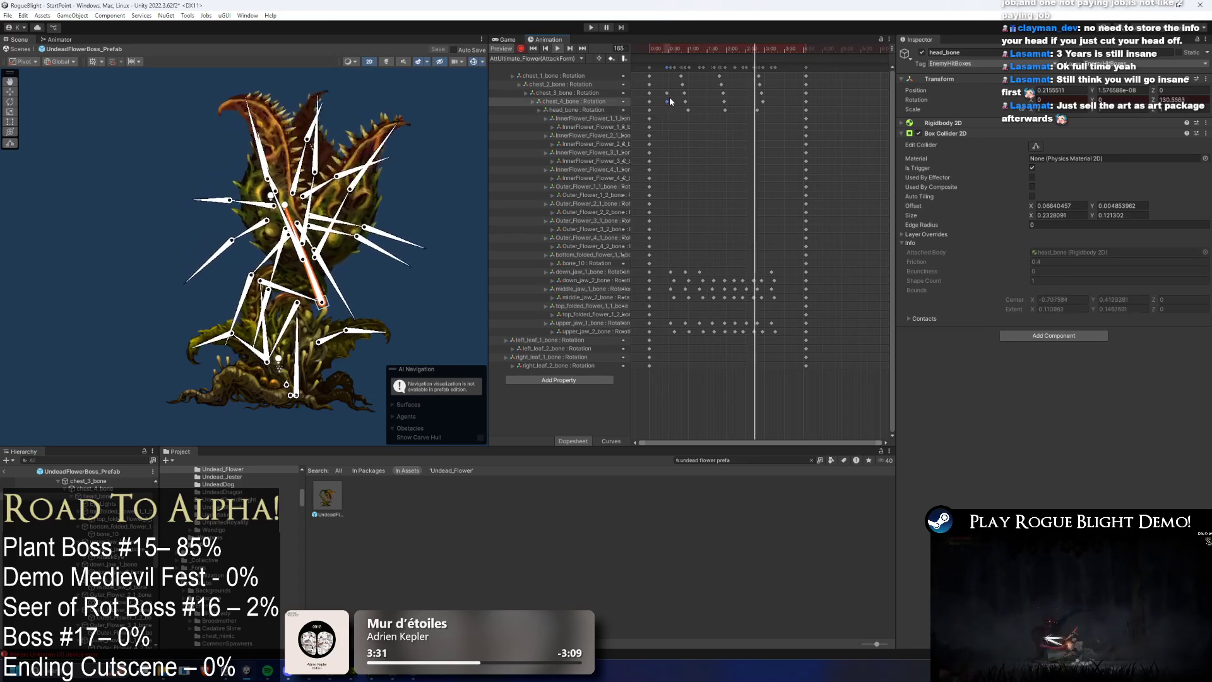
pyautogui.click(663, 62)
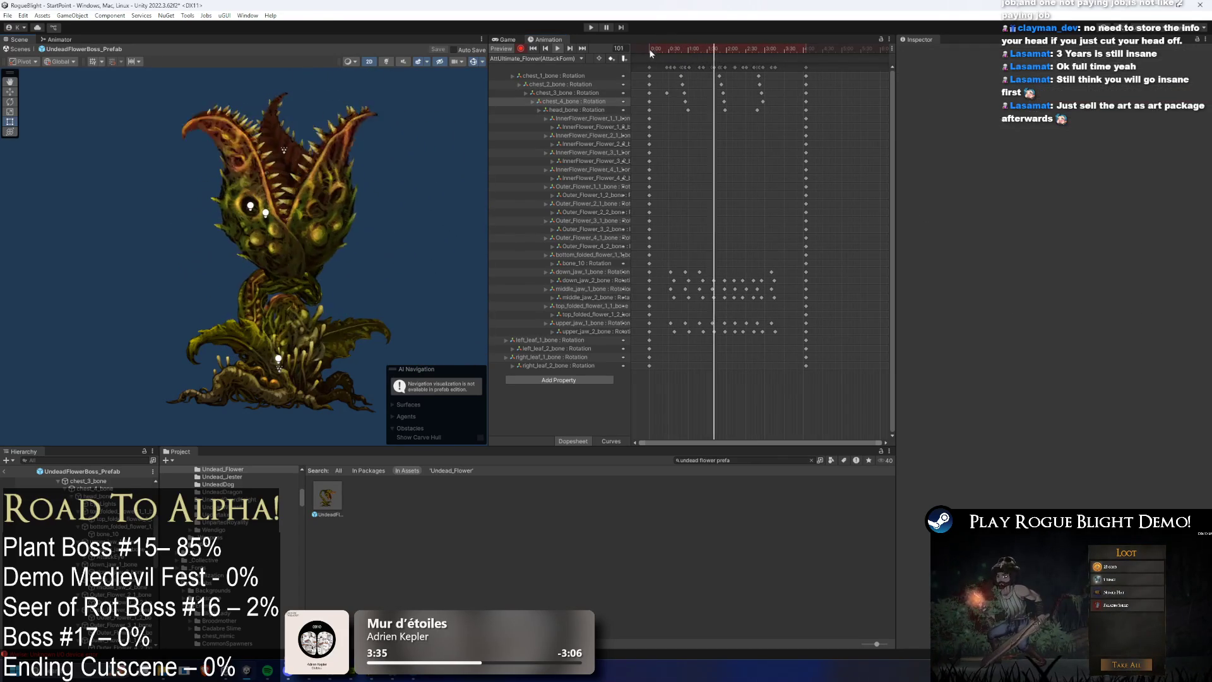
pyautogui.moveTo(661, 48); pyautogui.dragTo(774, 55)
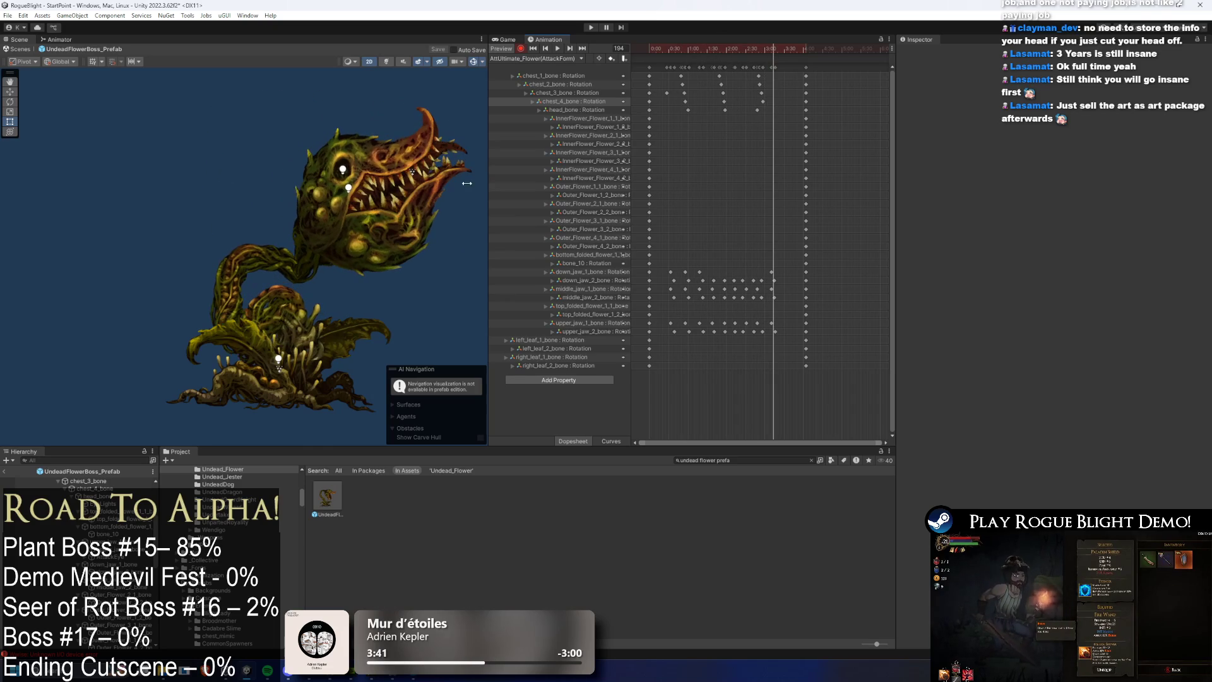
pyautogui.click(327, 249)
pyautogui.moveTo(323, 248); pyautogui.dragTo(781, 116)
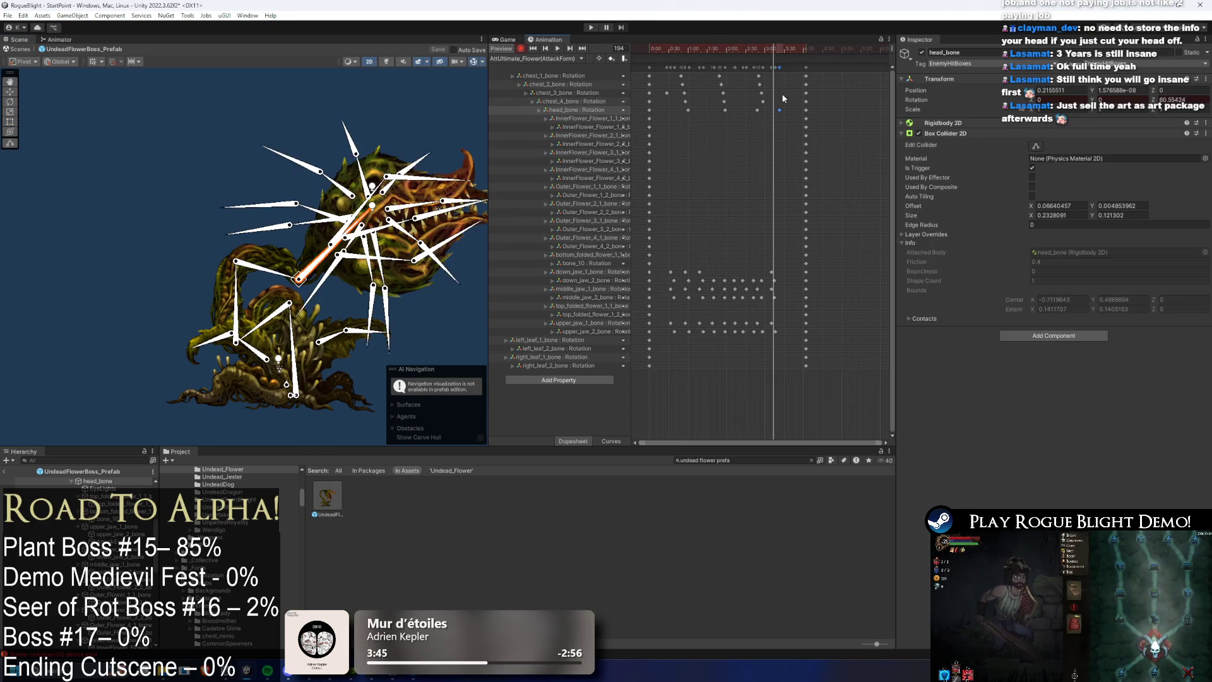
pyautogui.moveTo(764, 49)
pyautogui.mouseDown()
pyautogui.moveTo(743, 49)
pyautogui.moveTo(771, 49)
pyautogui.mouseUp()
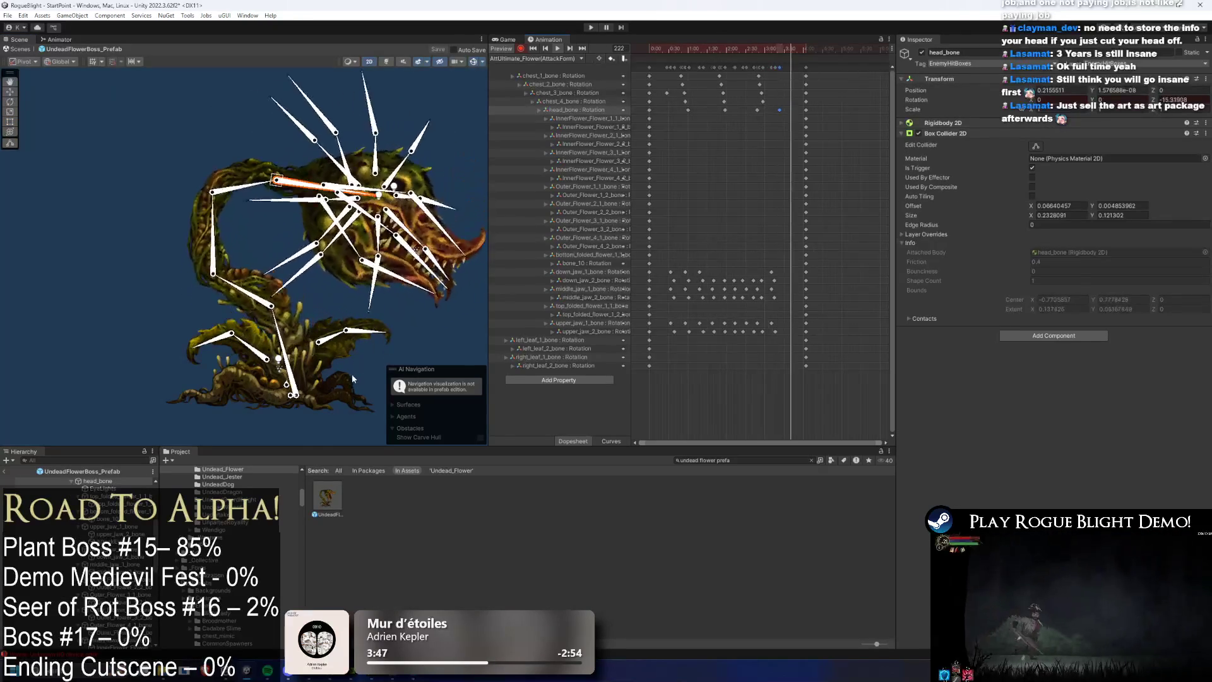
# Step: Scrub to frame 192, select the late head and chest_4 keys, and replay the clip
pyautogui.moveTo(653, 49); pyautogui.dragTo(777, 48)
pyautogui.moveTo(776, 98); pyautogui.dragTo(783, 112)
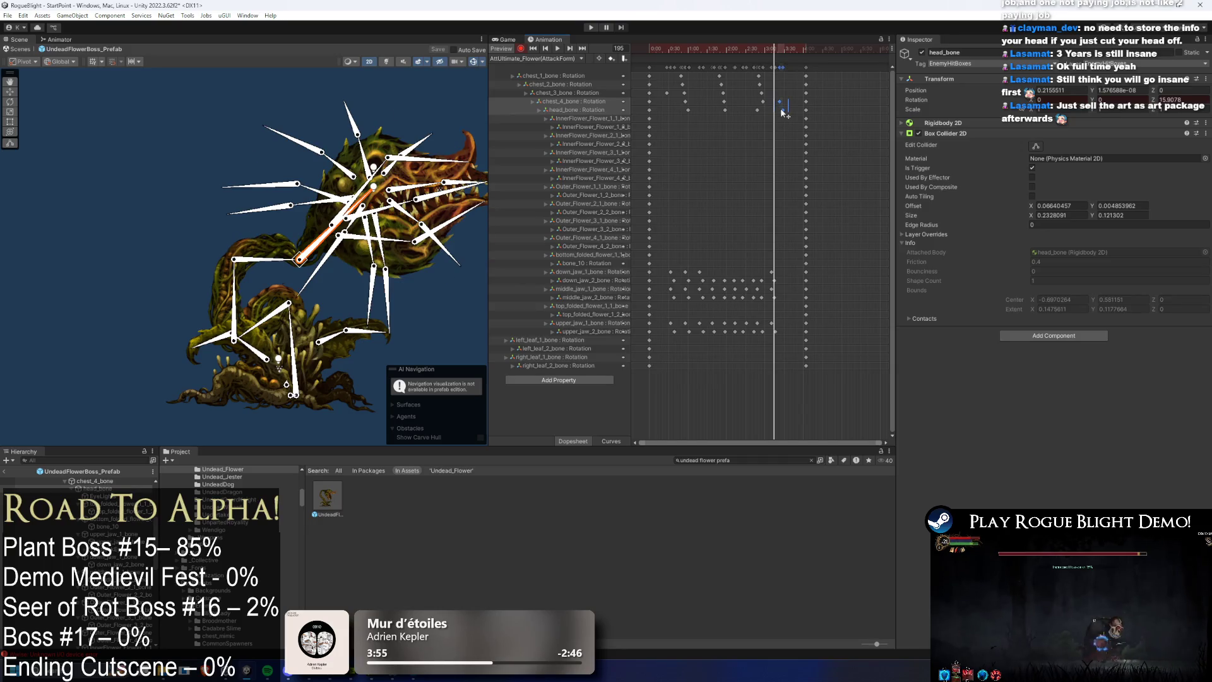
pyautogui.click(676, 48)
pyautogui.press('space')
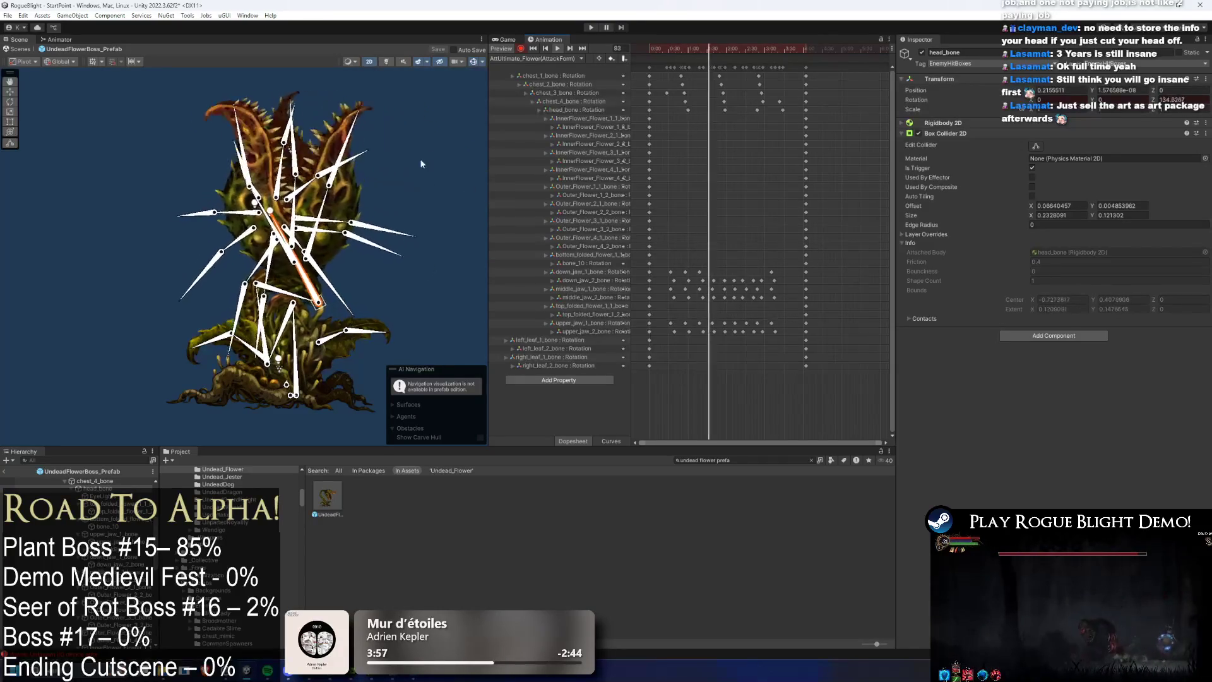
pyautogui.click(450, 149)
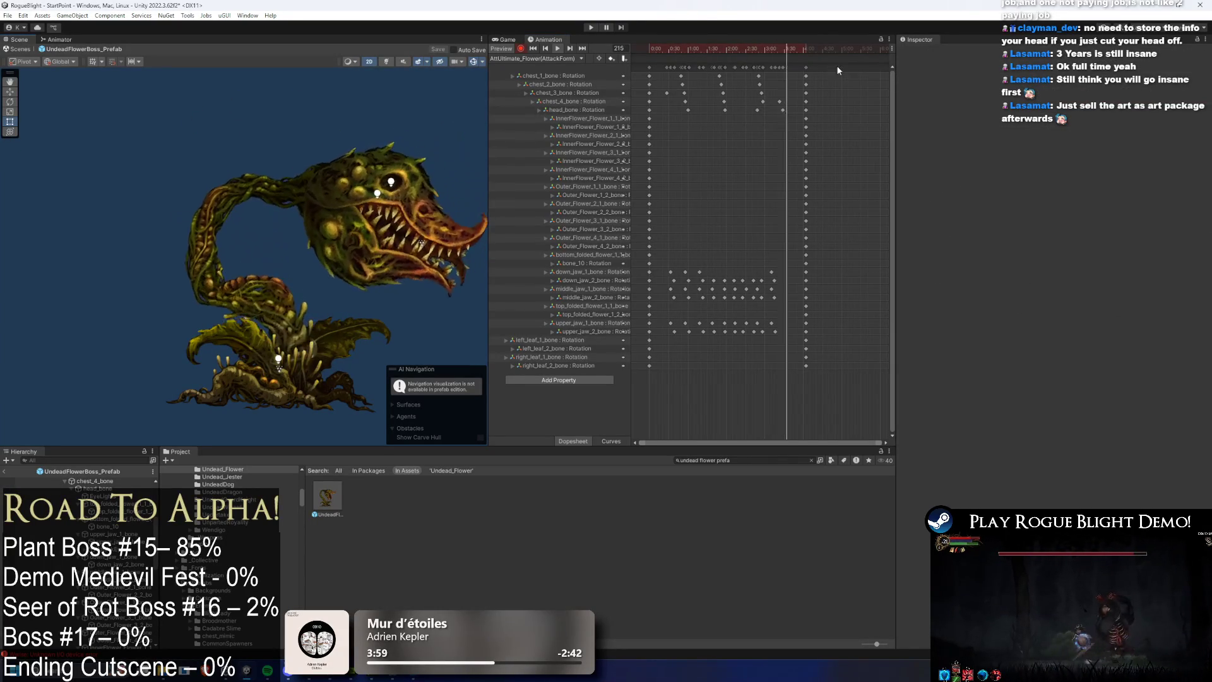
pyautogui.click(815, 67)
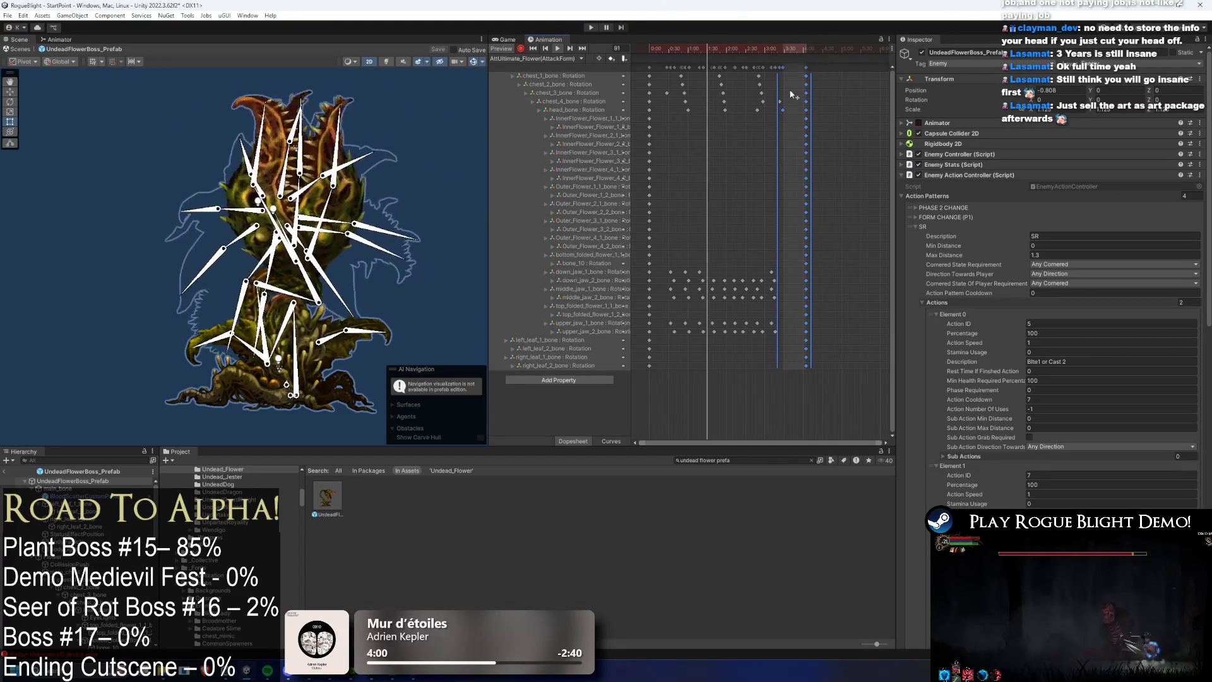
# Step: Retime the final head_bone and chest_4 keyframes and the last key column
pyautogui.moveTo(771, 99); pyautogui.dragTo(787, 110)
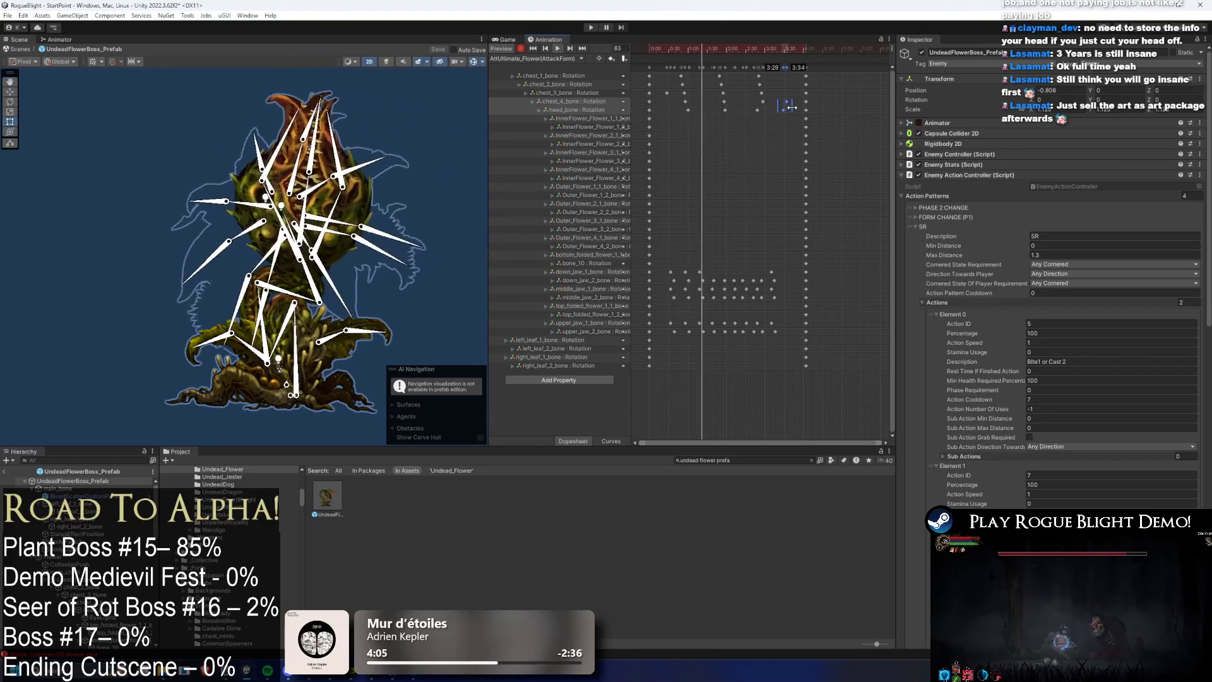
pyautogui.moveTo(807, 67); pyautogui.dragTo(817, 67)
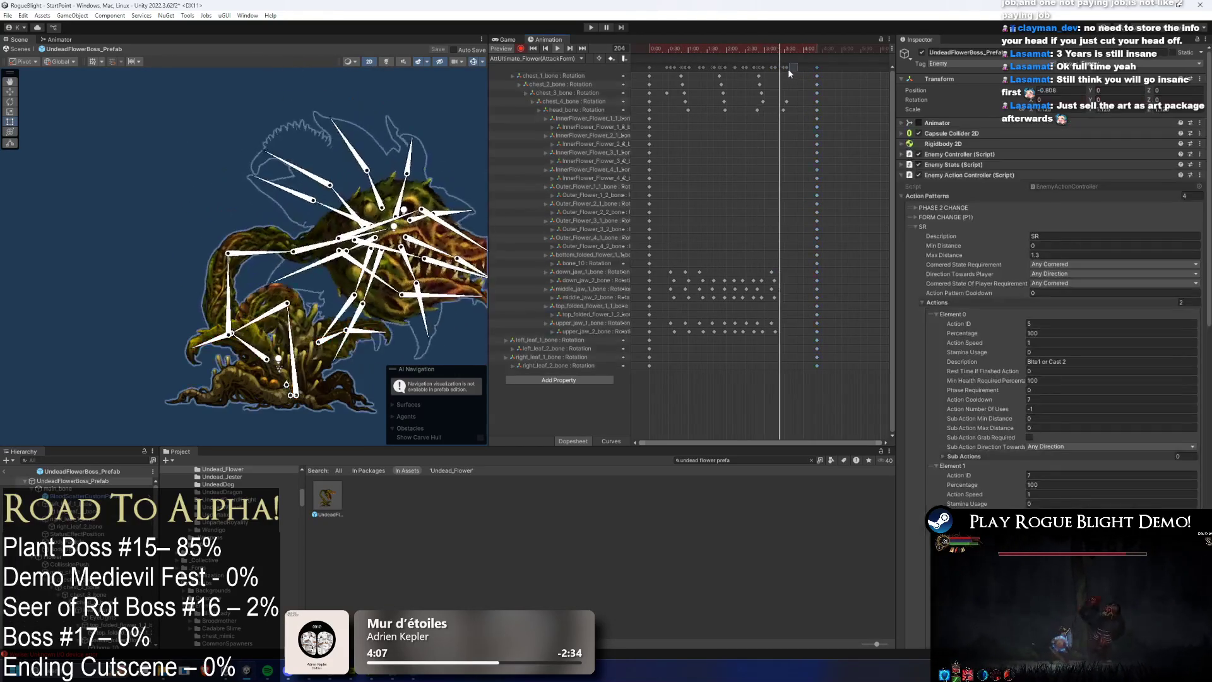
pyautogui.click(221, 131)
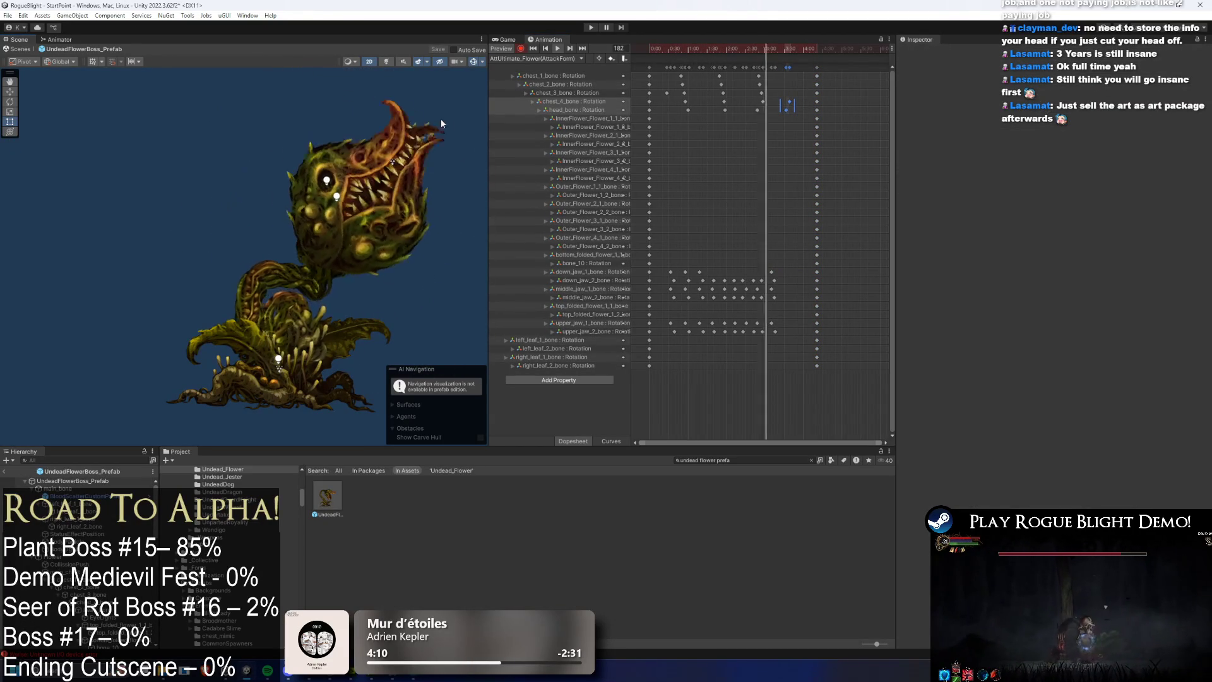
pyautogui.click(790, 108)
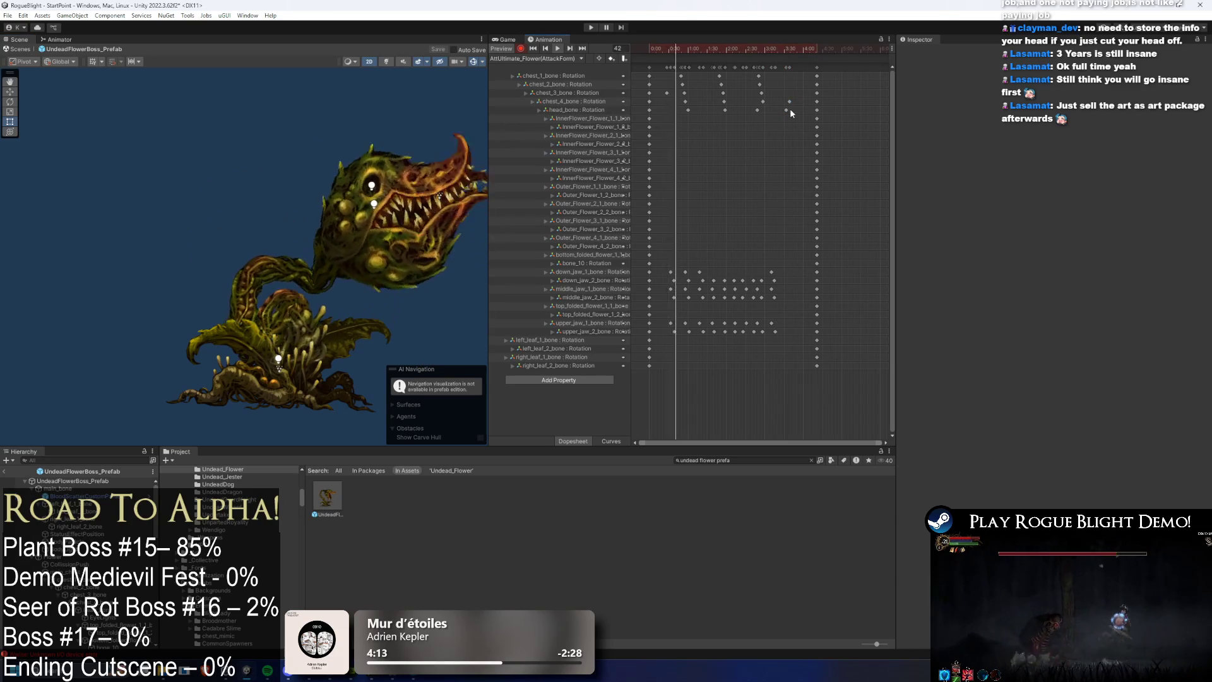
pyautogui.moveTo(789, 108); pyautogui.dragTo(793, 110)
pyautogui.click(402, 175)
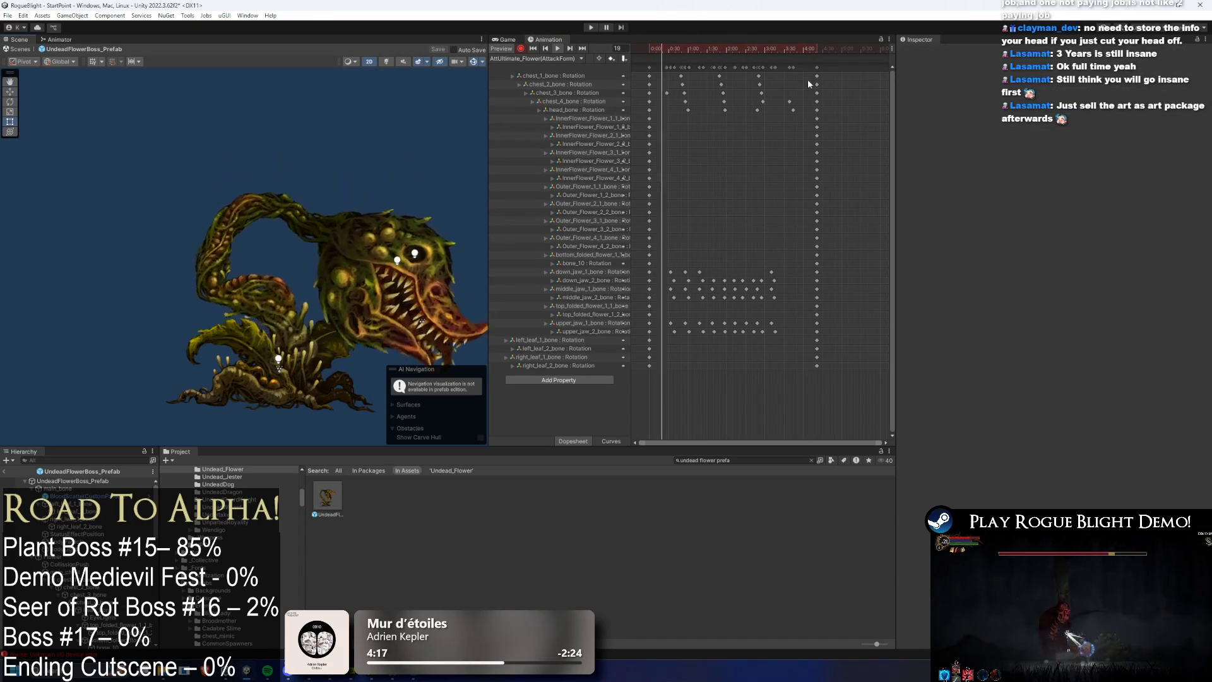
pyautogui.moveTo(783, 97); pyautogui.dragTo(797, 113)
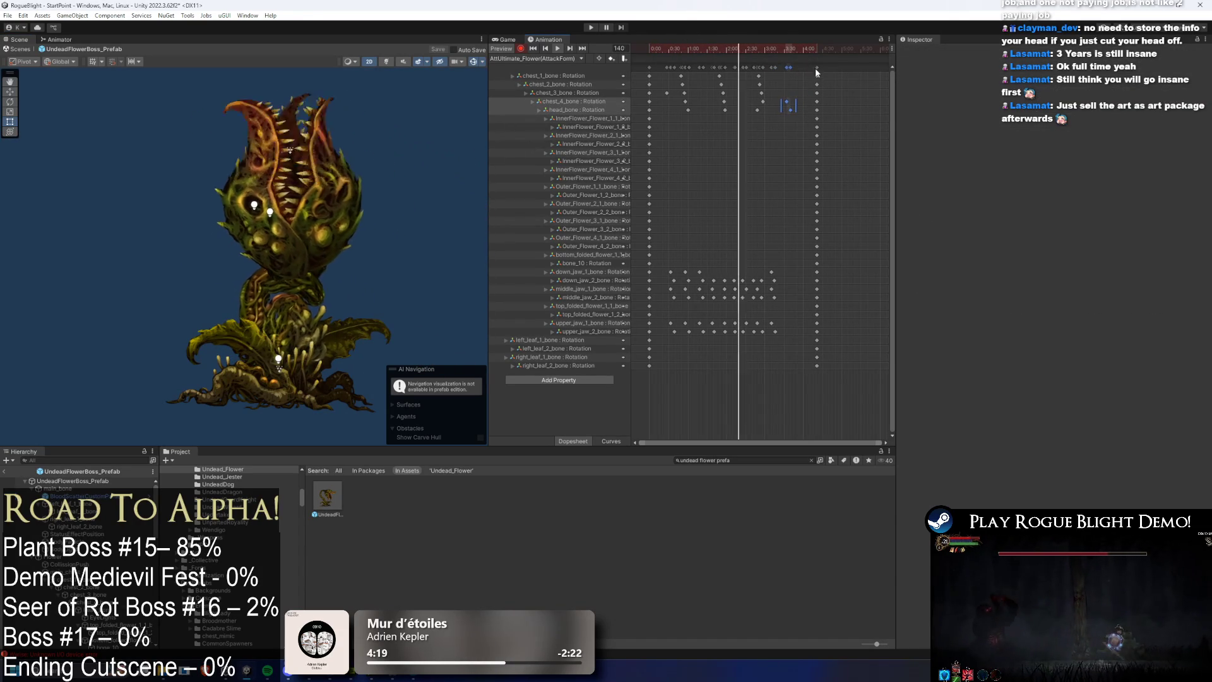
pyautogui.moveTo(817, 67); pyautogui.dragTo(813, 67)
pyautogui.click(187, 102)
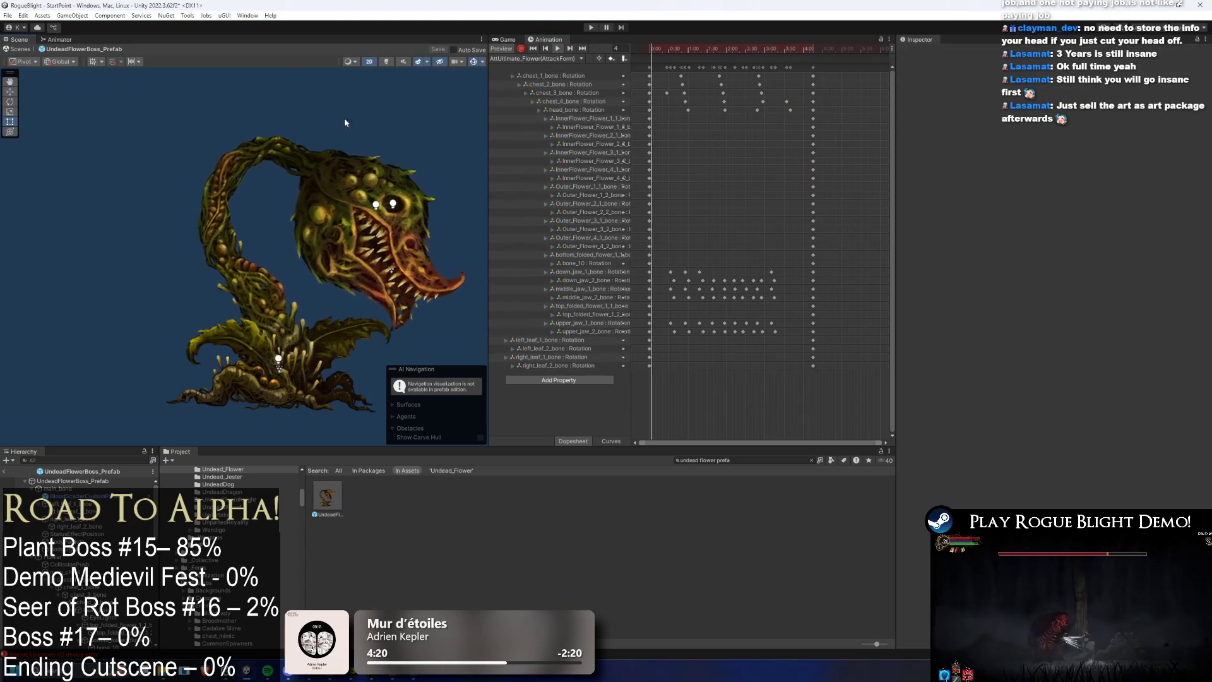
# Step: Rotate the plant's head downward to key frame 222, then preview
pyautogui.moveTo(670, 51); pyautogui.dragTo(796, 52)
pyautogui.click(308, 189)
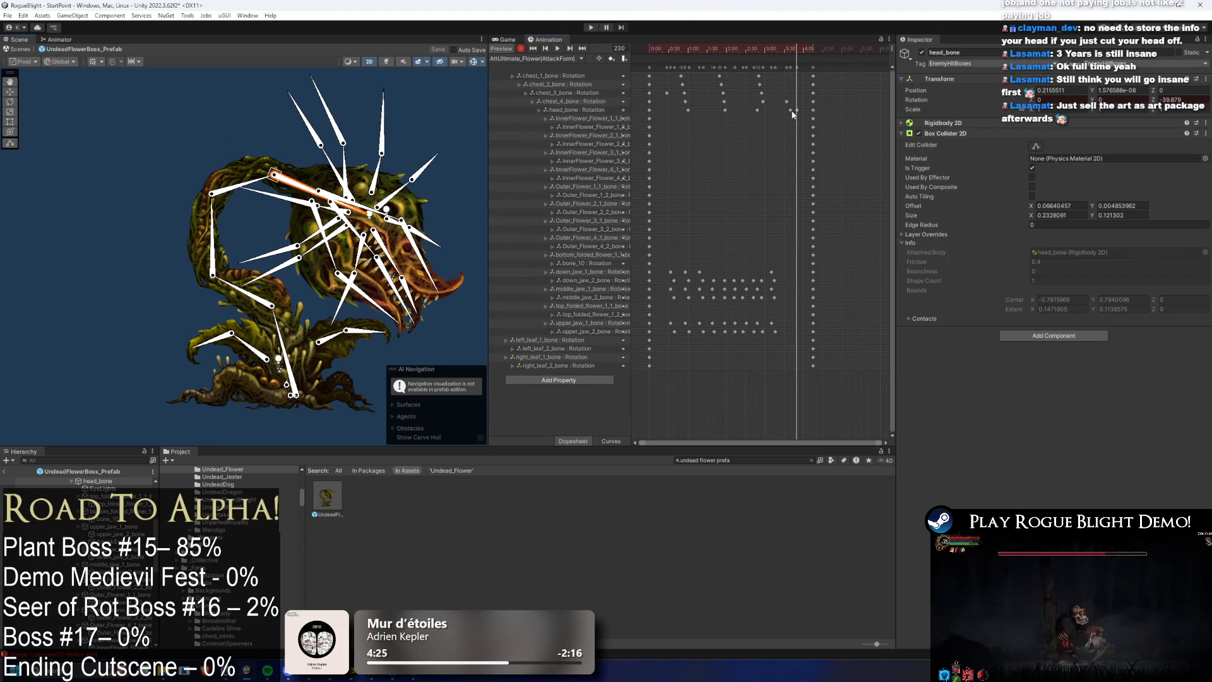
pyautogui.press('space')
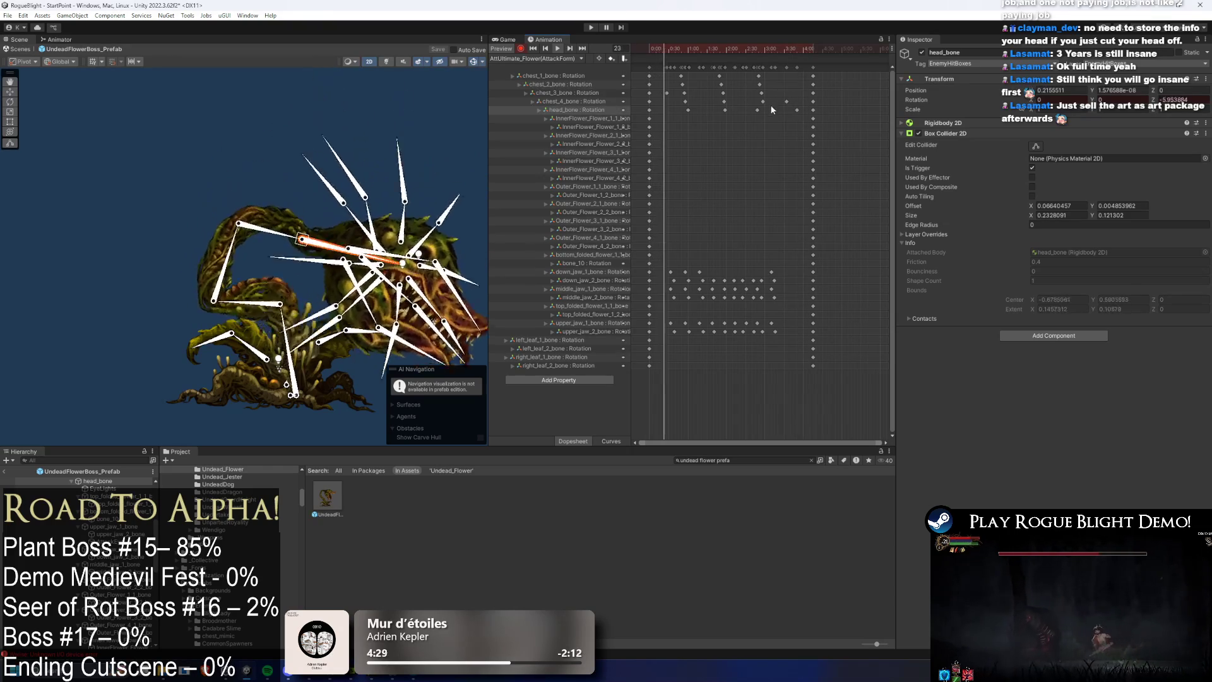
pyautogui.click(791, 50)
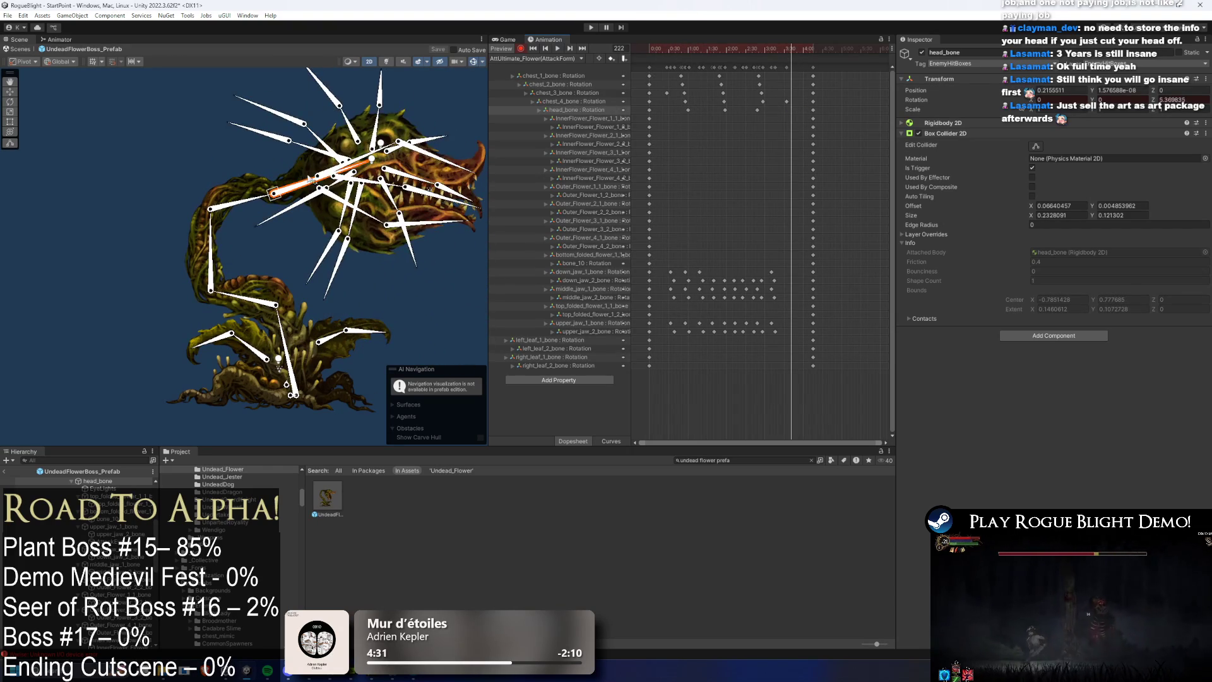
pyautogui.moveTo(310, 179); pyautogui.dragTo(304, 213)
pyautogui.press('space')
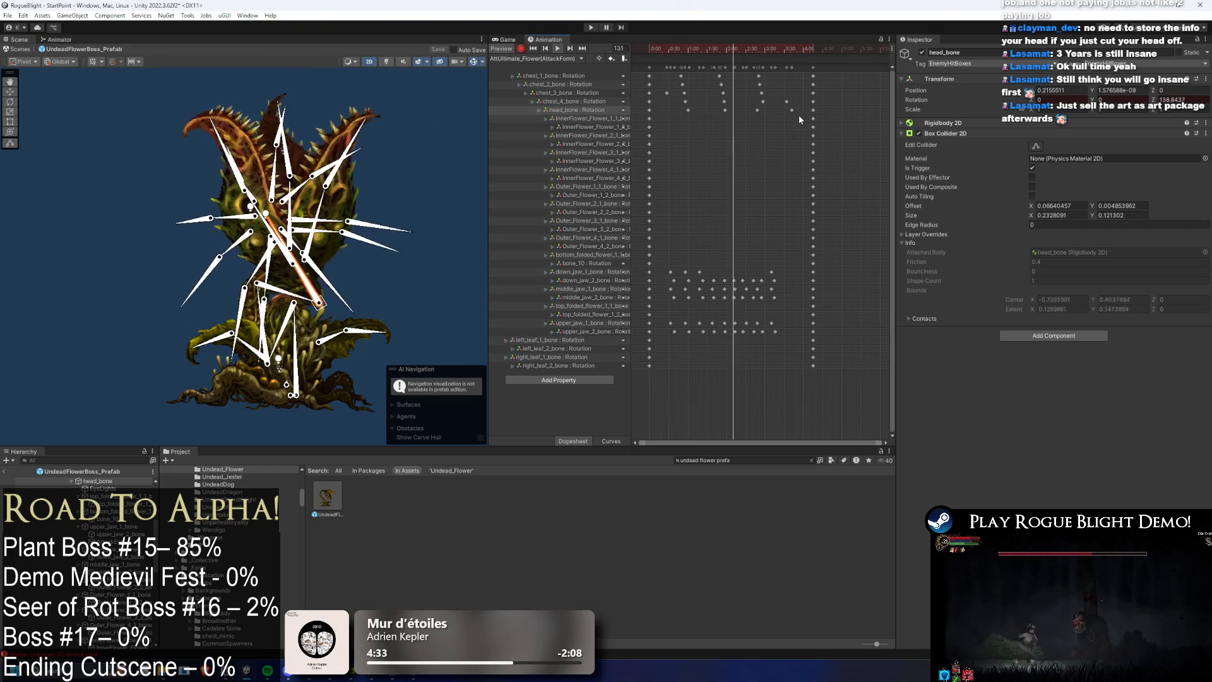
# Step: At frame 221, tilt the head further down and key it, then preview
pyautogui.click(222, 138)
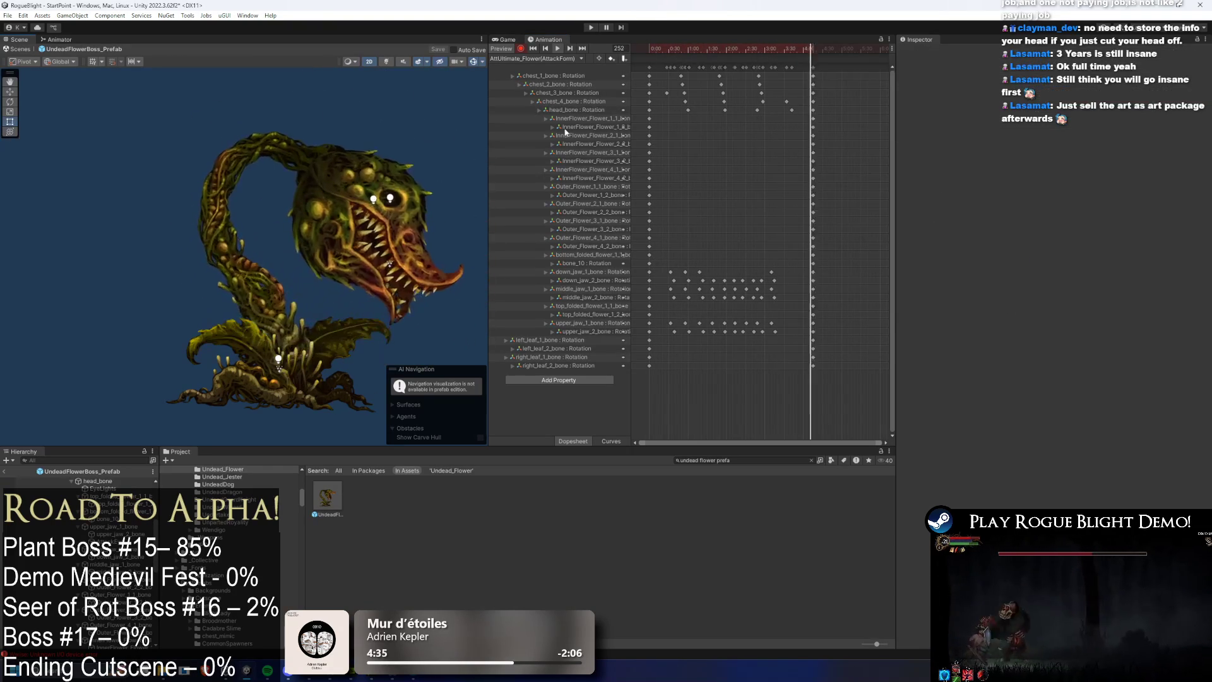
pyautogui.moveTo(779, 48); pyautogui.dragTo(790, 49)
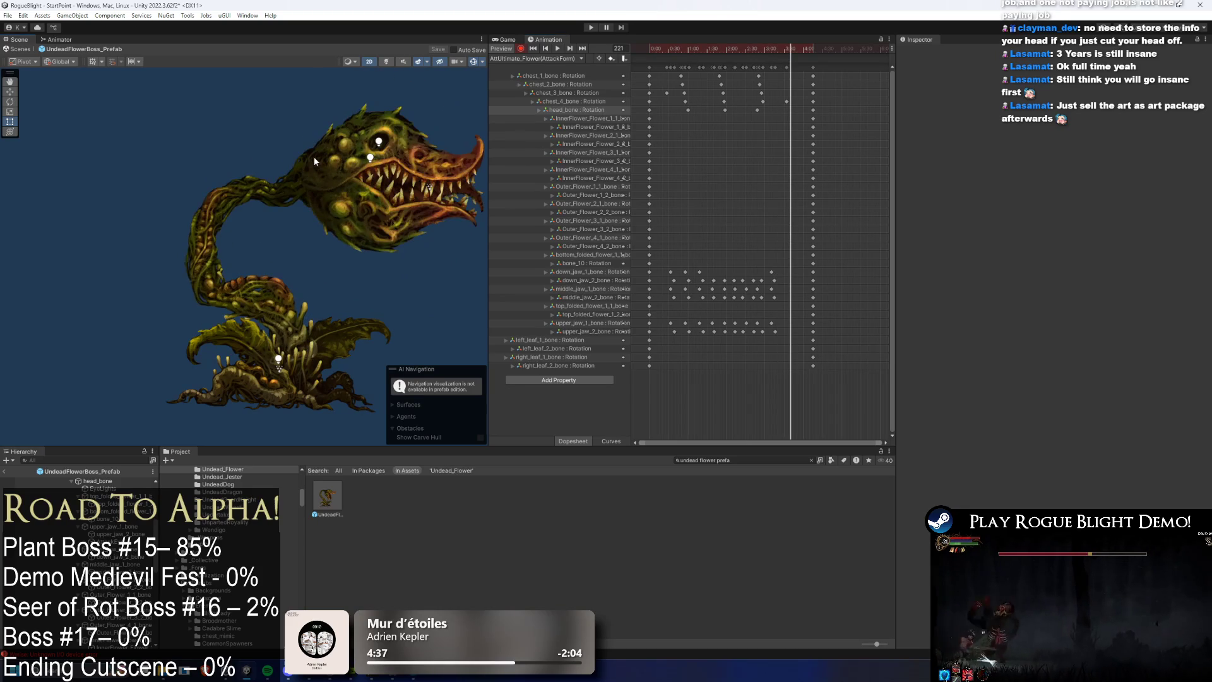
pyautogui.click(314, 157)
pyautogui.moveTo(307, 202); pyautogui.dragTo(300, 223)
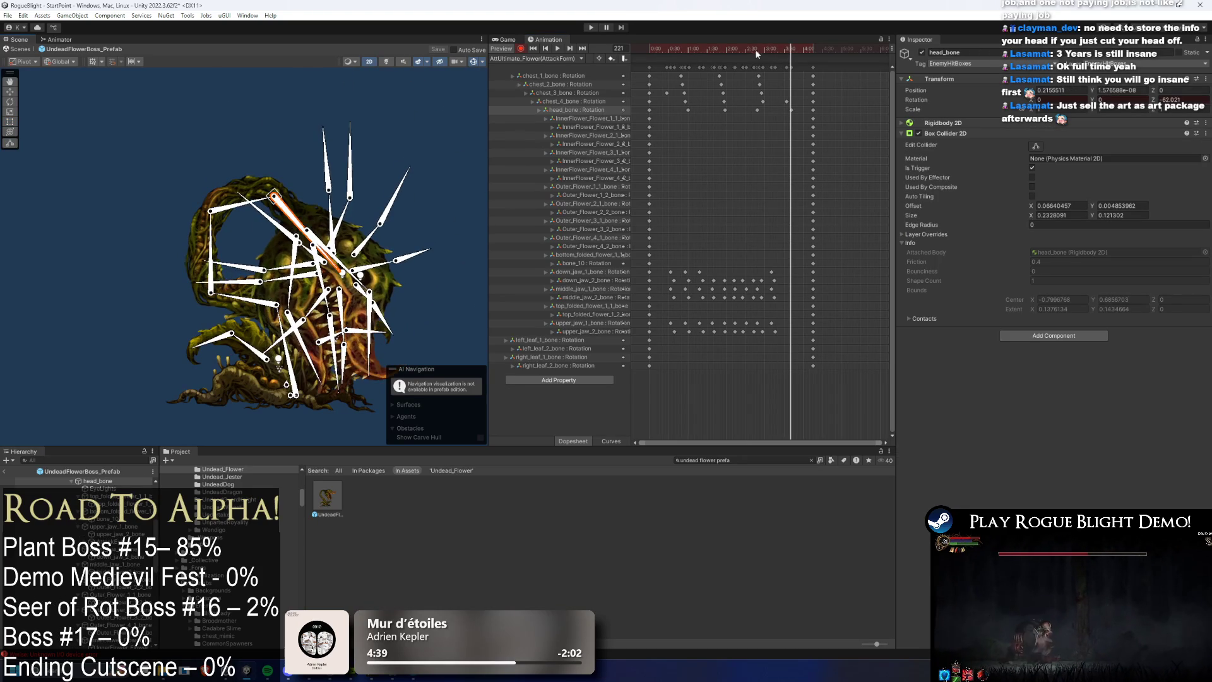
pyautogui.click(726, 51)
pyautogui.press('space')
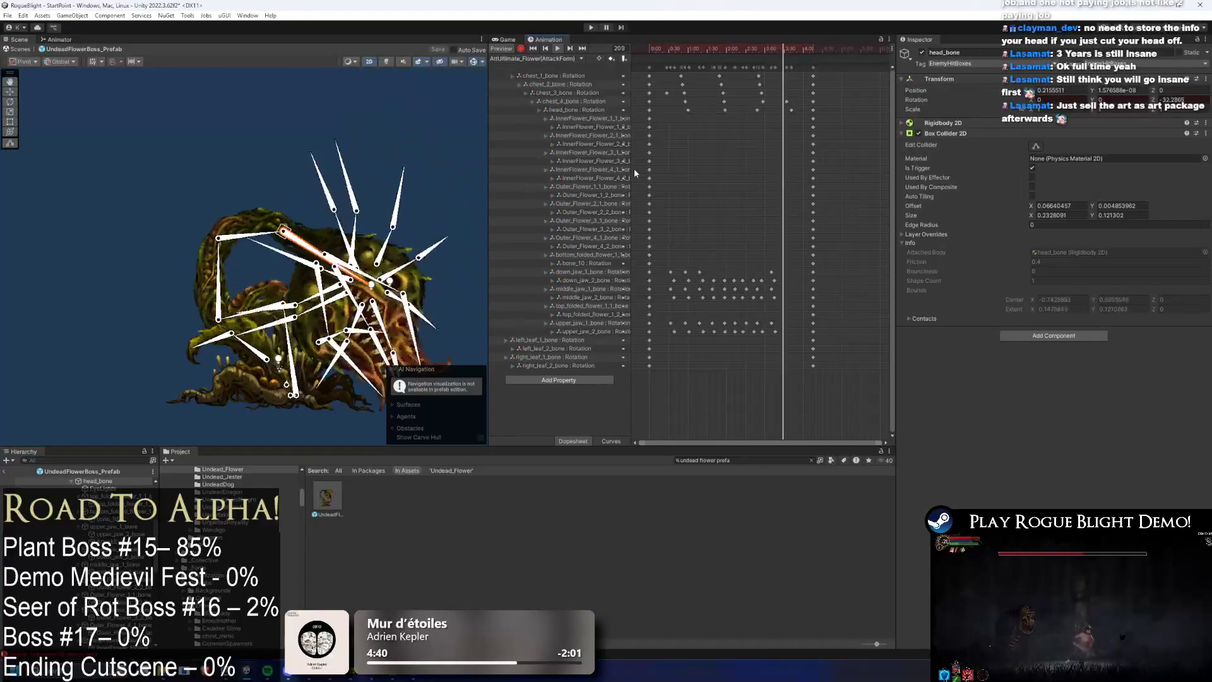
# Step: Inspect head_bone's end keyframe and chest_2_bone around frame 146
pyautogui.click(179, 132)
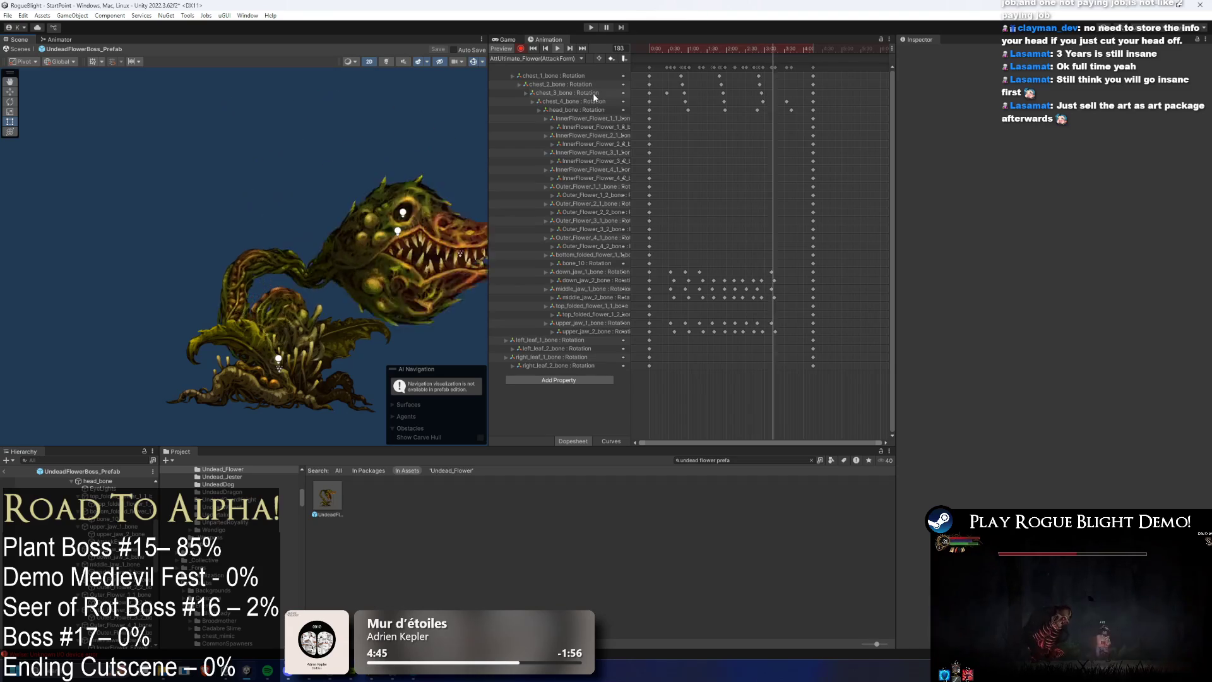
pyautogui.click(794, 110)
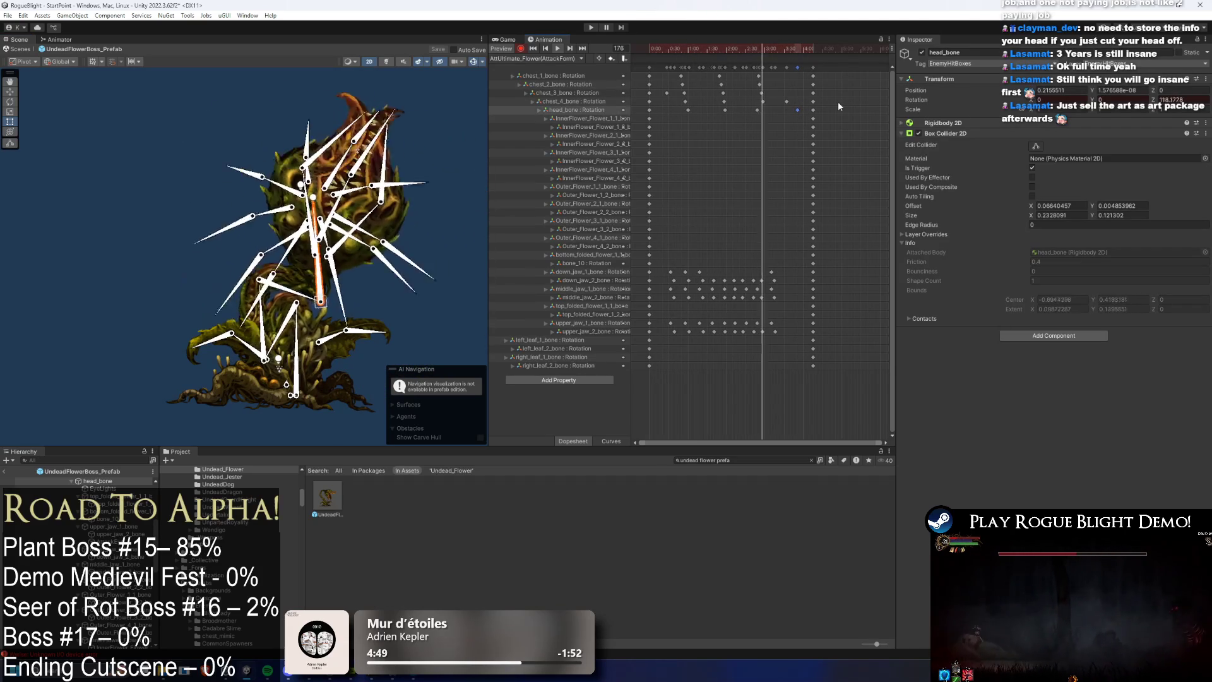
pyautogui.click(340, 104)
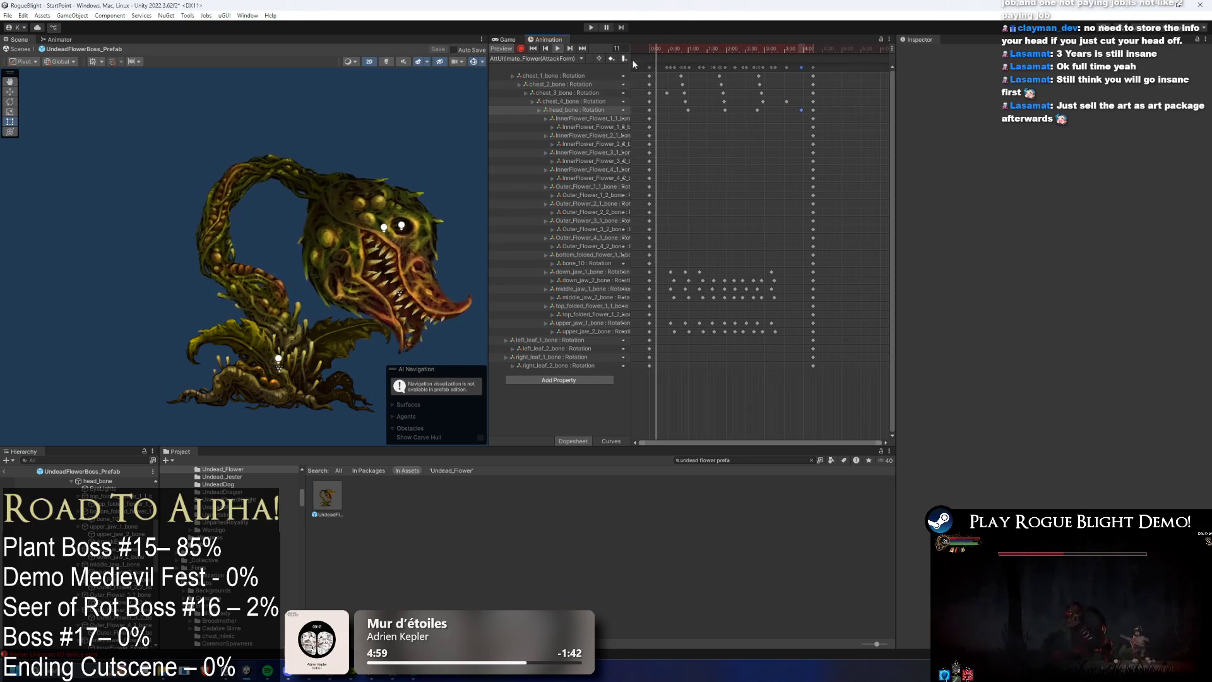
pyautogui.click(252, 304)
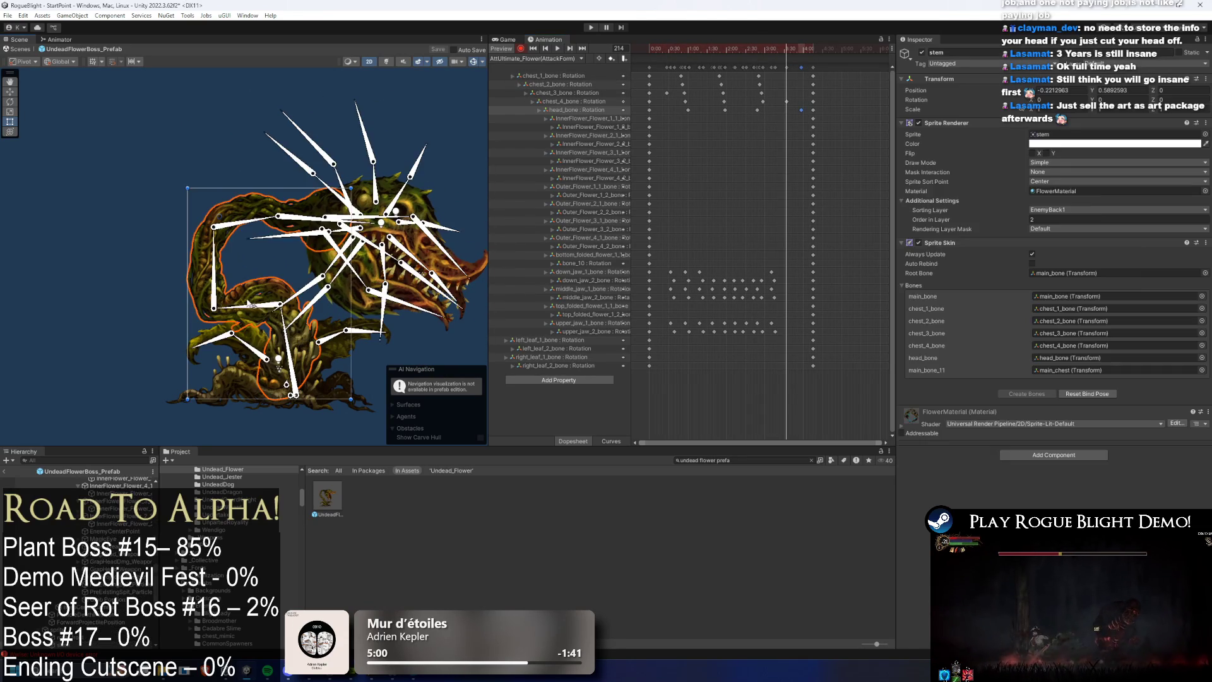
pyautogui.click(247, 306)
pyautogui.click(749, 48)
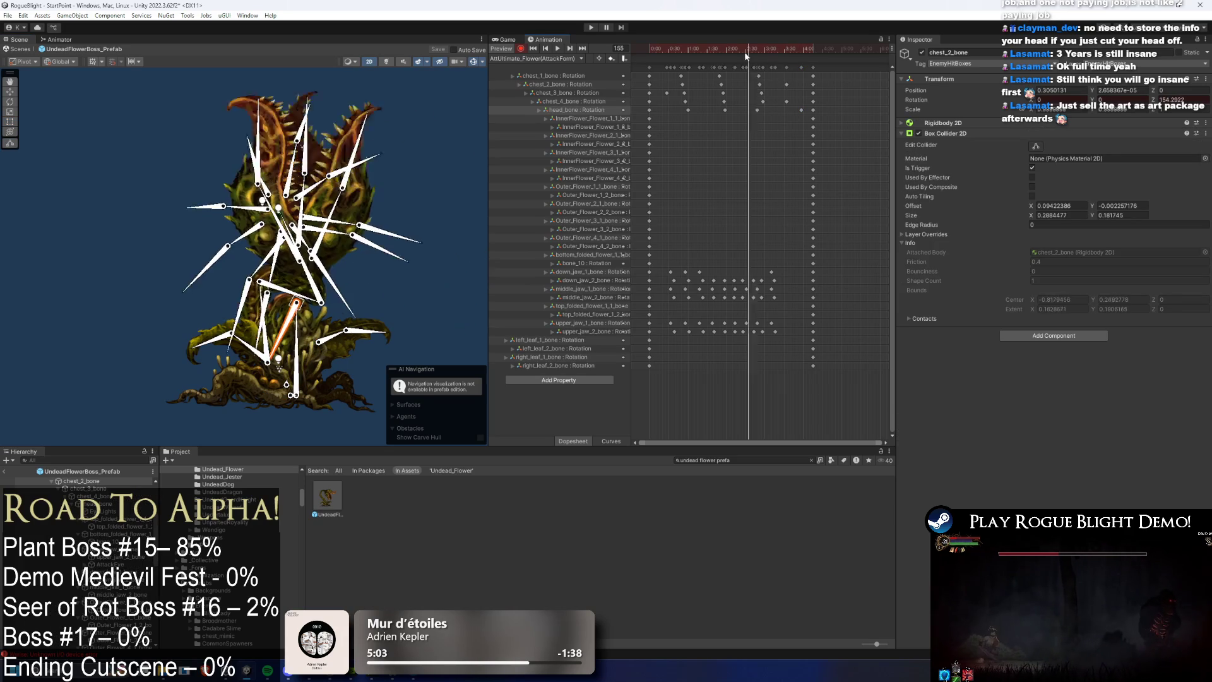
pyautogui.click(133, 182)
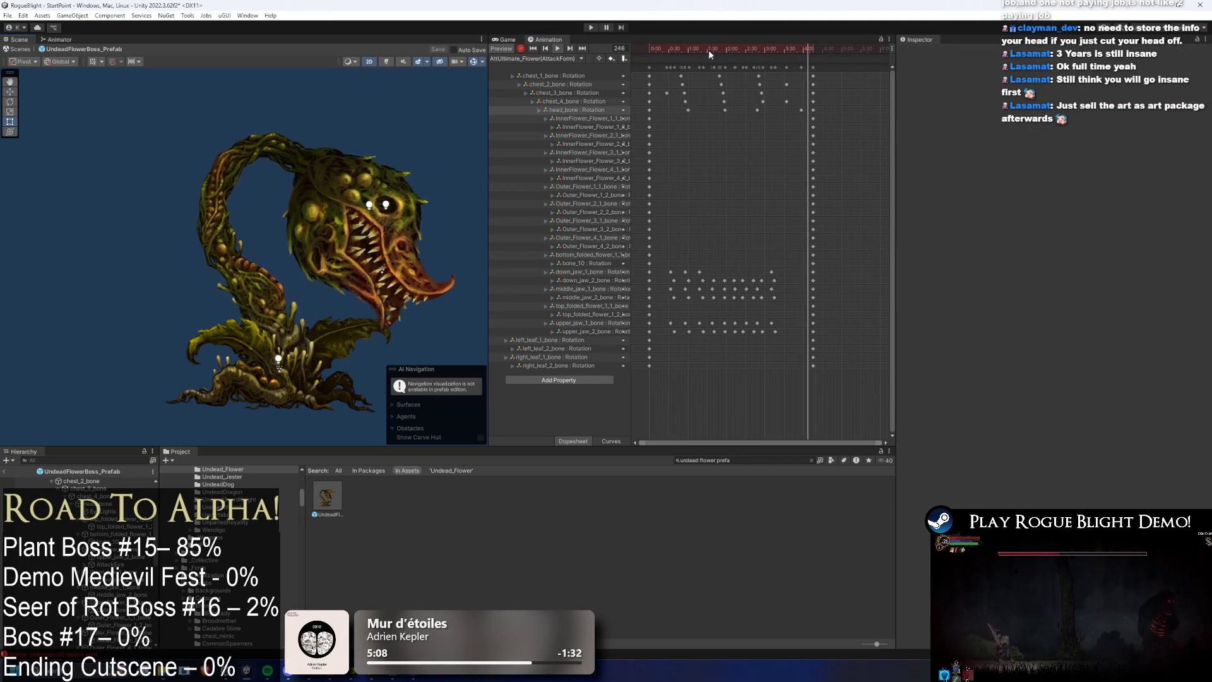
# Step: Select chest_4_bone at frame 35, play the preview, and stop back near frame 21
pyautogui.click(661, 53)
pyautogui.moveTo(661, 54); pyautogui.dragTo(671, 44)
pyautogui.click(279, 259)
pyautogui.click(280, 259)
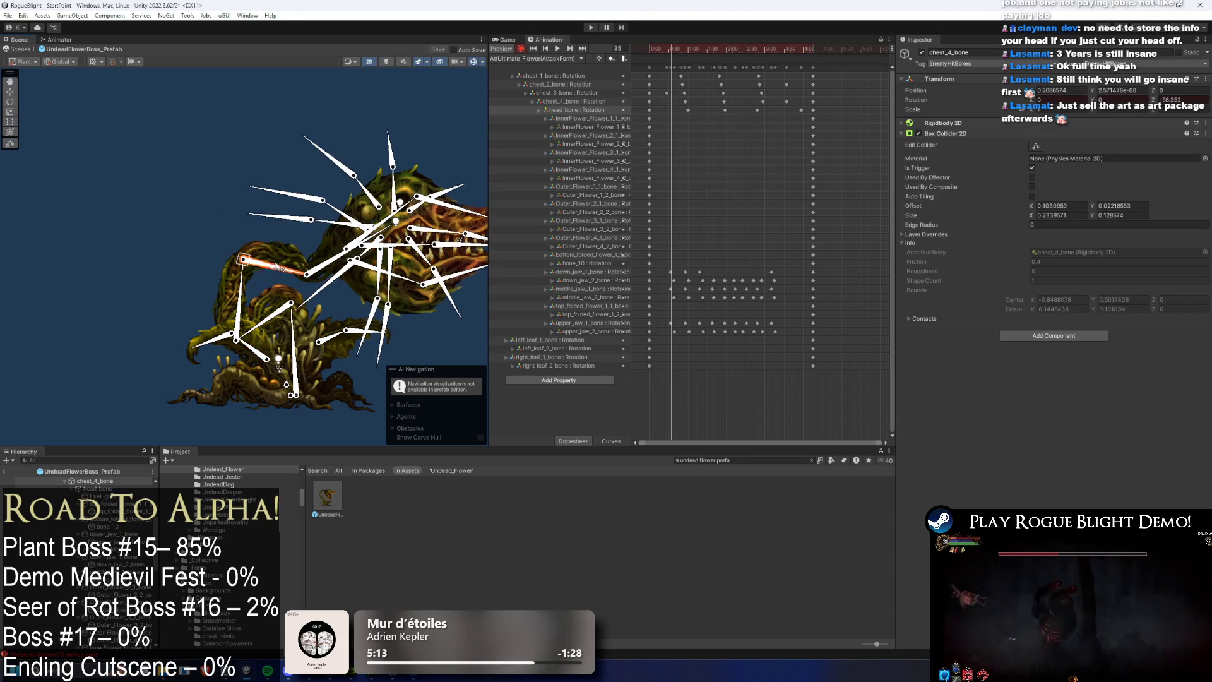
pyautogui.press('space')
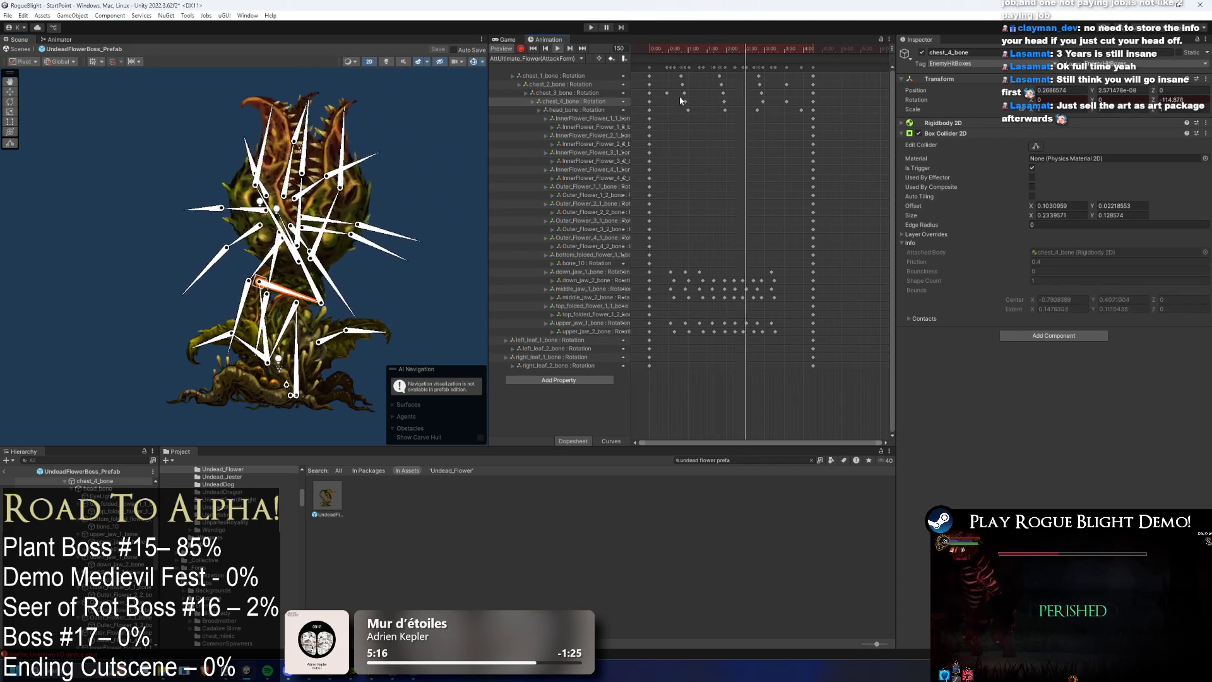
pyautogui.click(139, 136)
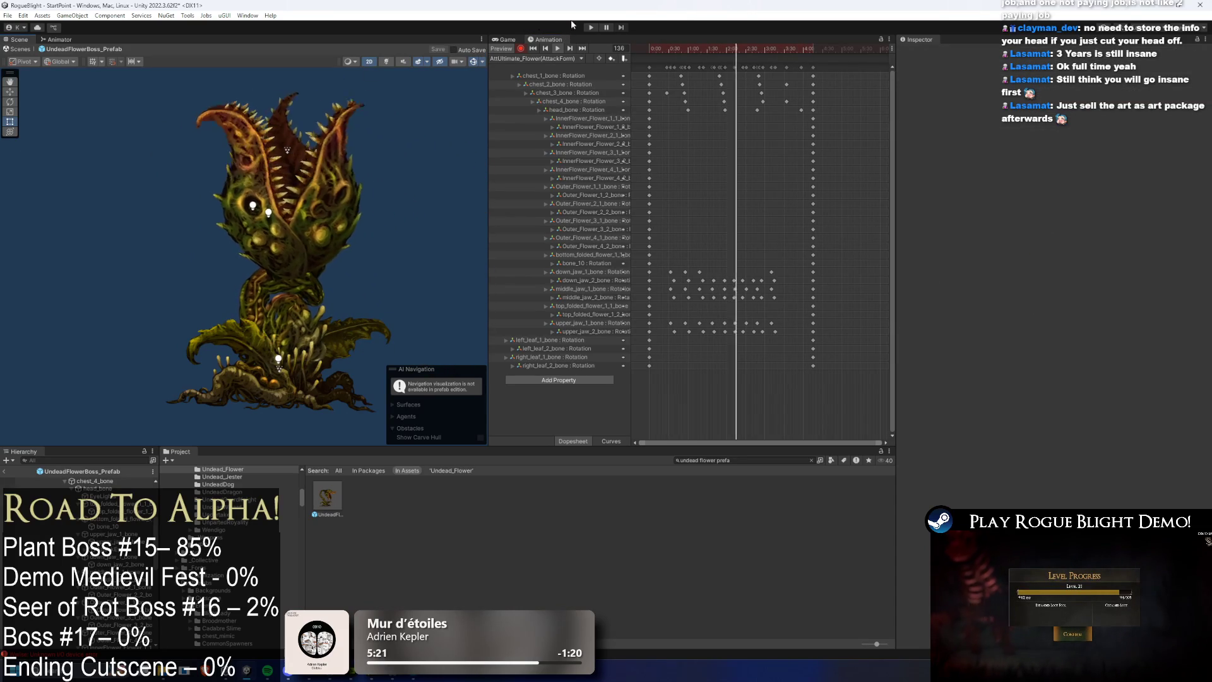
pyautogui.click(665, 48)
pyautogui.moveTo(666, 47); pyautogui.dragTo(662, 47)
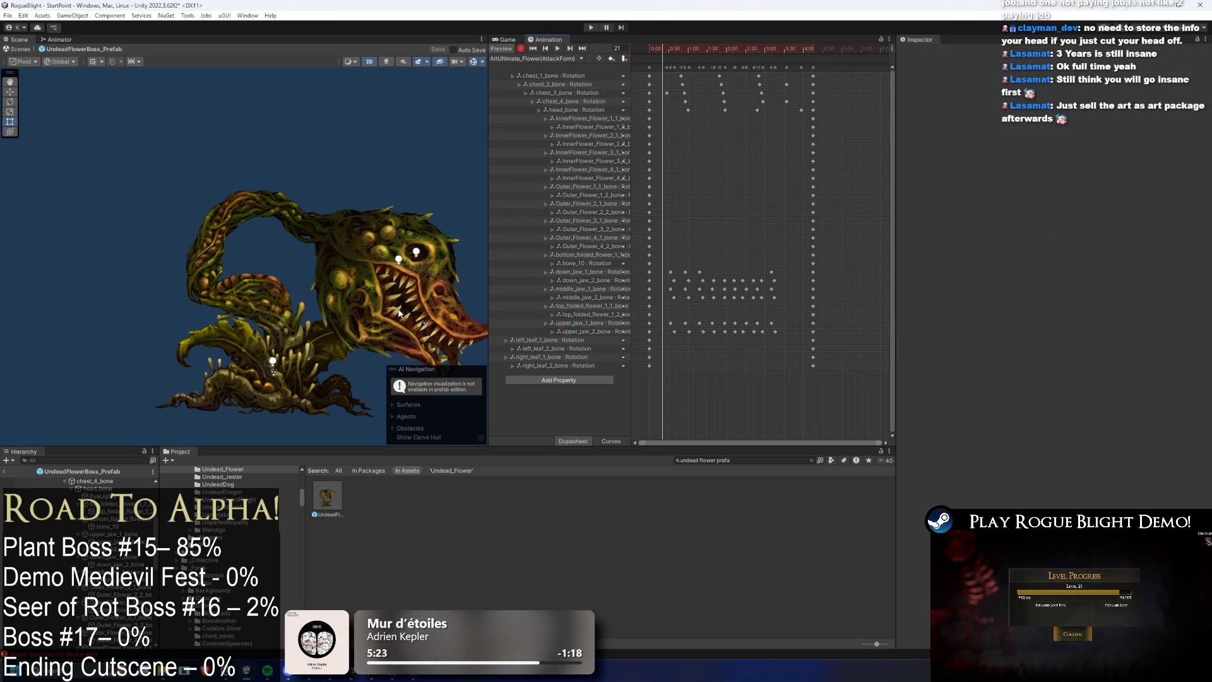
# Step: Select the down_jaw and middle_jaw keyframes and rotate down_jaw_2_bone wider at frame 223
pyautogui.click(314, 233)
pyautogui.click(322, 264)
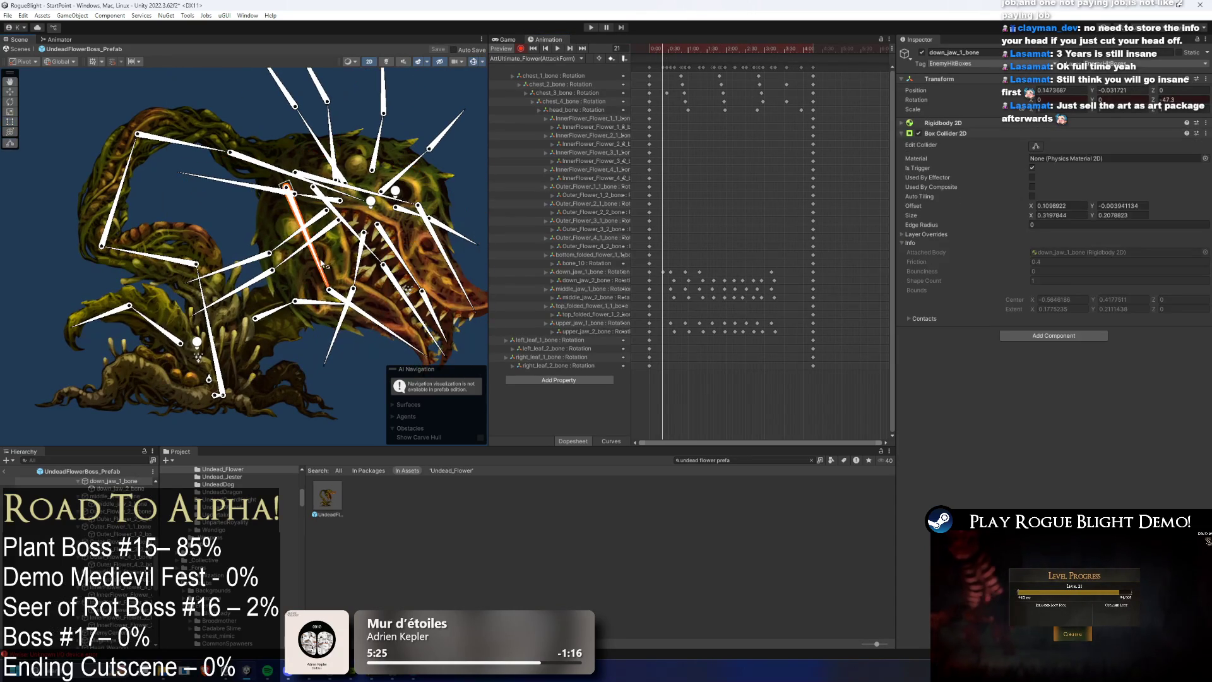
pyautogui.hotkey('ctrl', 'z')
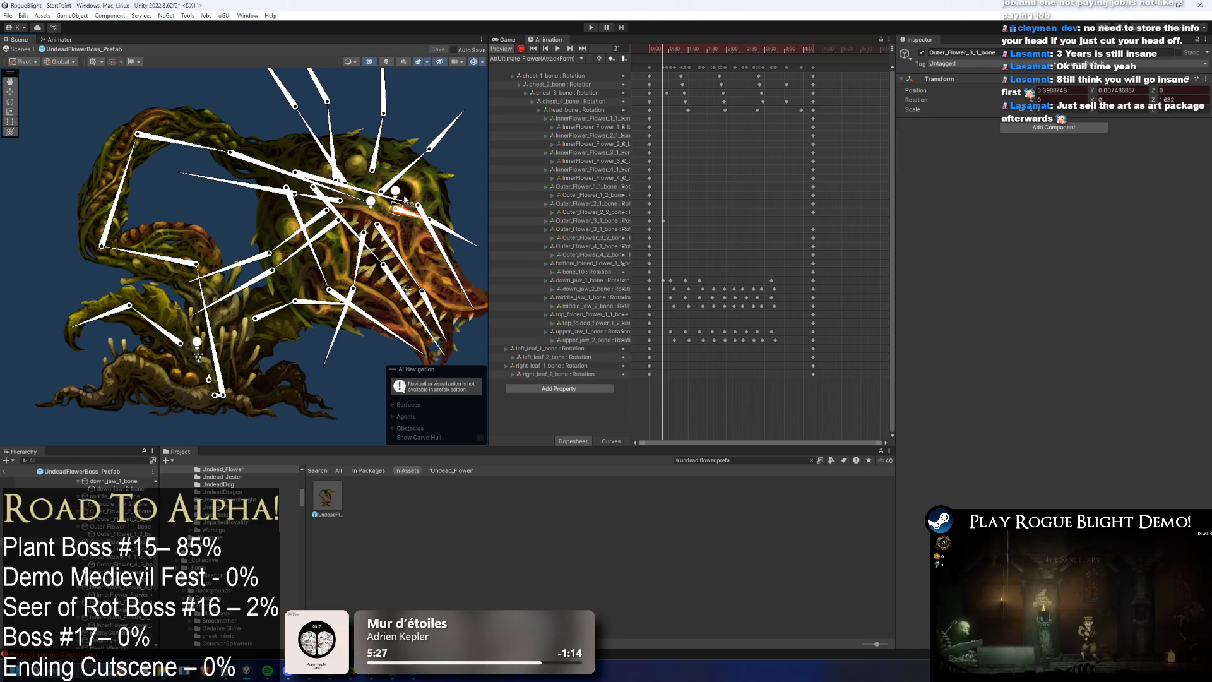
pyautogui.moveTo(413, 205); pyautogui.dragTo(351, 167)
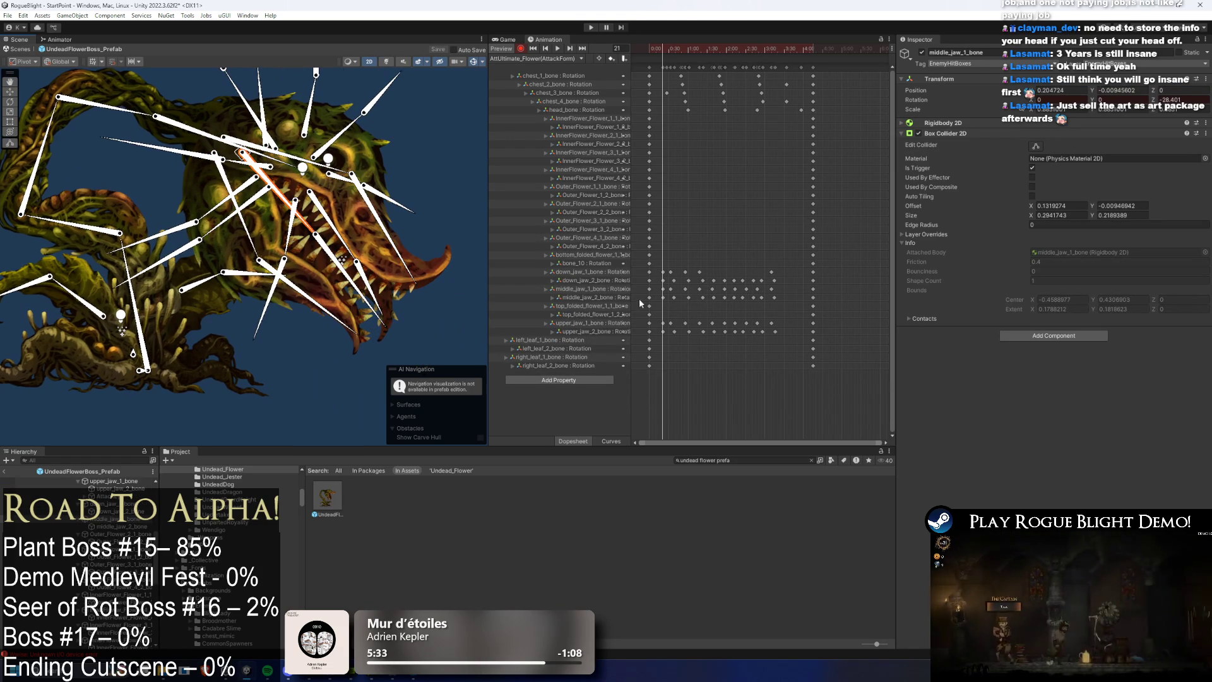
pyautogui.scroll(3, 669, 303)
pyautogui.moveTo(658, 335); pyautogui.dragTo(656, 333)
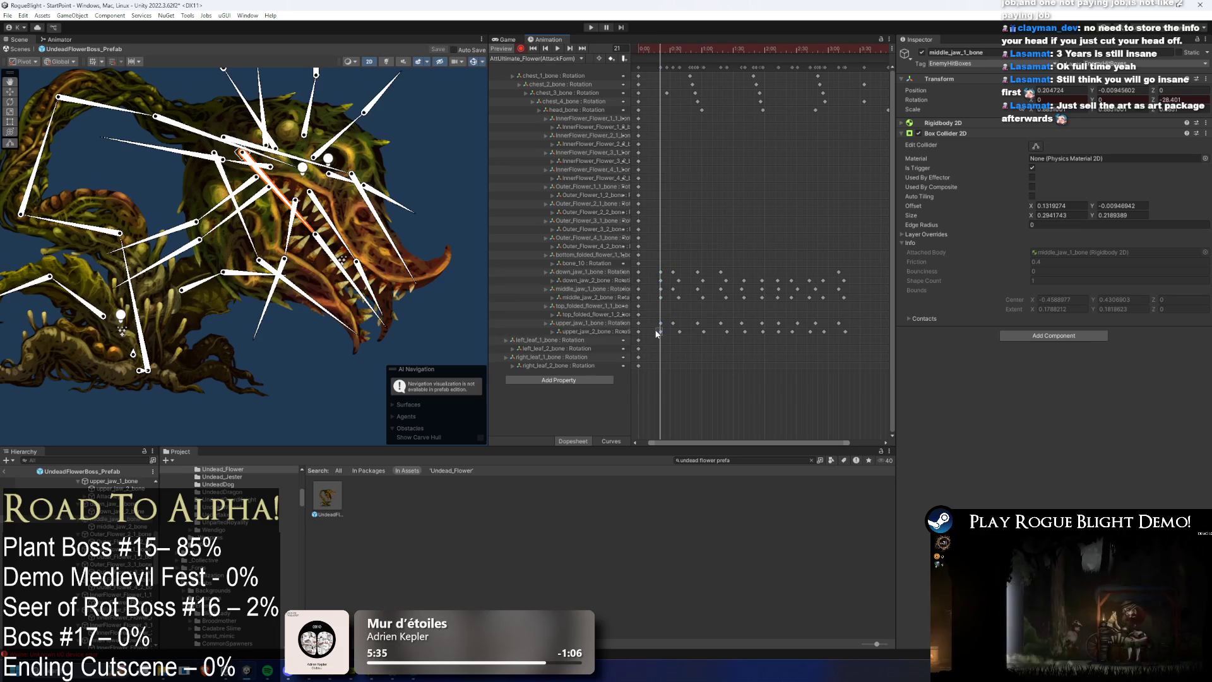
pyautogui.moveTo(663, 271); pyautogui.dragTo(659, 289)
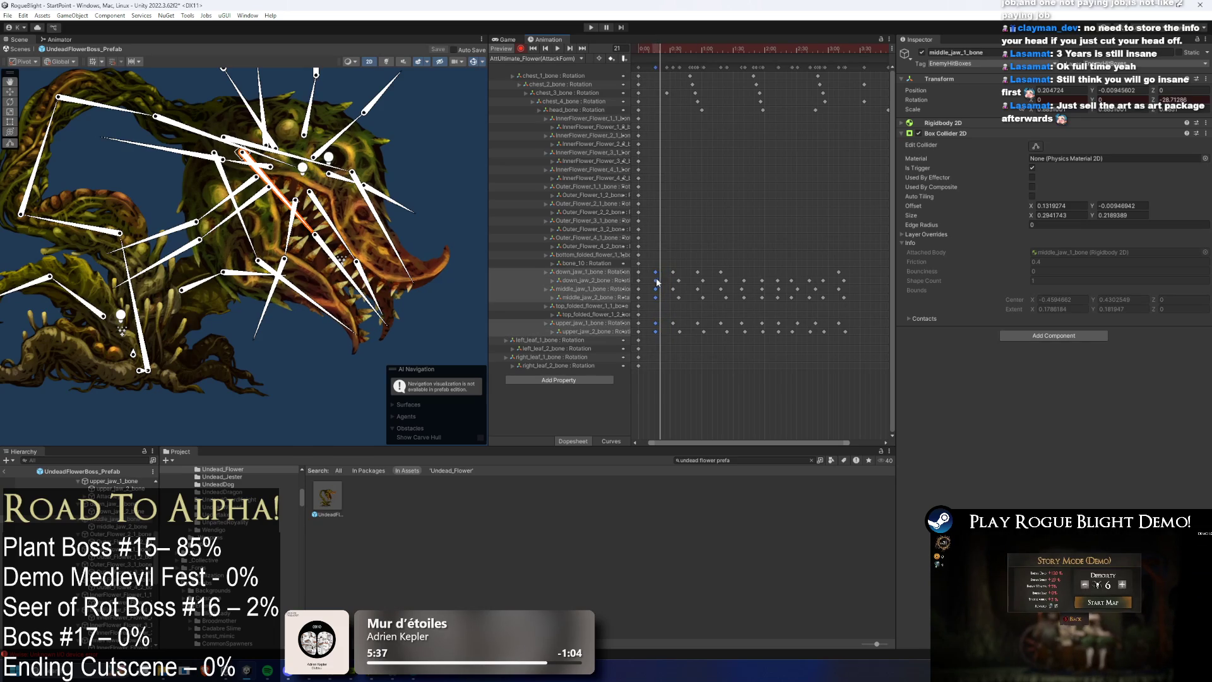
pyautogui.moveTo(818, 49); pyautogui.dragTo(846, 49)
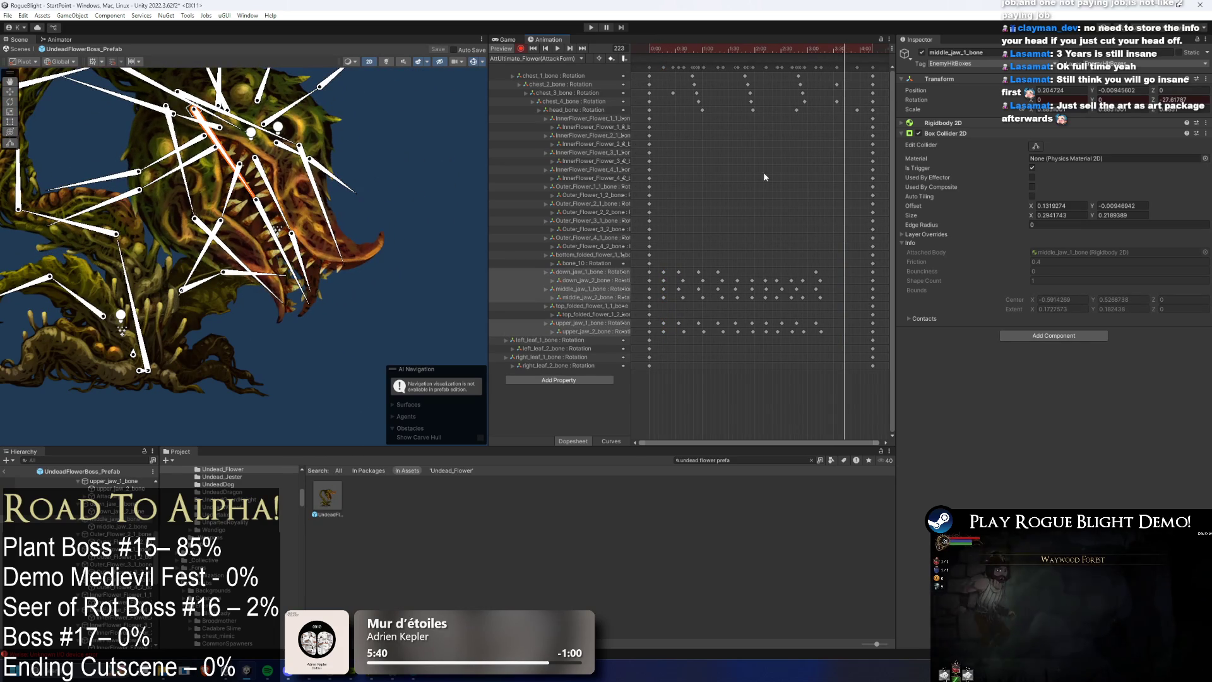
pyautogui.scroll(1, 245, 243)
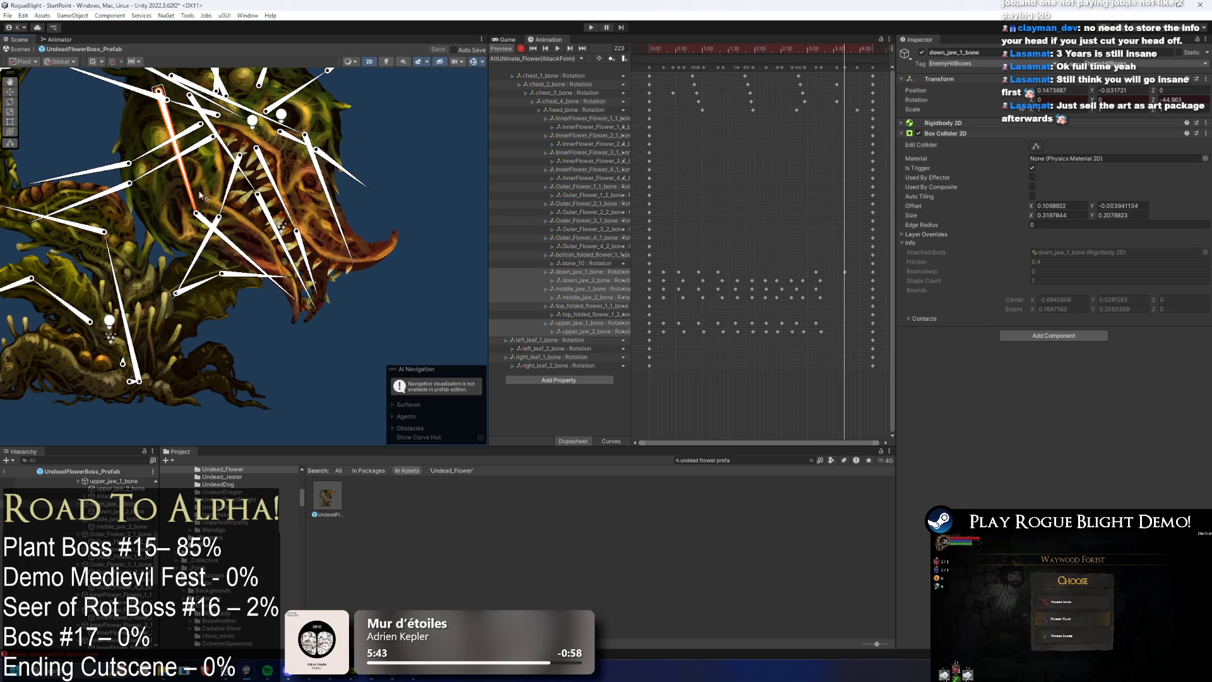
pyautogui.moveTo(244, 251); pyautogui.dragTo(249, 242)
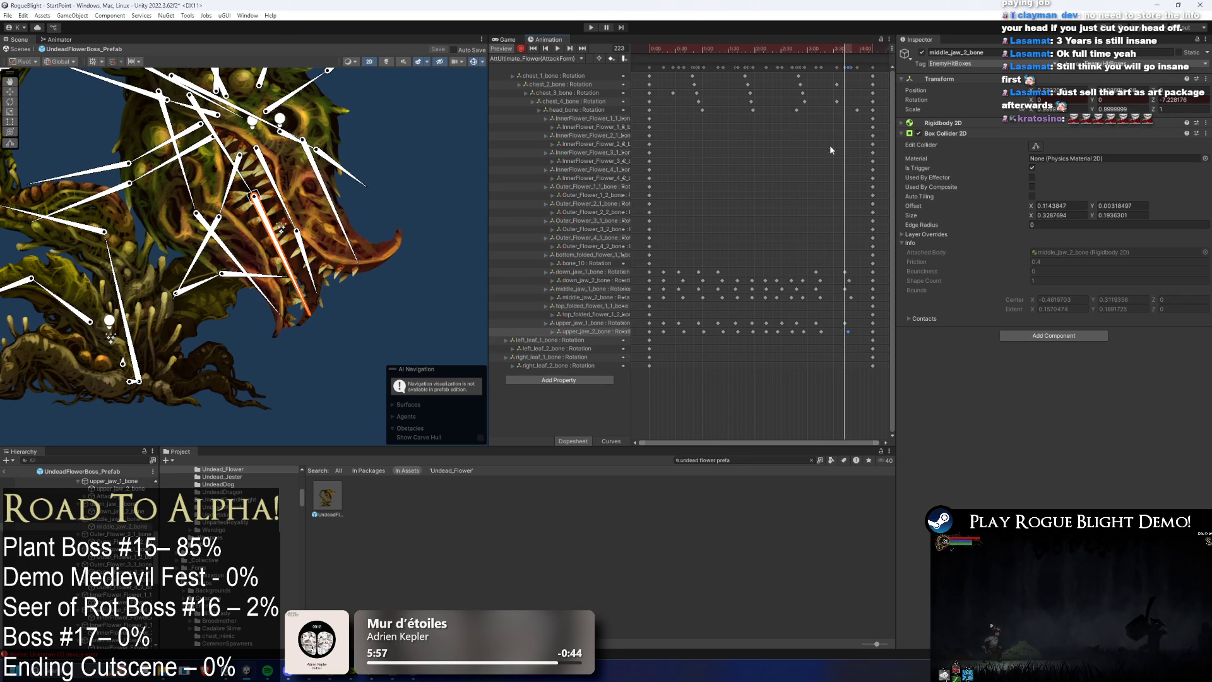
# Step: Delete the last column of jaw keyframes from the clip
pyautogui.click(316, 374)
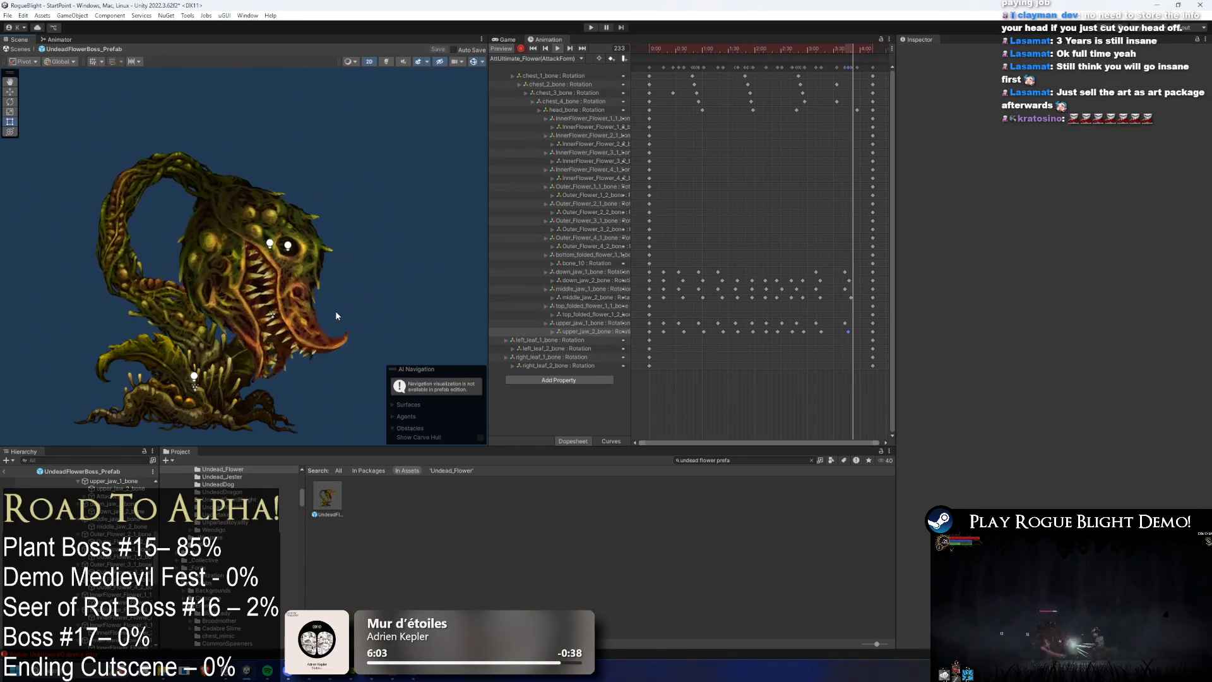
pyautogui.press('Delete')
pyautogui.click(823, 45)
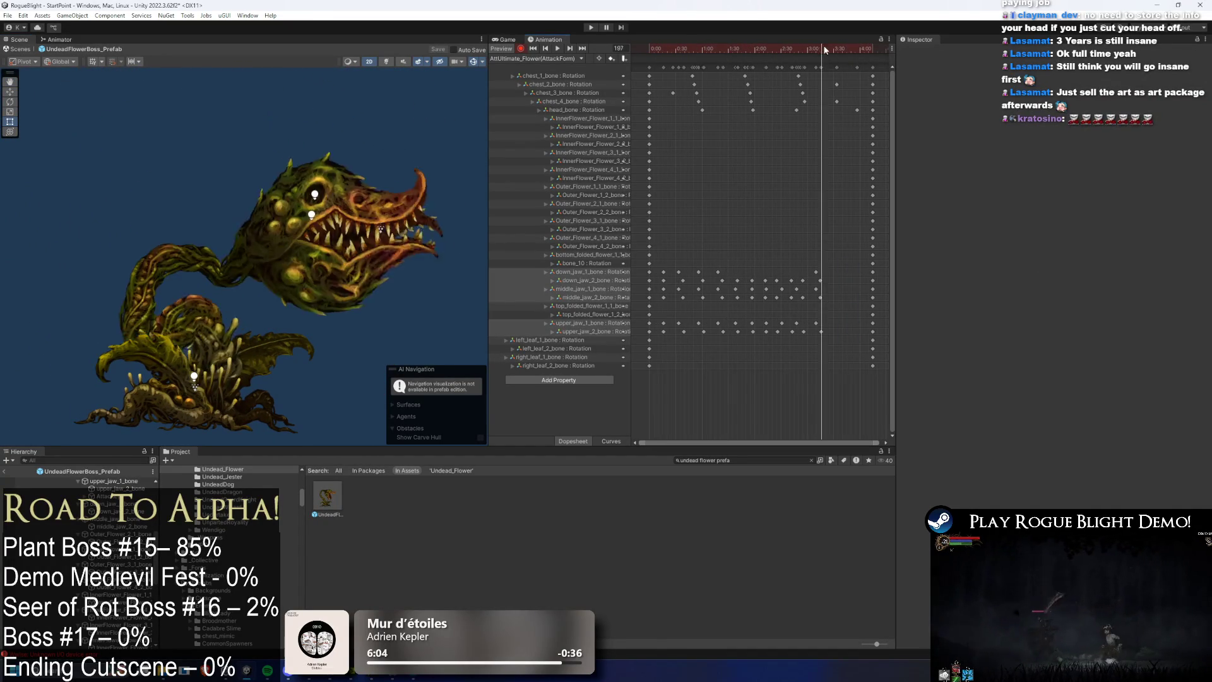
# Step: Inspect the down_jaw_1, upper_jaw_2 and middle_jaw_2 bones and their keyframes
pyautogui.click(209, 277)
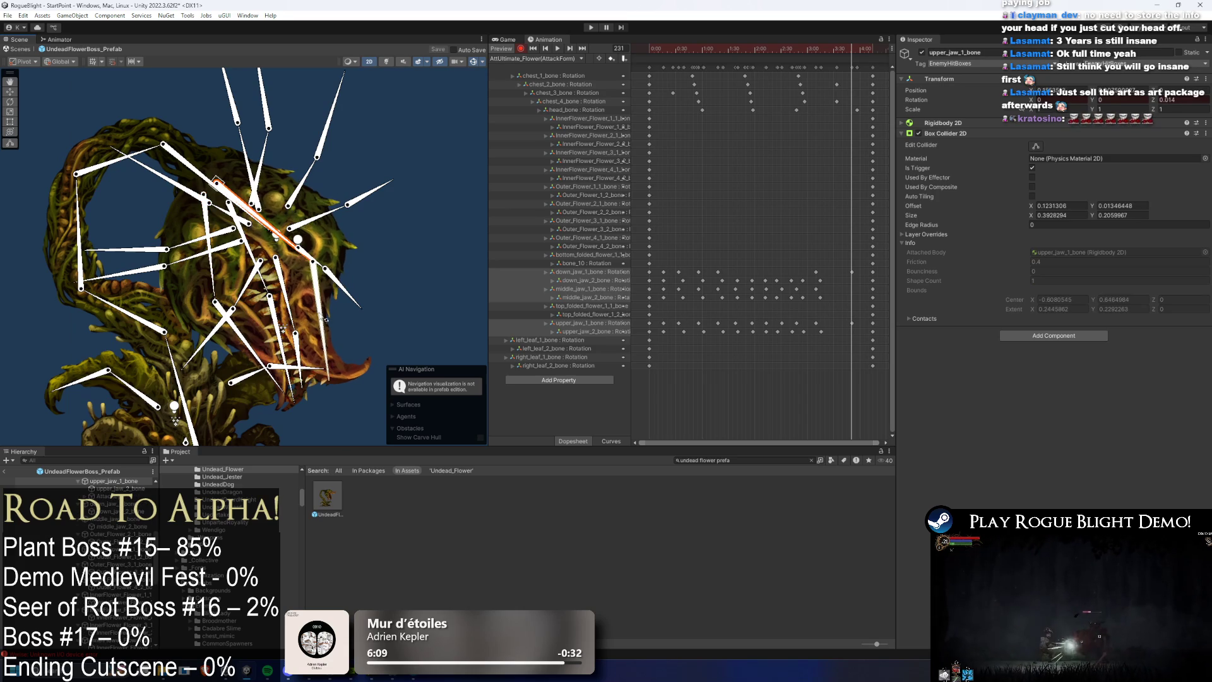
pyautogui.click(257, 359)
pyautogui.click(257, 359)
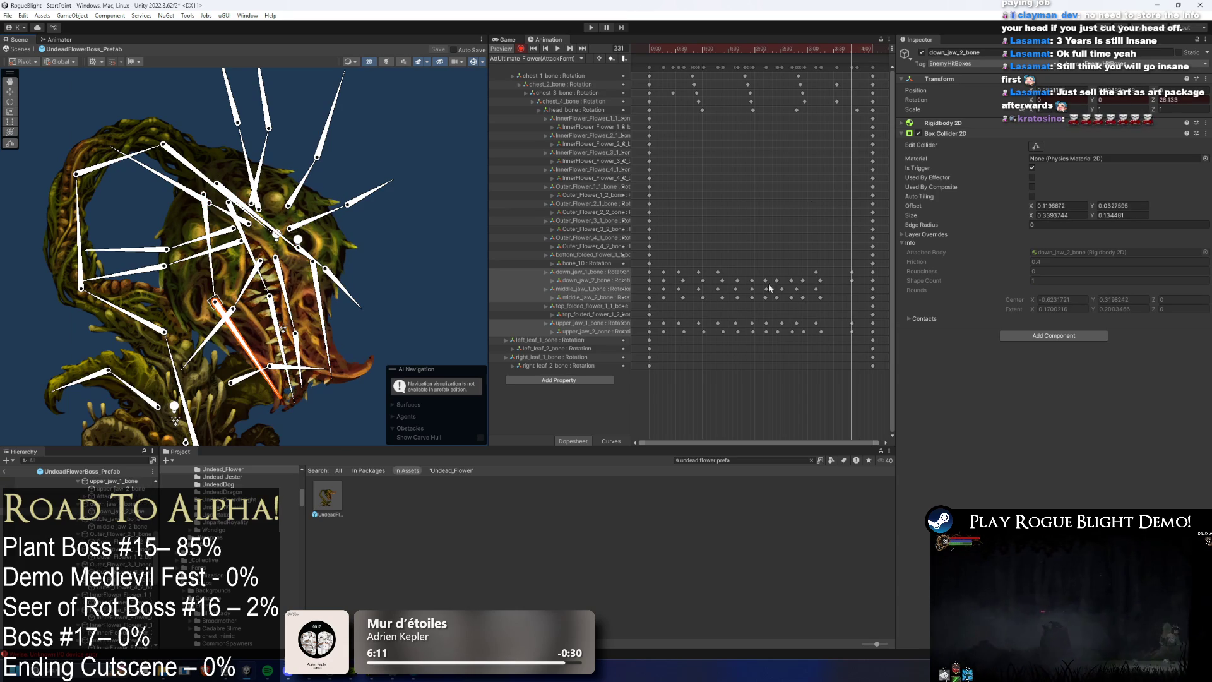
pyautogui.click(848, 273)
pyautogui.click(854, 331)
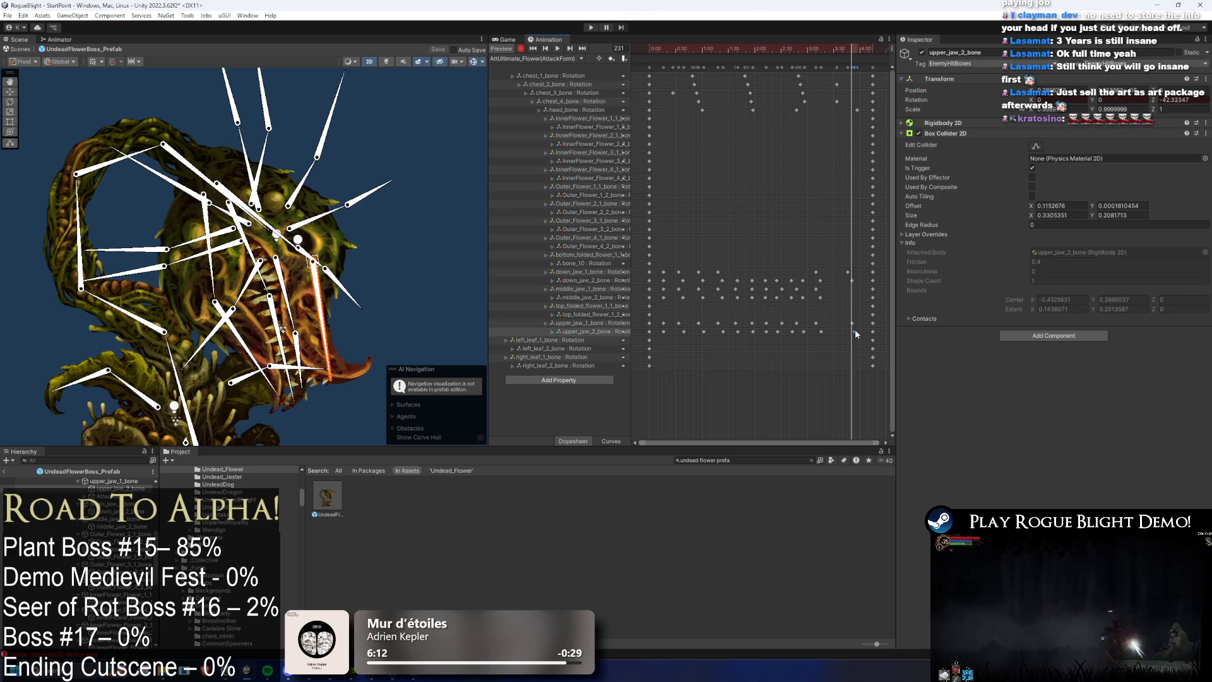
pyautogui.click(710, 293)
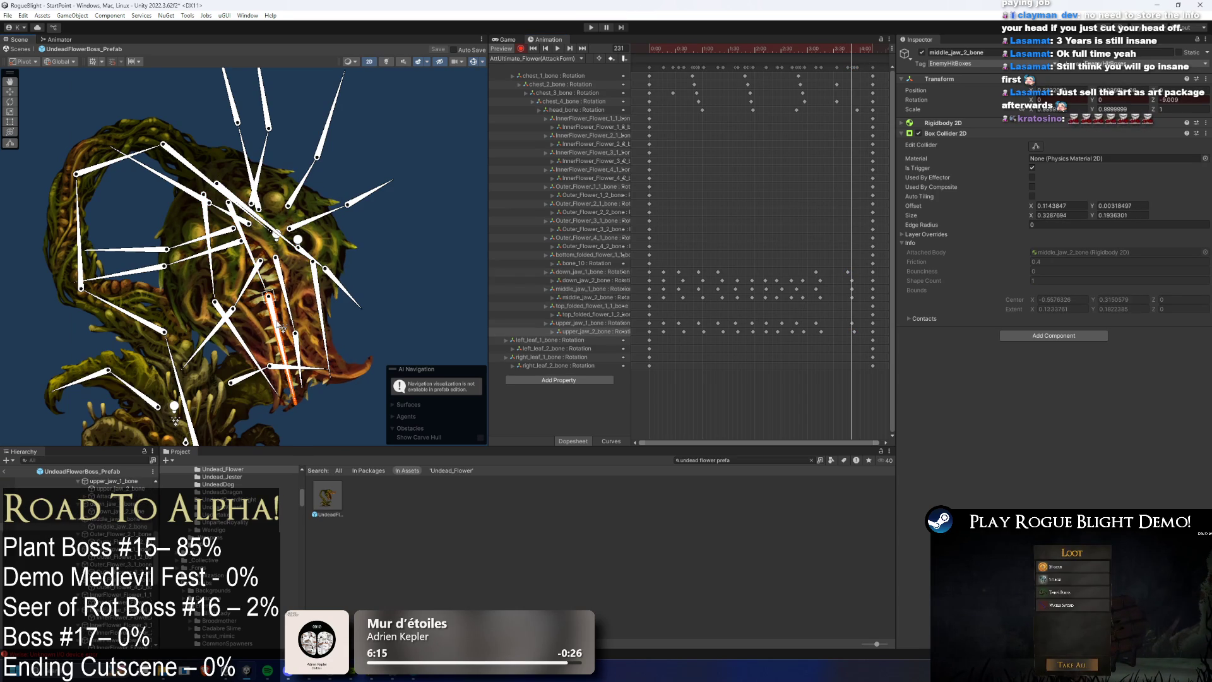
# Step: Zoom out the dopesheet and play back the ultimate attack animation
pyautogui.scroll(-5, 755, 263)
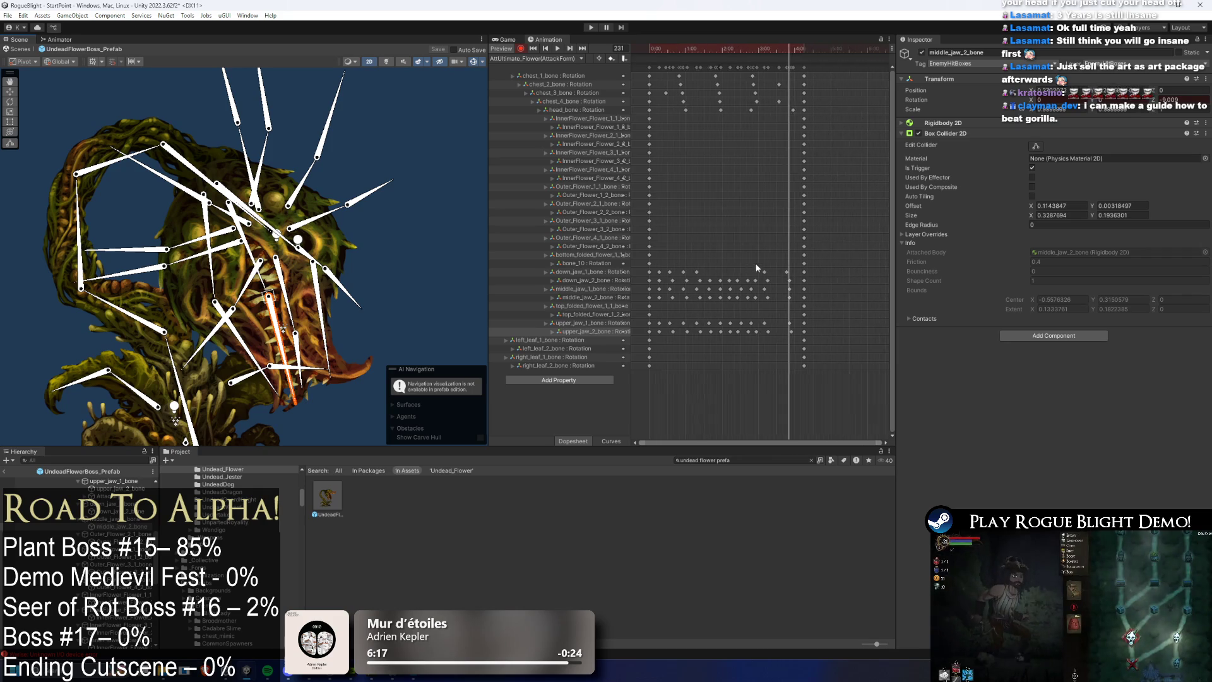
pyautogui.scroll(-3, 694, 221)
pyautogui.click(558, 48)
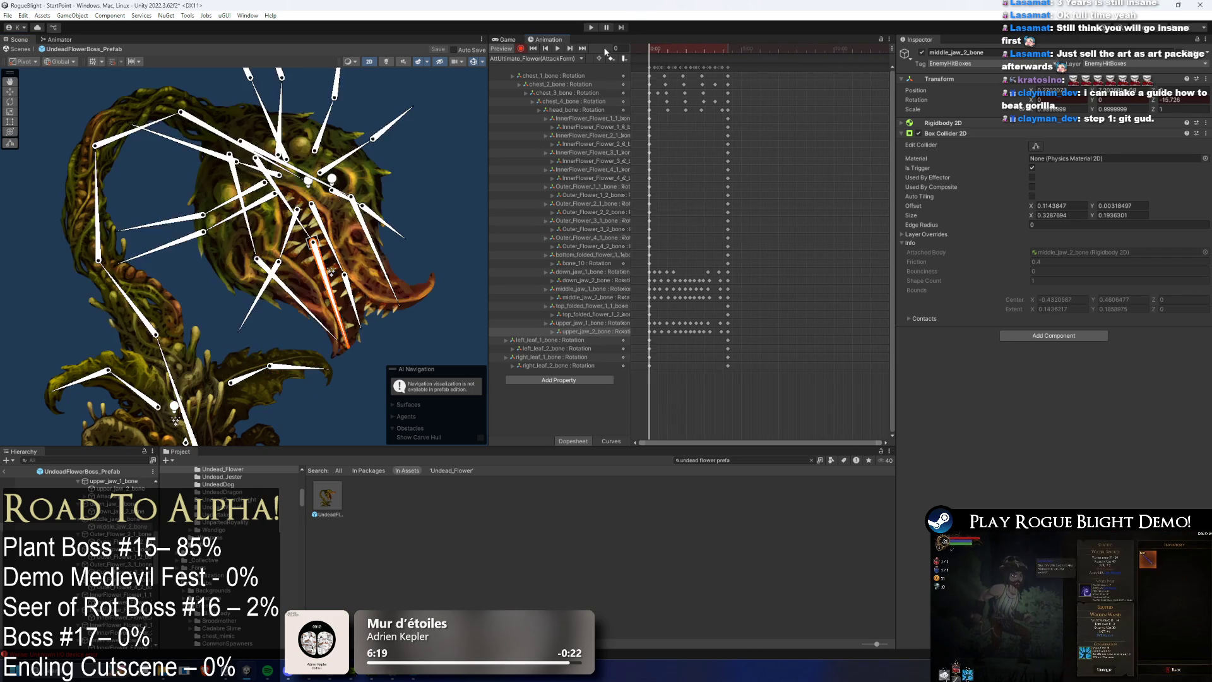
pyautogui.click(358, 308)
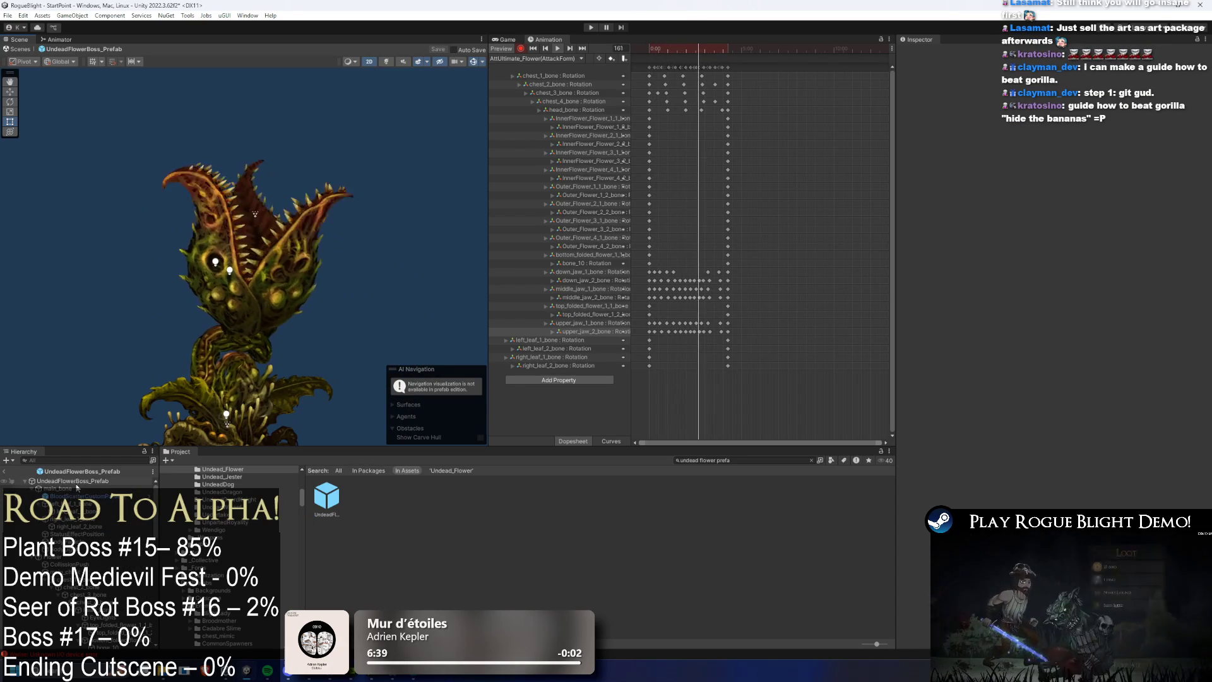
# Step: Ping UndeadFlowerBoss_Prefab in its folder and collapse the SR pattern and Enemy Action Controller
pyautogui.click(79, 481)
pyautogui.click(81, 489)
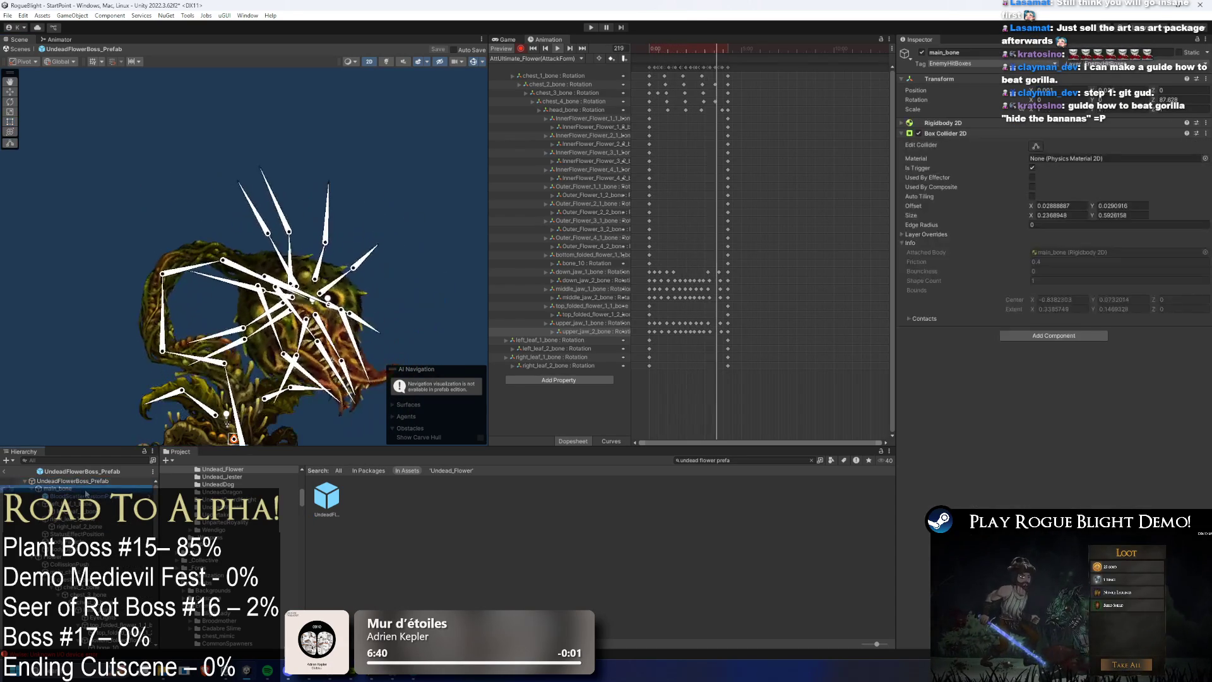
pyautogui.click(33, 414)
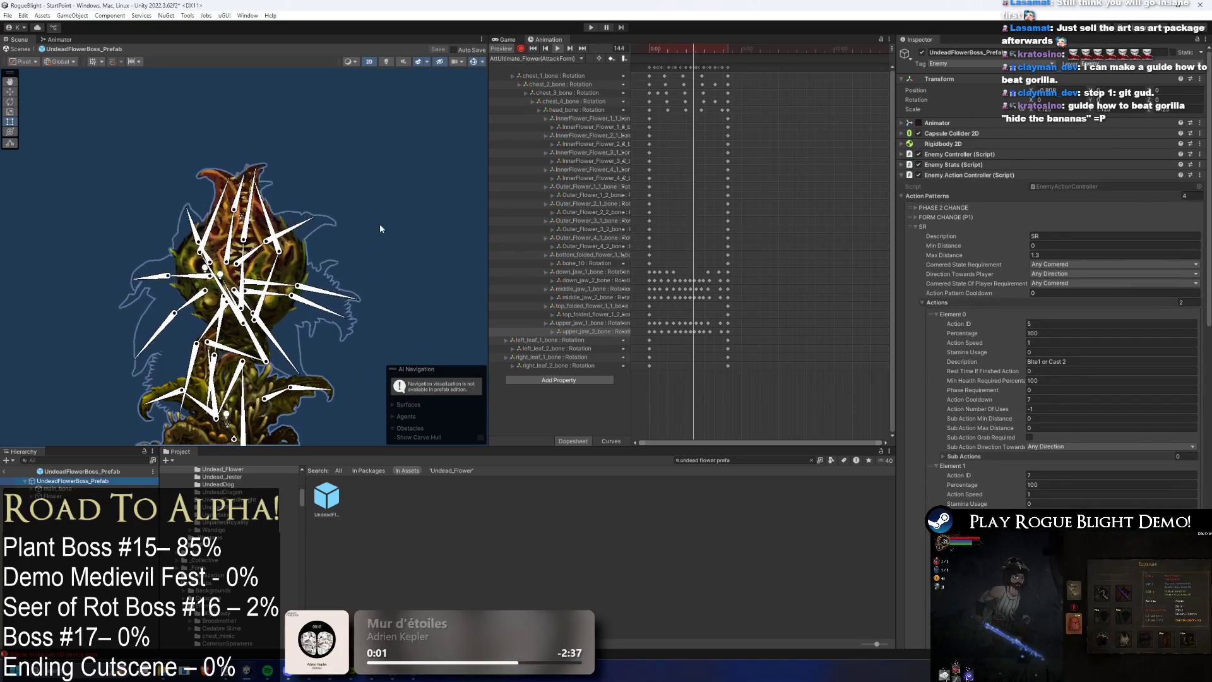
pyautogui.click(92, 481)
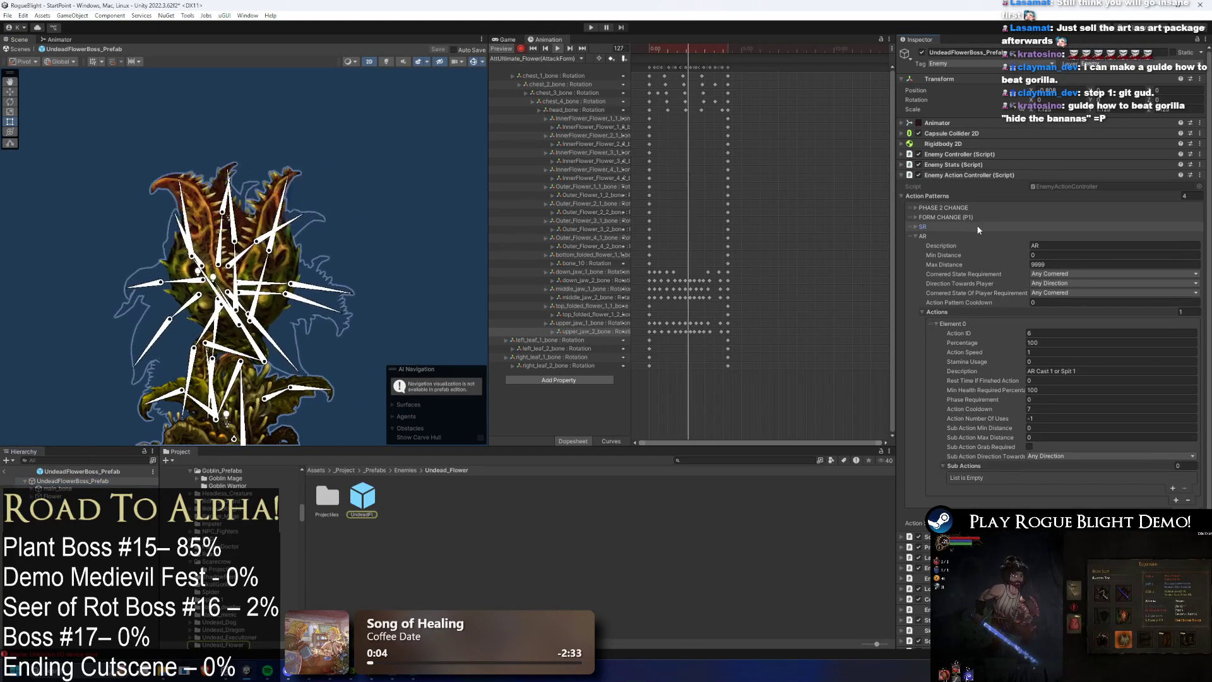
pyautogui.click(977, 226)
pyautogui.click(964, 176)
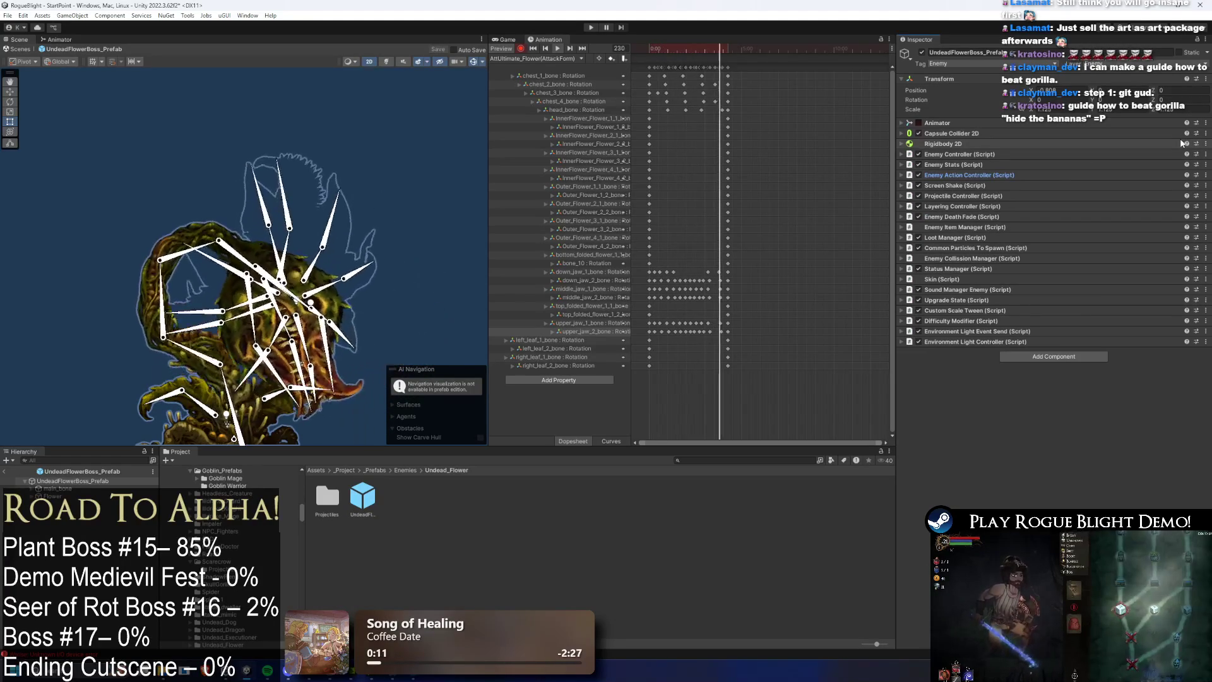
# Step: Duplicate the last projectile entry, paste SpitBall's values, and set its description to '6 SpitBall'
pyautogui.click(999, 196)
pyautogui.click(964, 275)
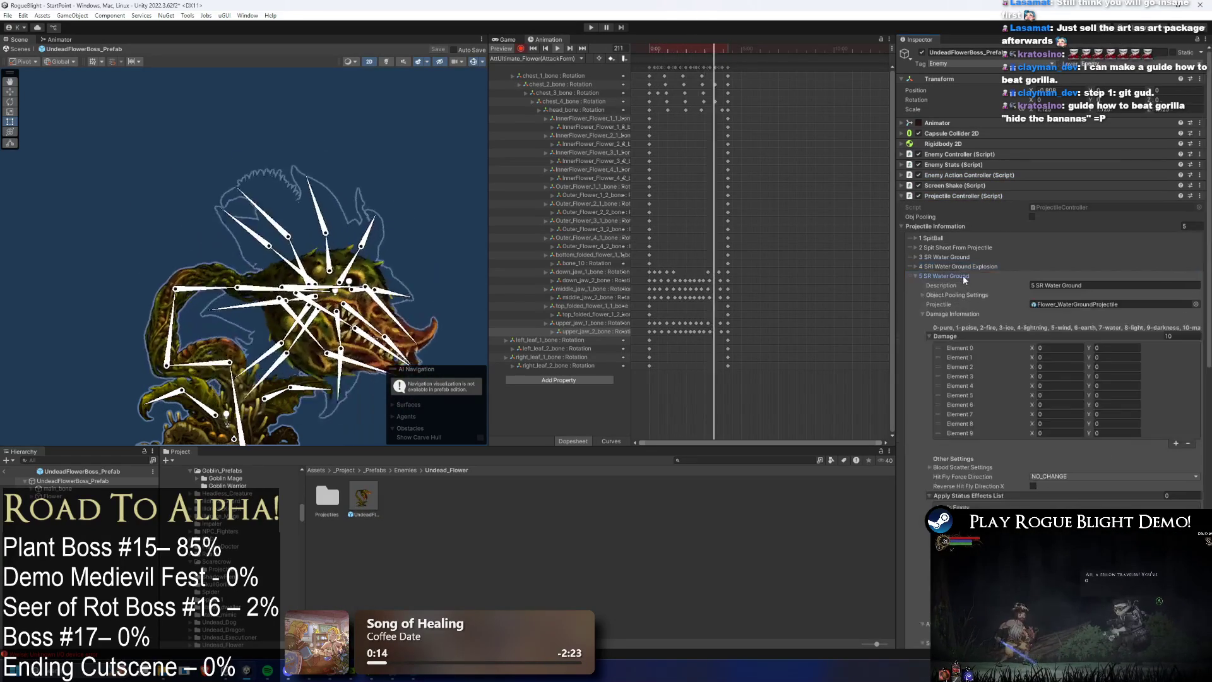
pyautogui.click(964, 276)
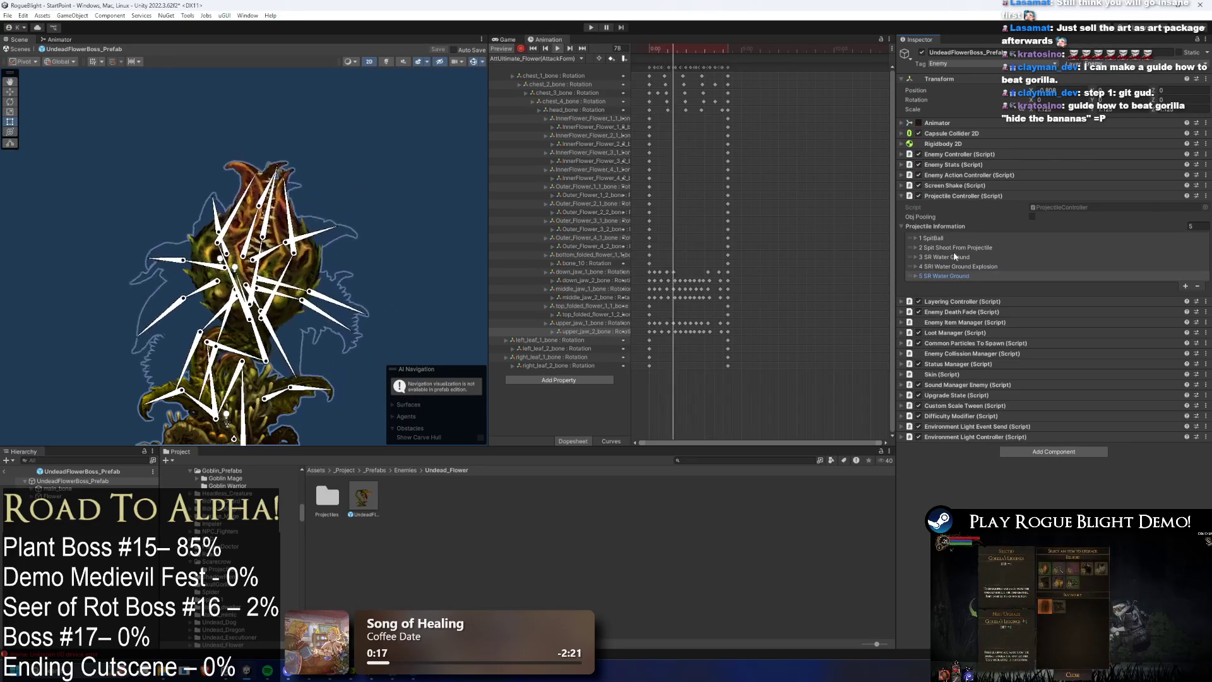
pyautogui.rightClick(954, 250)
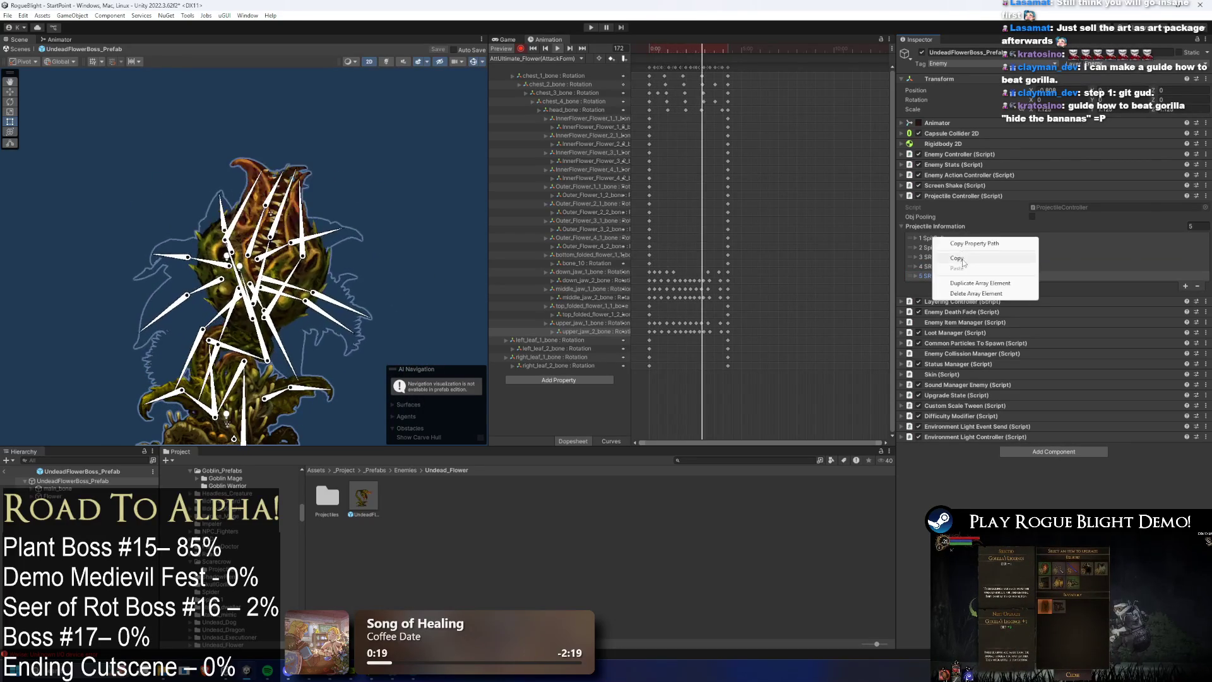
pyautogui.click(1185, 286)
pyautogui.rightClick(924, 285)
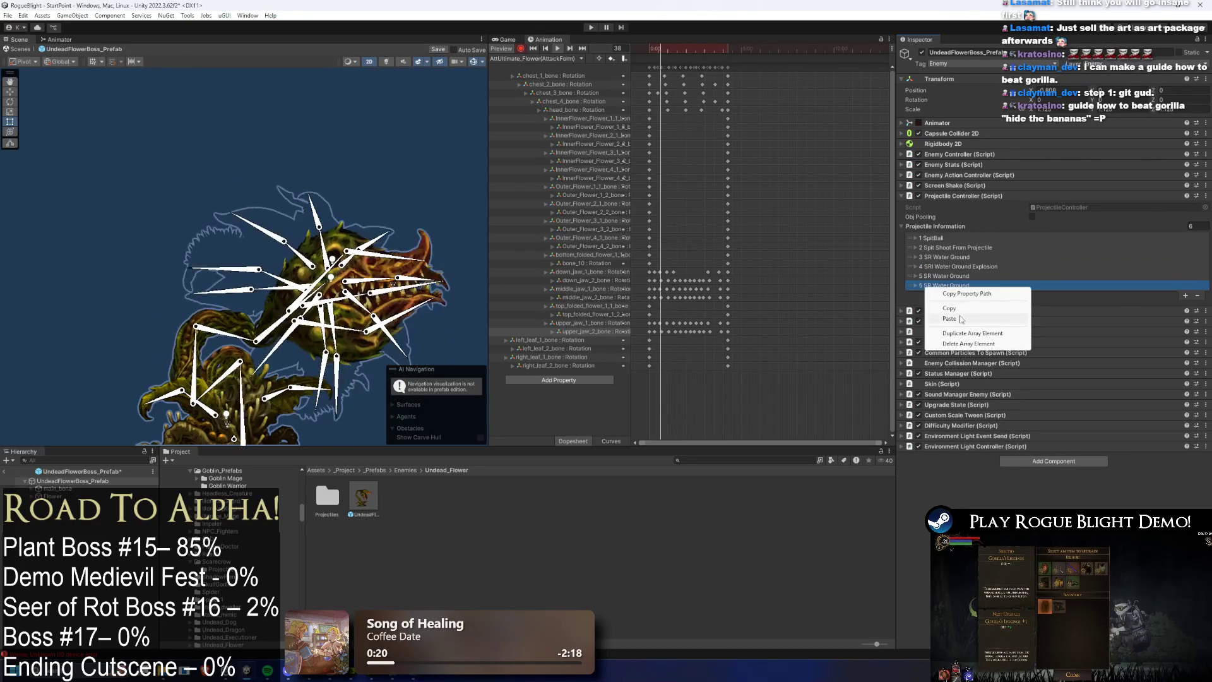
pyautogui.click(1005, 312)
pyautogui.click(1068, 294)
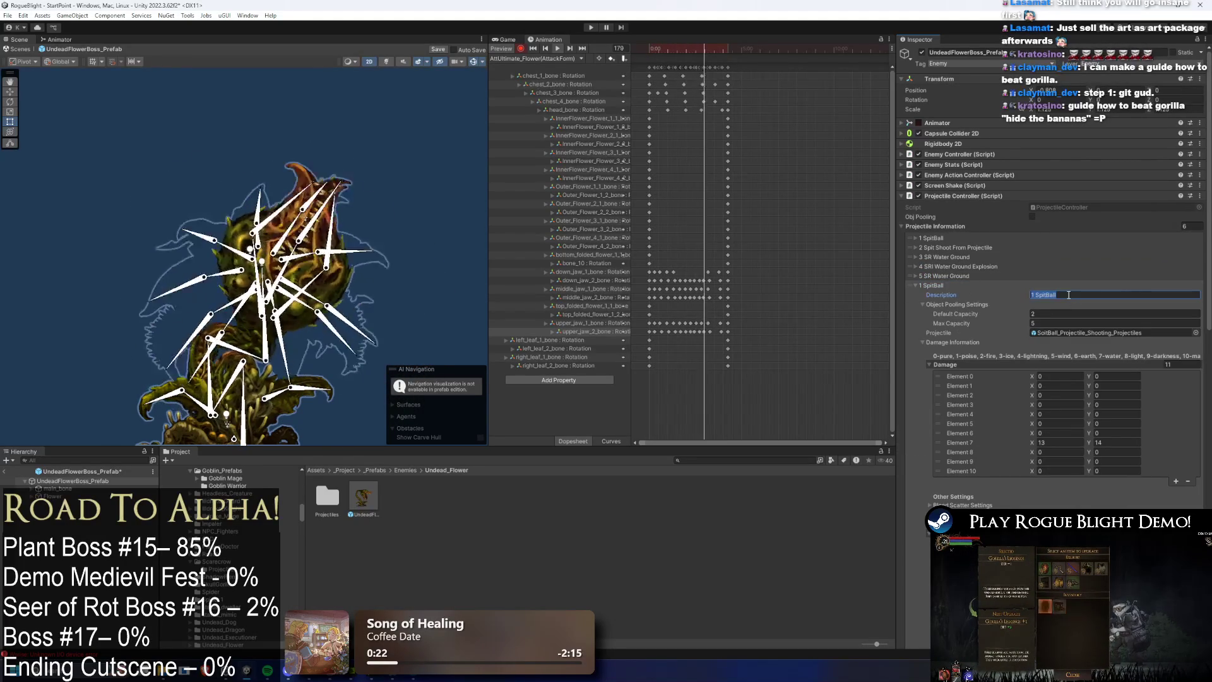
pyautogui.write('6')
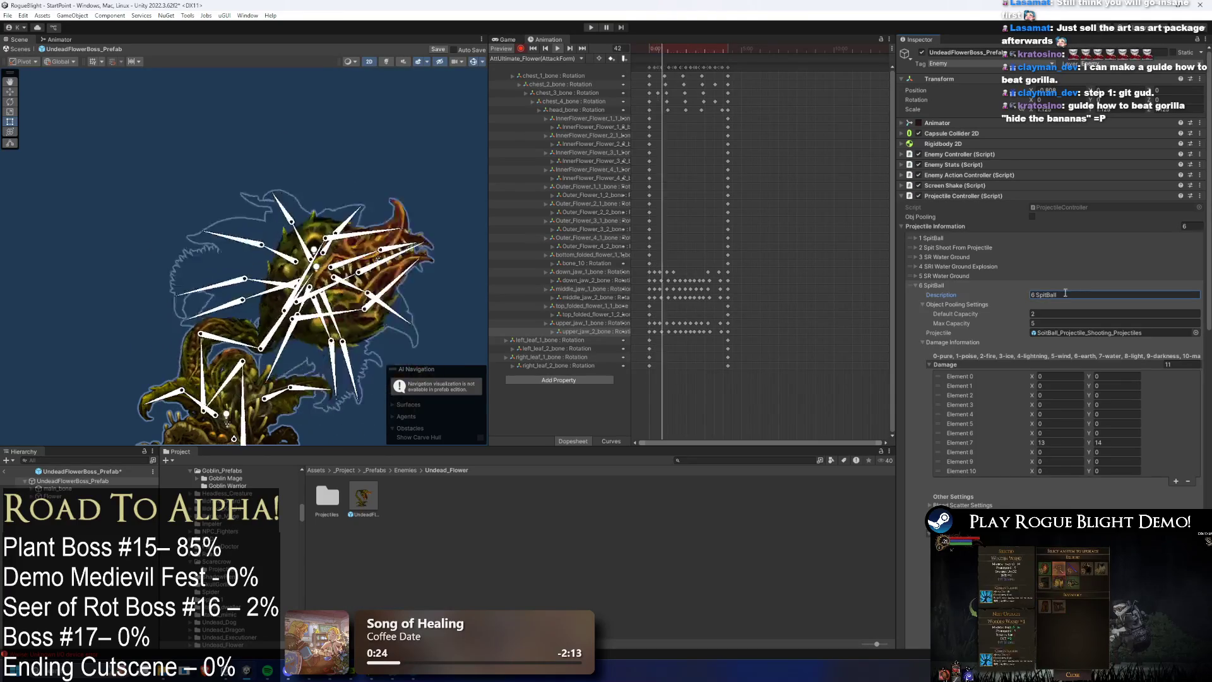
pyautogui.scroll(-2, 1091, 296)
pyautogui.scroll(-12, 1099, 306)
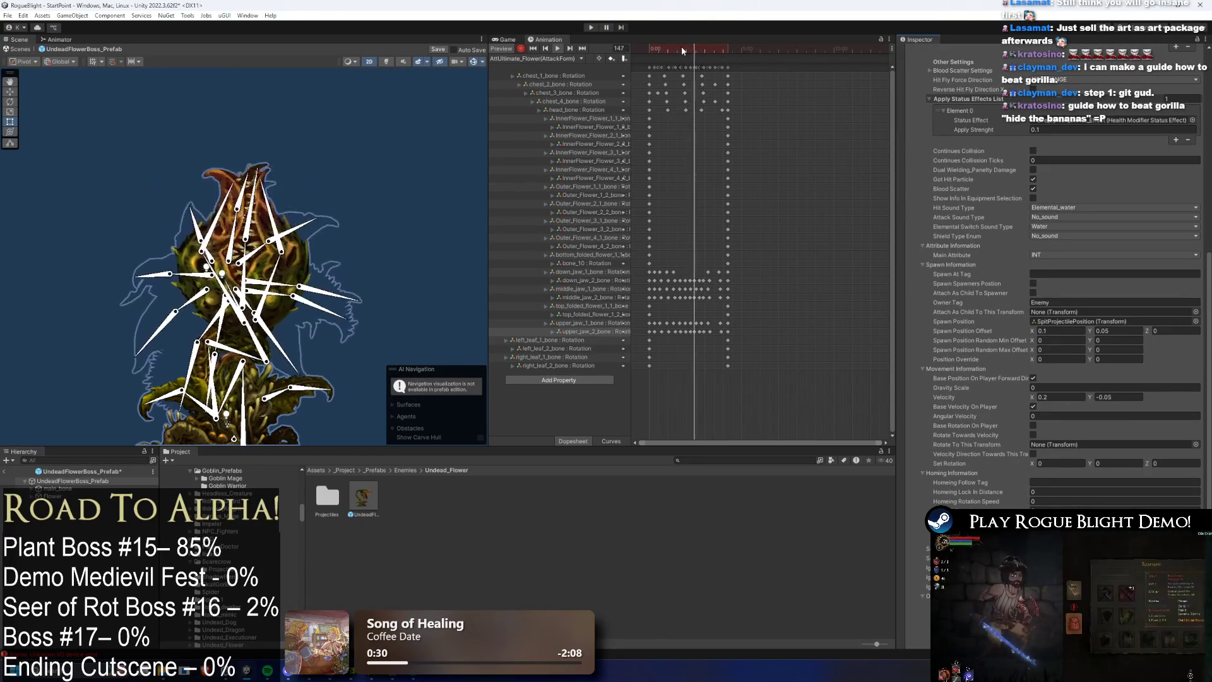
# Step: Scrub the ultimate attack clip from frame 46 to 119 and zoom the Scene view in
pyautogui.click(664, 49)
pyautogui.moveTo(664, 48); pyautogui.dragTo(683, 55)
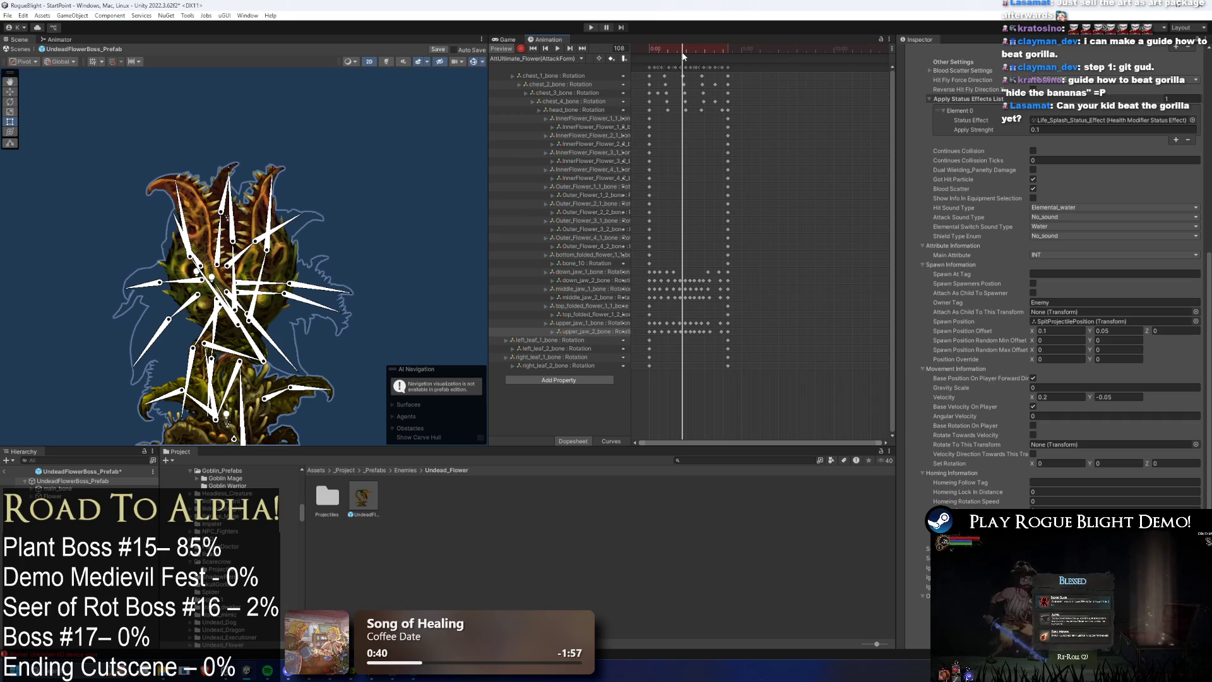
pyautogui.scroll(5, 298, 185)
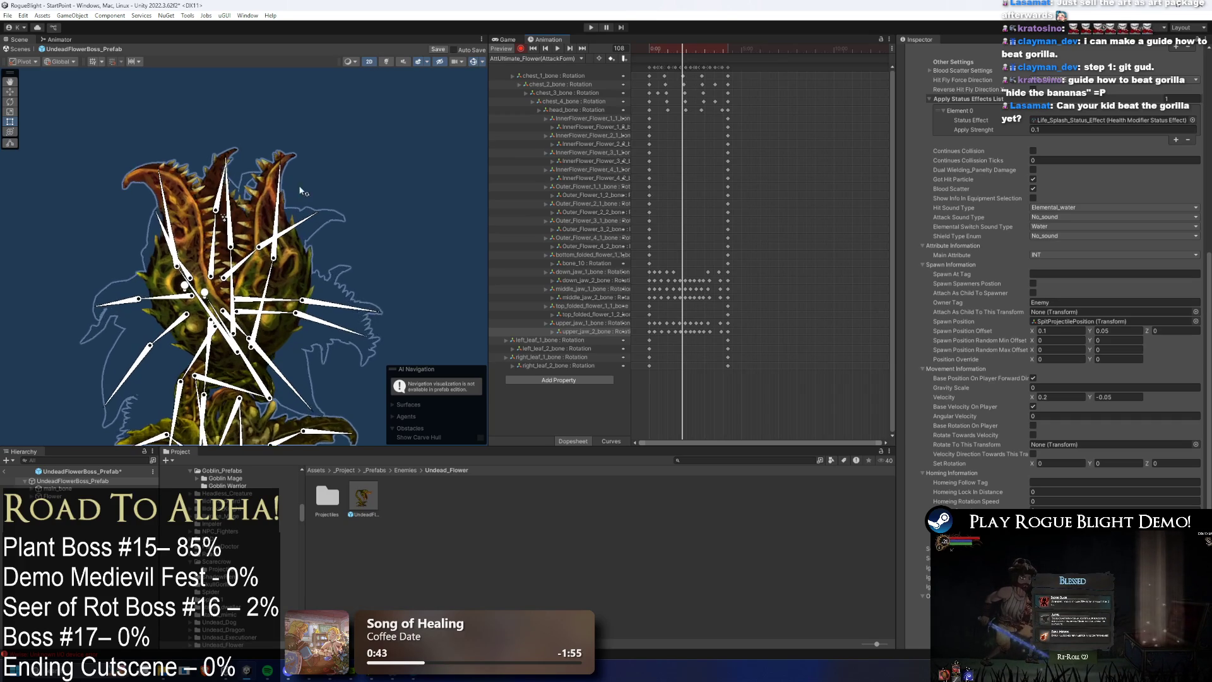
# Step: Check the attack pose at frames 117, 127, 90 and 96 with different bones selected
pyautogui.click(191, 329)
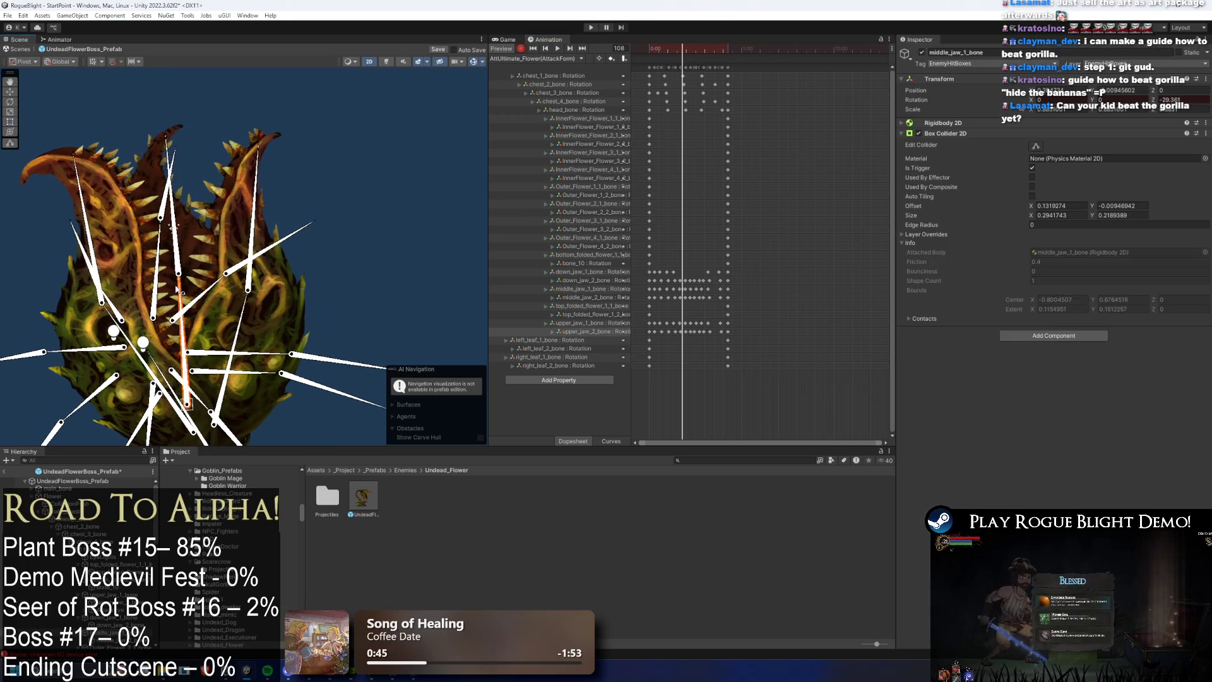
pyautogui.click(210, 257)
pyautogui.moveTo(197, 280); pyautogui.dragTo(192, 237)
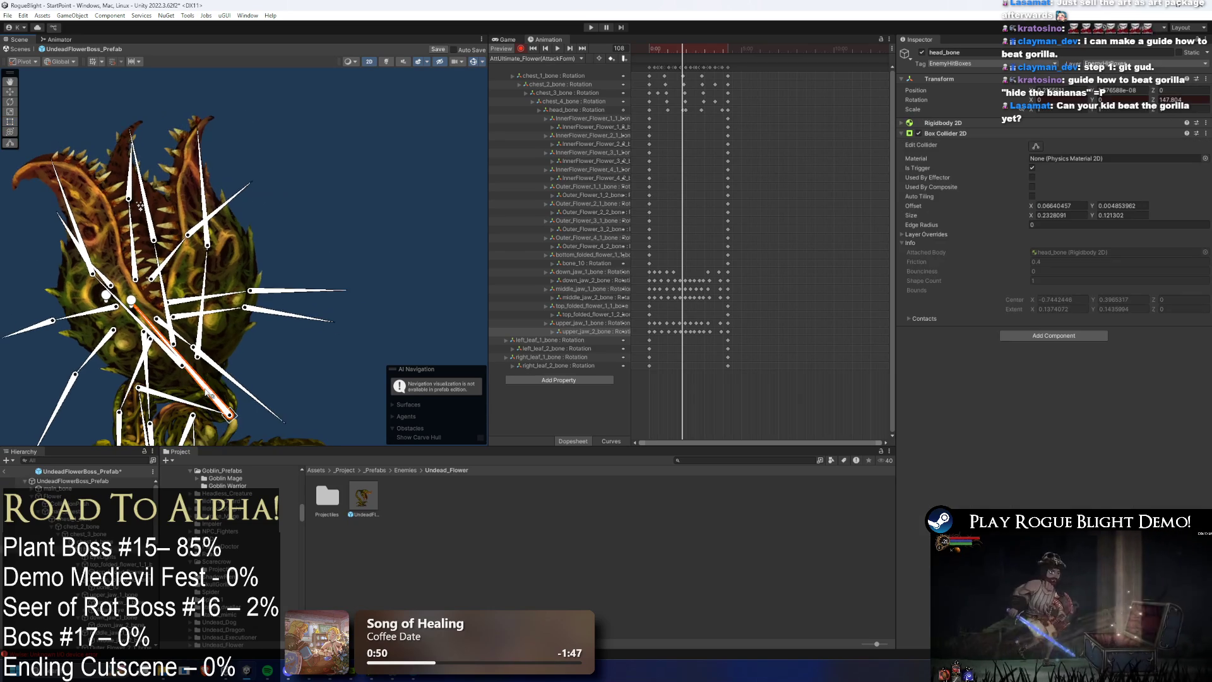
pyautogui.moveTo(682, 49); pyautogui.dragTo(688, 49)
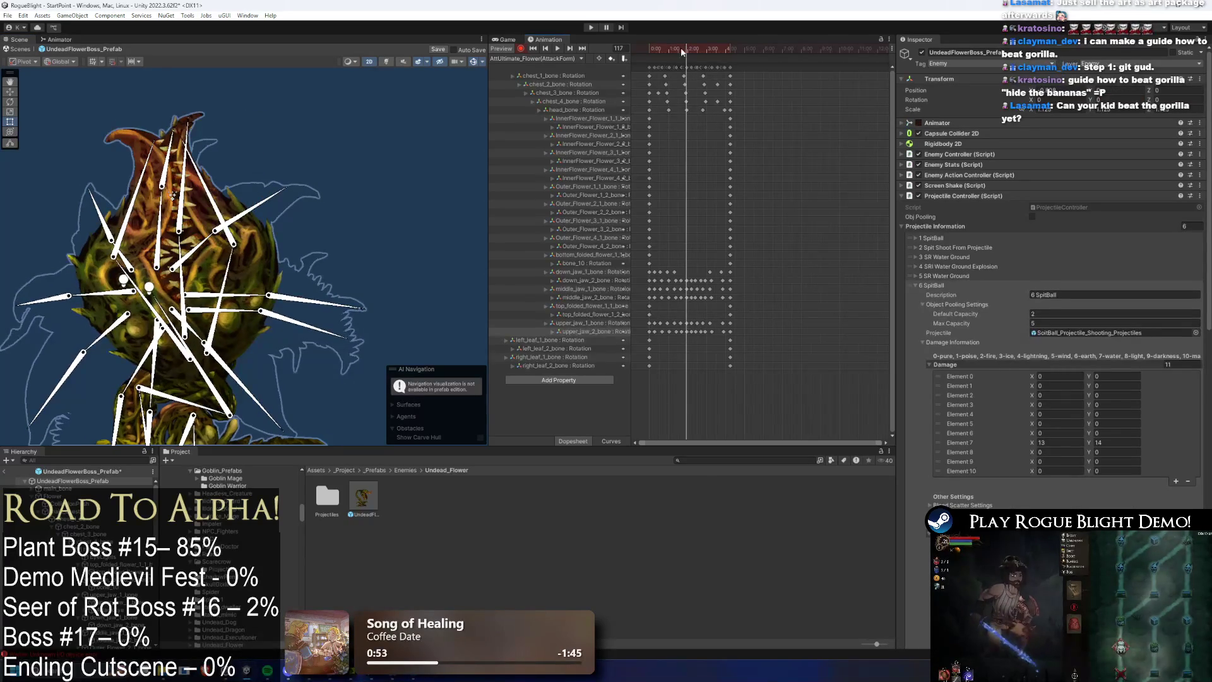
pyautogui.click(190, 394)
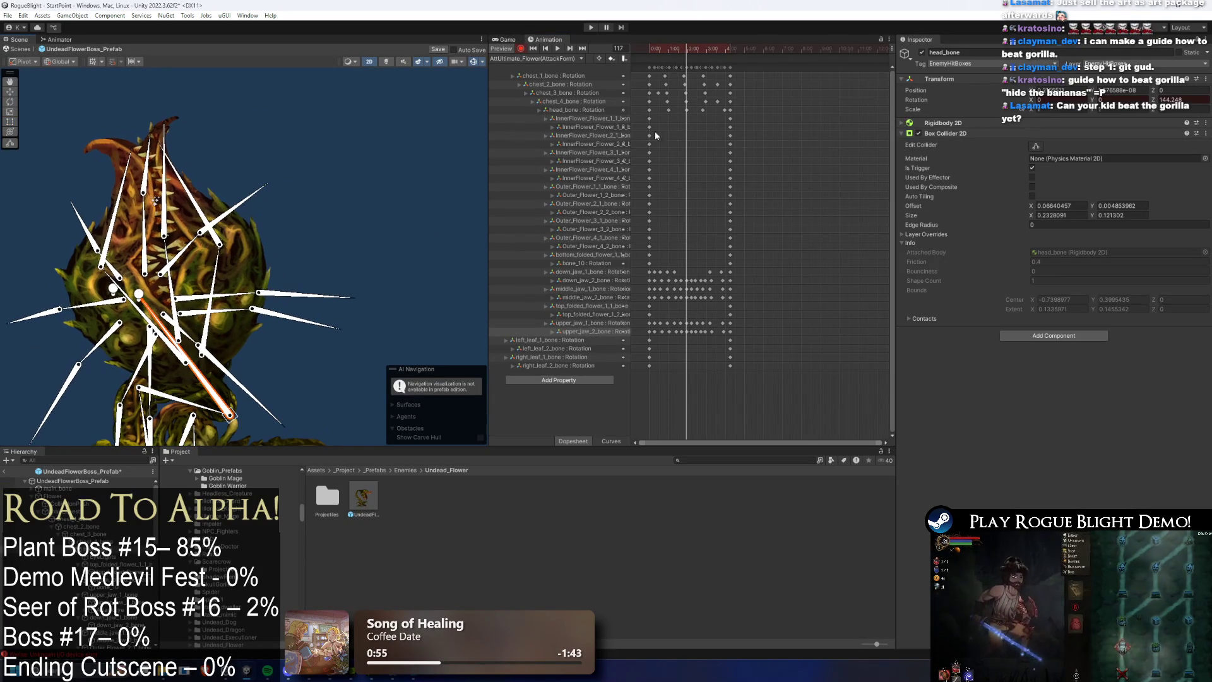
pyautogui.moveTo(682, 46)
pyautogui.mouseDown()
pyautogui.moveTo(707, 50)
pyautogui.moveTo(682, 48)
pyautogui.mouseUp()
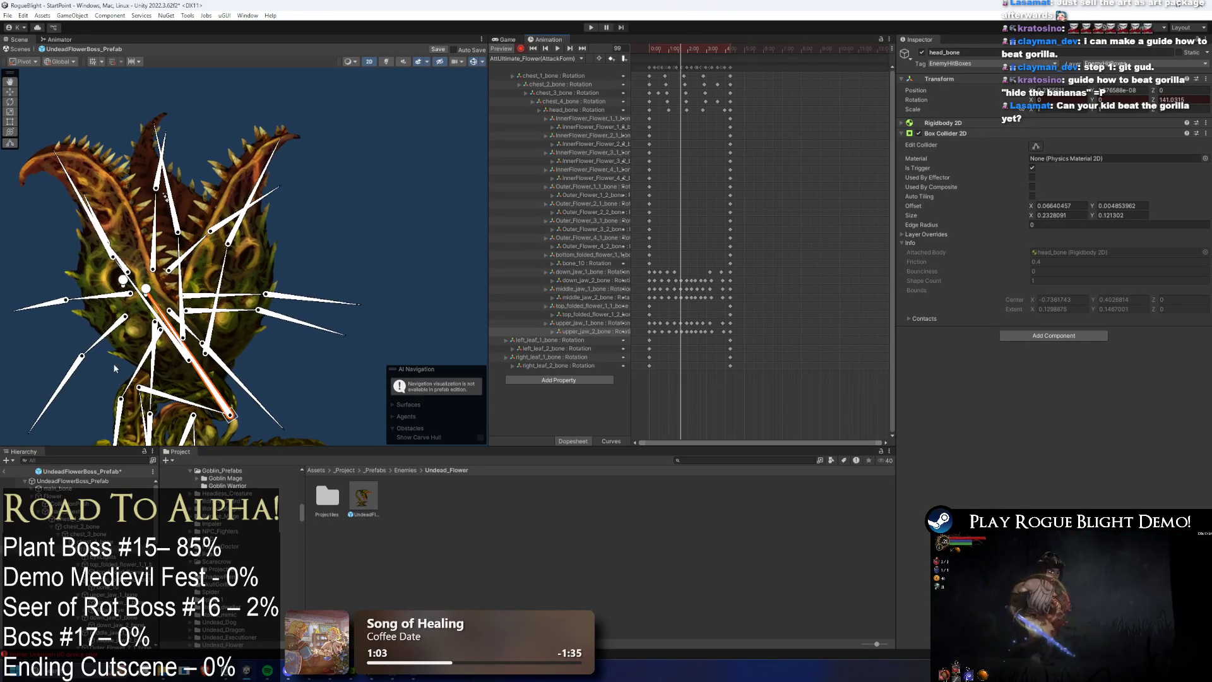
pyautogui.click(69, 481)
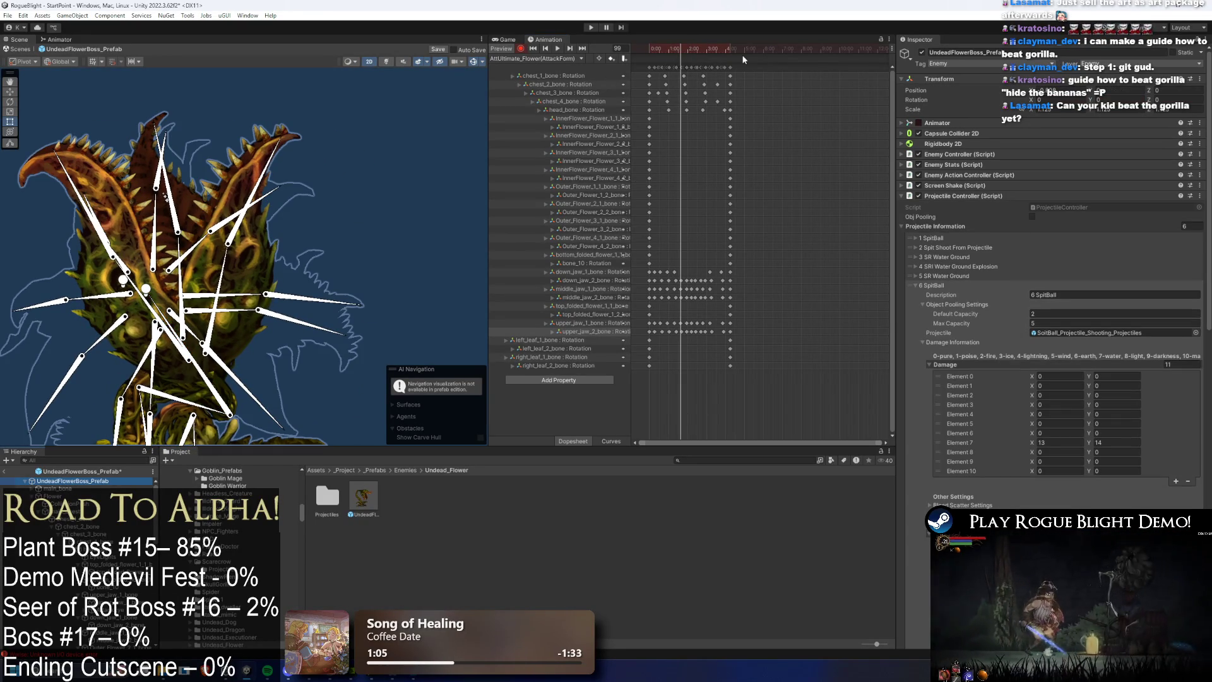
pyautogui.moveTo(677, 49)
pyautogui.mouseDown()
pyautogui.moveTo(680, 122)
pyautogui.moveTo(694, 115)
pyautogui.mouseUp()
pyautogui.moveTo(677, 47)
pyautogui.mouseDown()
pyautogui.moveTo(665, 49)
pyautogui.moveTo(693, 49)
pyautogui.mouseUp()
# Step: Play the preview, scrub to frames 107–110, and show head_bone's settings in the Inspector
pyautogui.press('space')
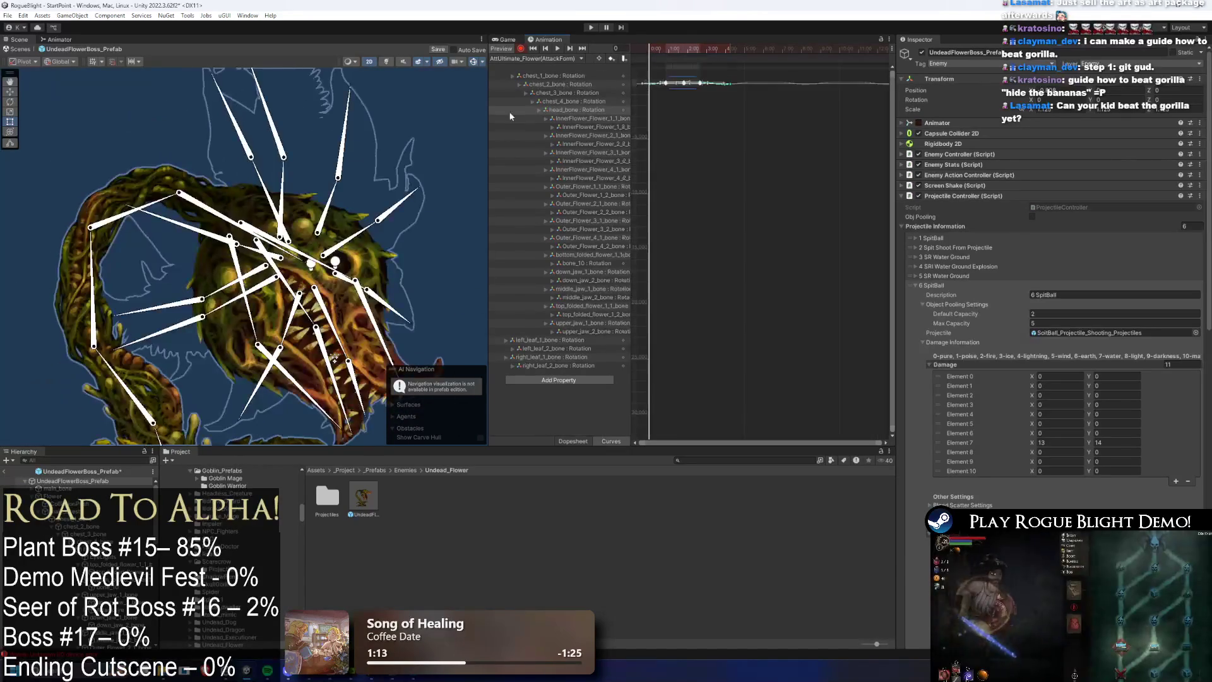
pyautogui.click(436, 177)
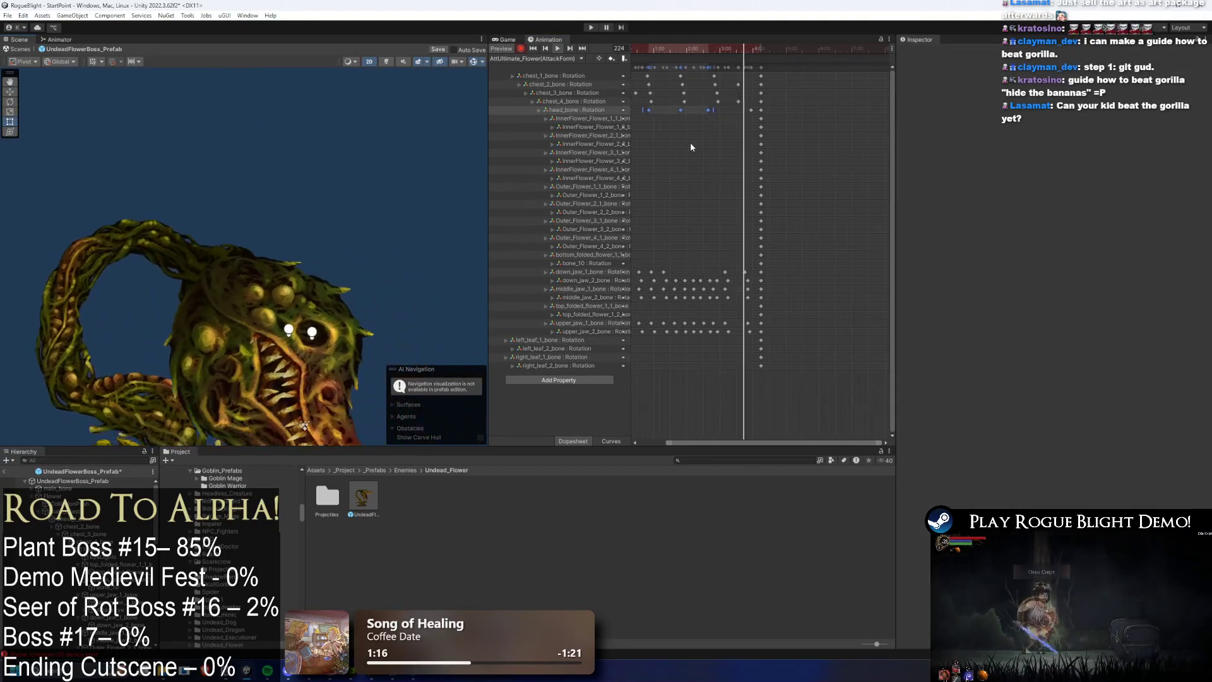
pyautogui.scroll(2, 740, 136)
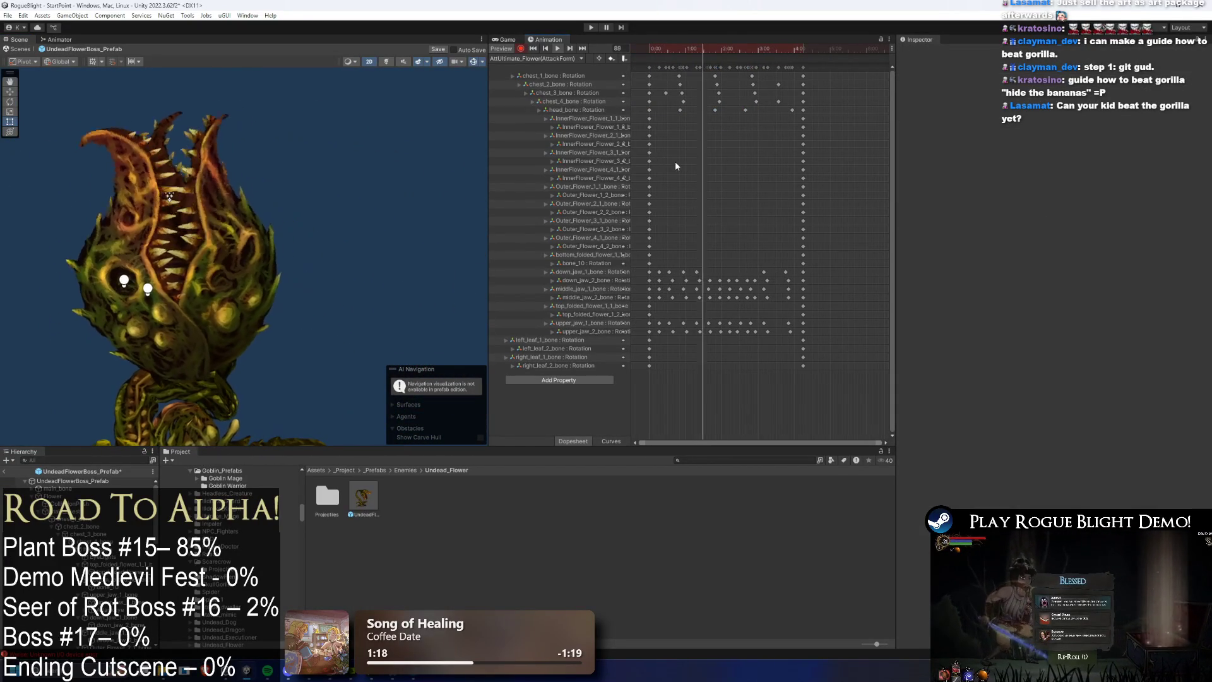
pyautogui.scroll(2, 695, 139)
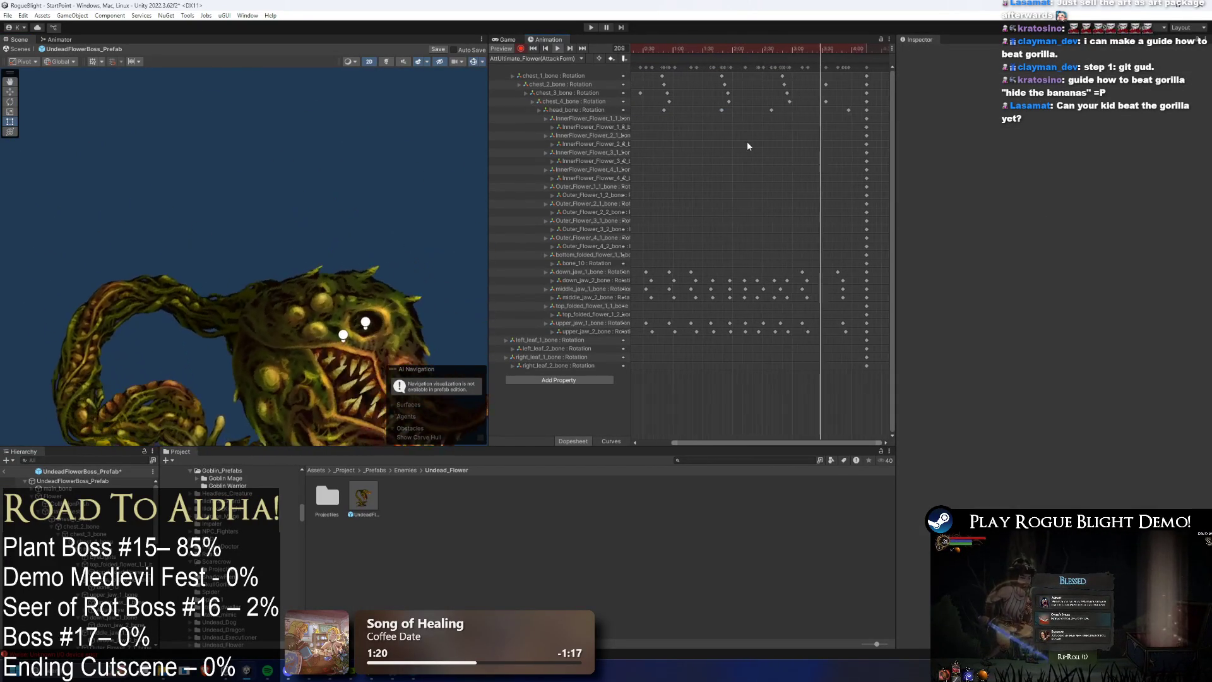
pyautogui.click(717, 50)
pyautogui.moveTo(716, 49); pyautogui.dragTo(720, 47)
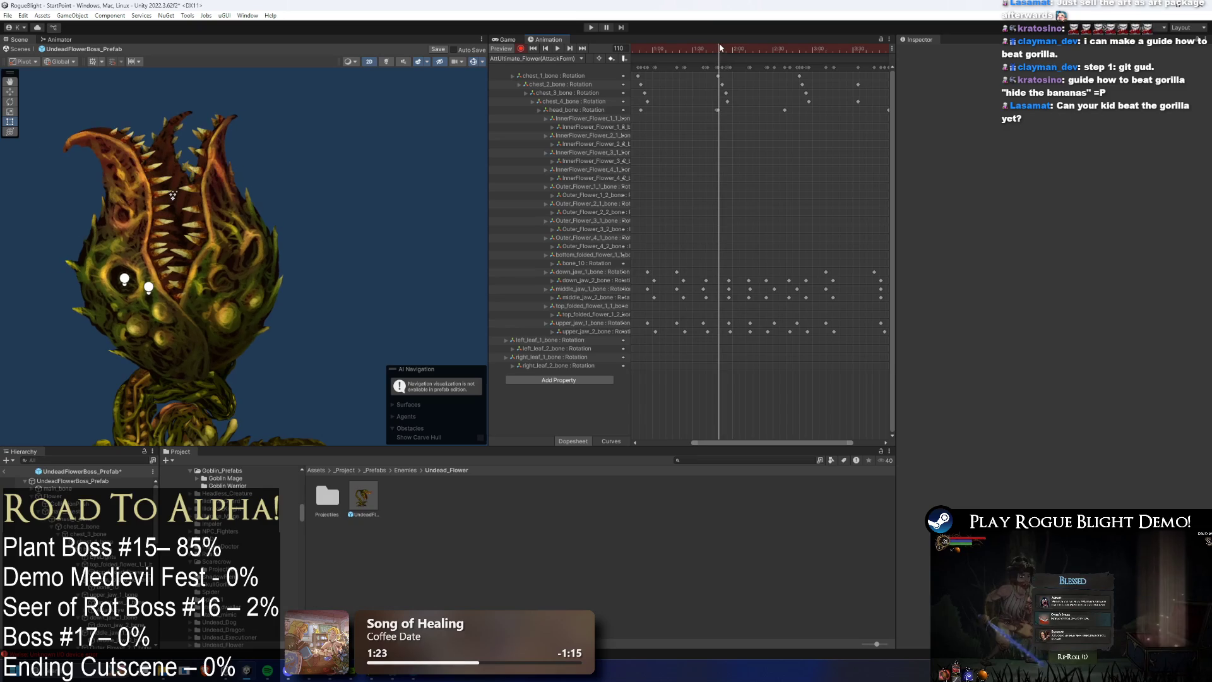
pyautogui.click(719, 110)
pyautogui.scroll(-2, 739, 124)
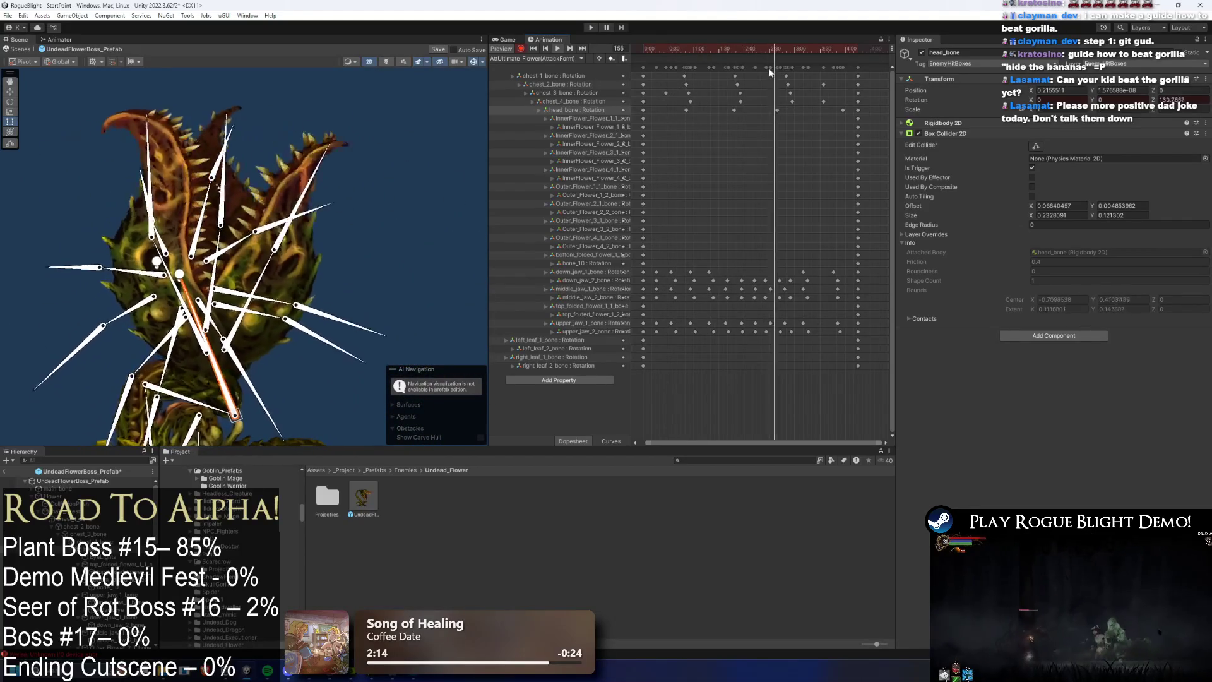
# Step: Add an animation event at frame 94 of the attack clip that calls SpawnProjectile(int)
pyautogui.click(675, 50)
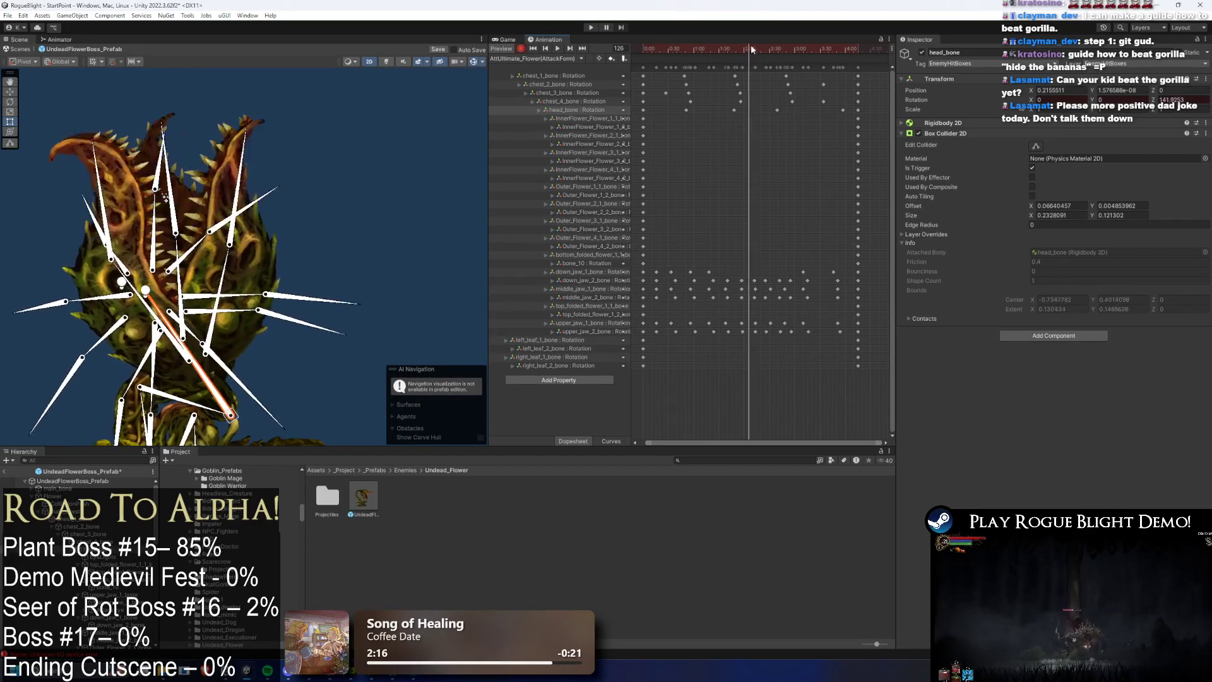
pyautogui.moveTo(786, 46)
pyautogui.mouseDown()
pyautogui.moveTo(709, 46)
pyautogui.moveTo(719, 47)
pyautogui.mouseUp()
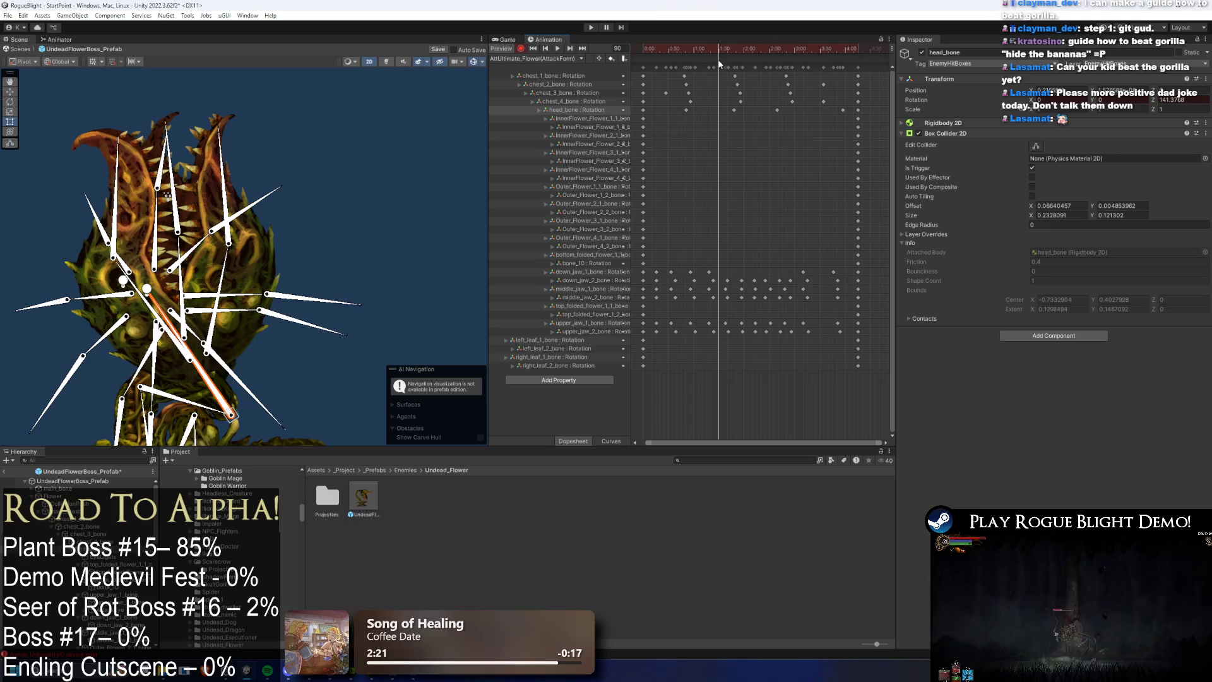
pyautogui.rightClick(719, 63)
pyautogui.click(729, 64)
pyautogui.moveTo(744, 49); pyautogui.dragTo(746, 50)
pyautogui.click(1010, 77)
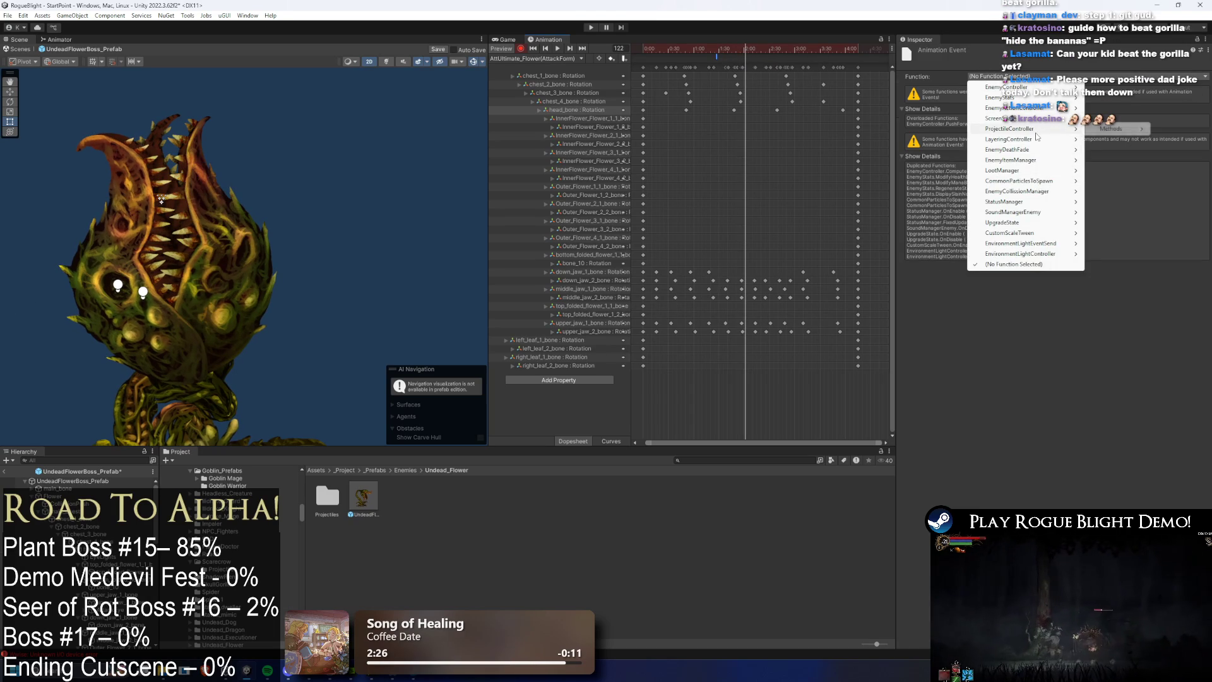
pyautogui.click(1042, 139)
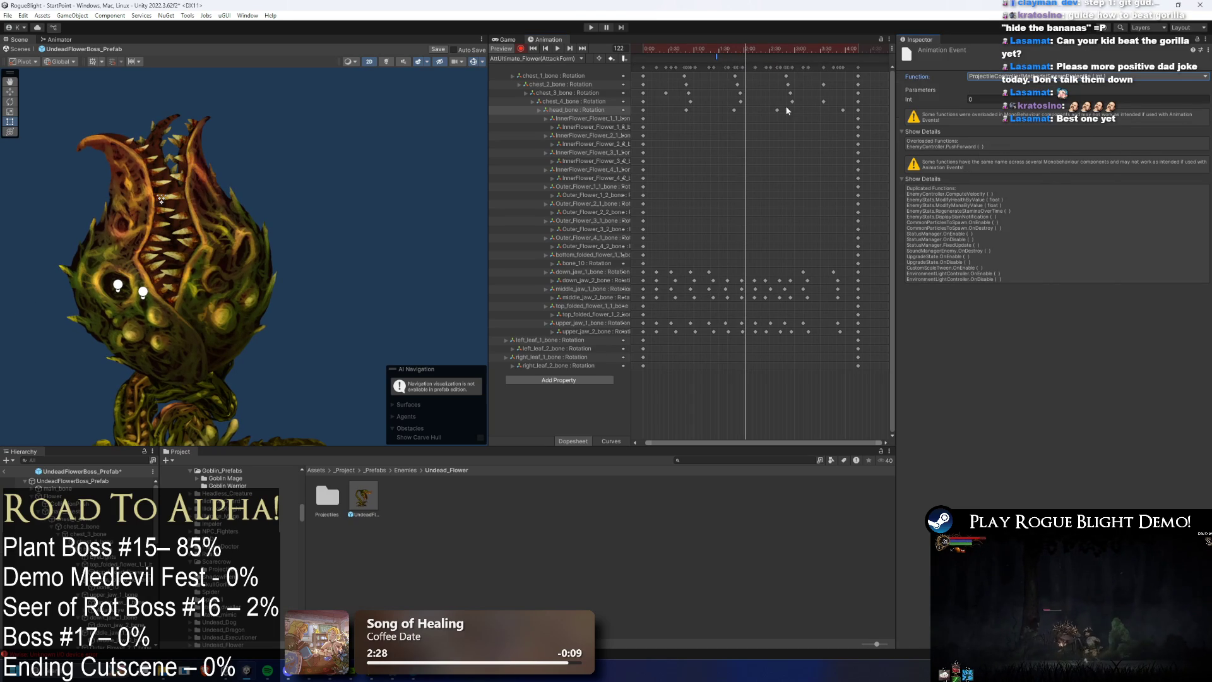
# Step: Select the UndeadFlowerBoss_Prefab root and check the 6 SpitBall projectile entry
pyautogui.moveTo(745, 49)
pyautogui.mouseDown()
pyautogui.moveTo(690, 56)
pyautogui.moveTo(774, 51)
pyautogui.mouseUp()
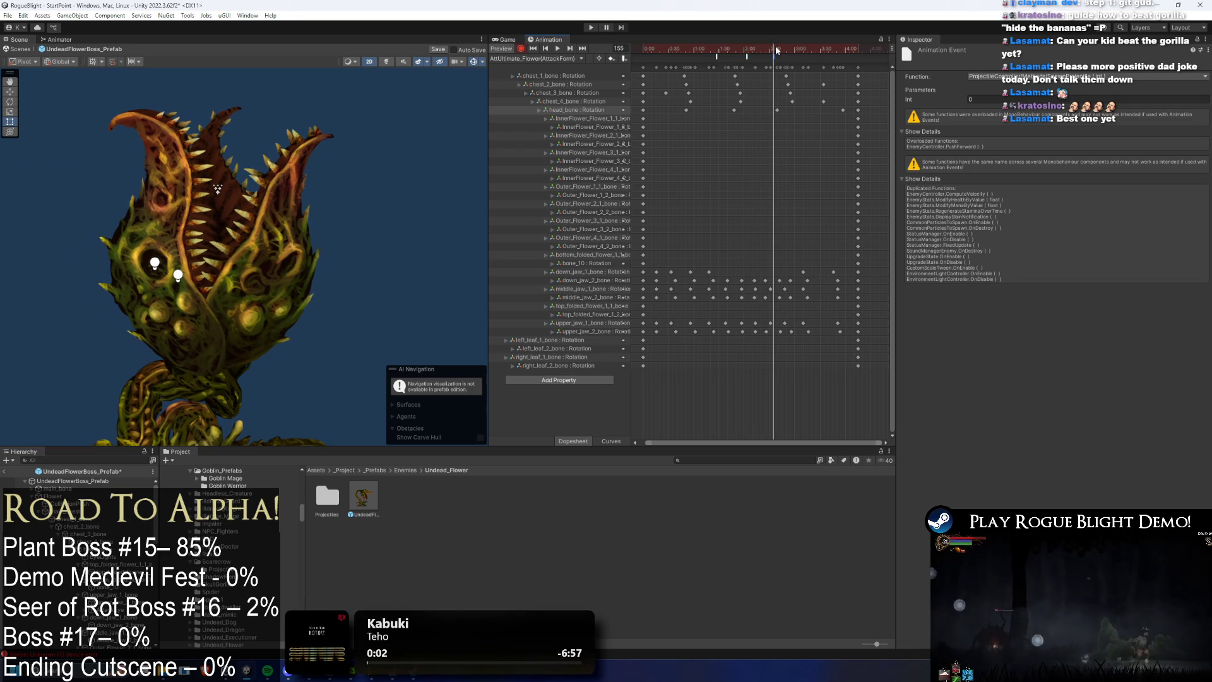
pyautogui.click(806, 55)
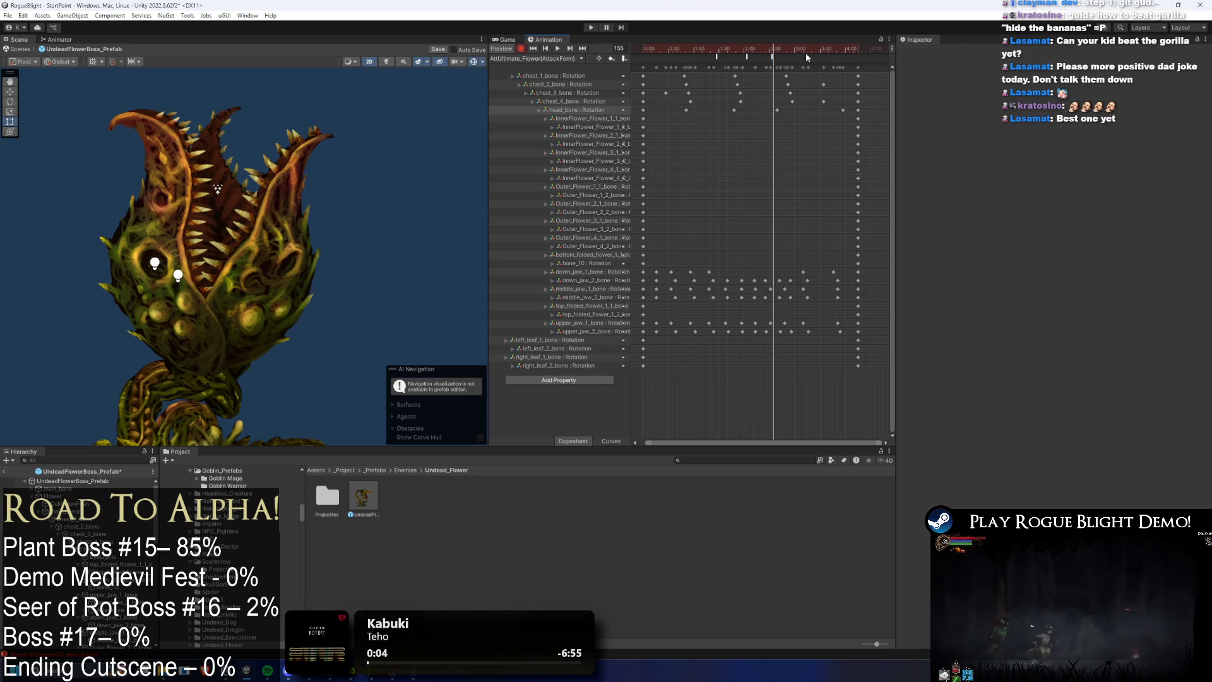
pyautogui.click(688, 51)
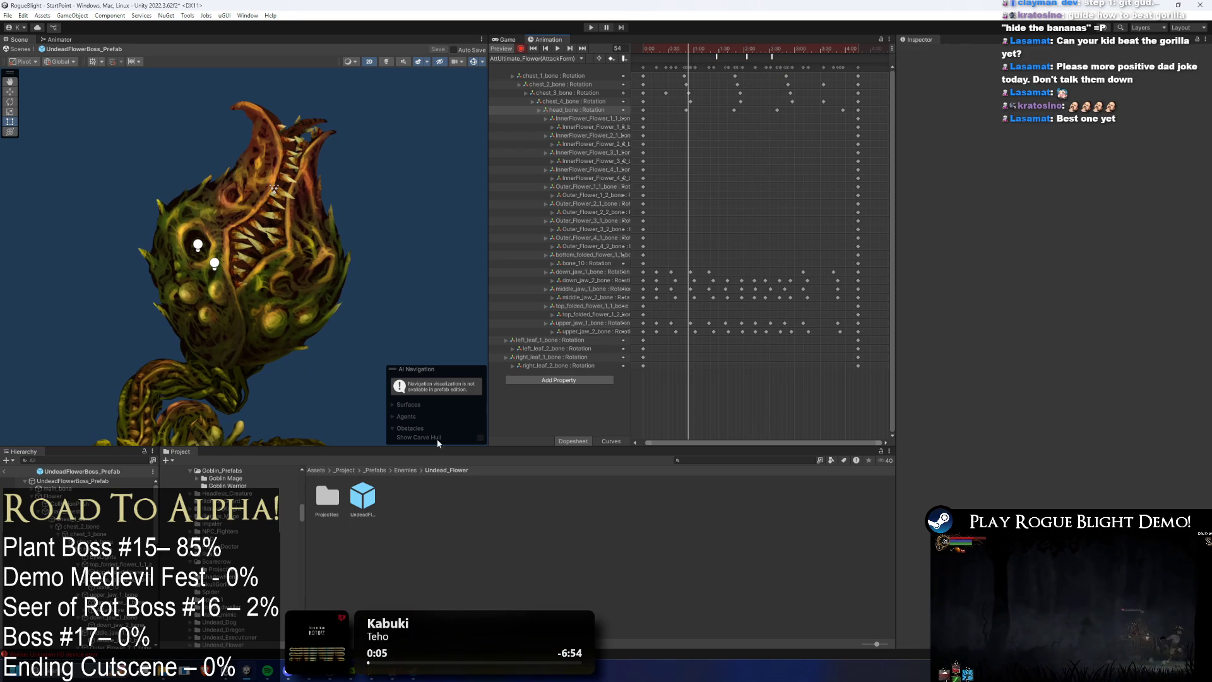
pyautogui.click(70, 481)
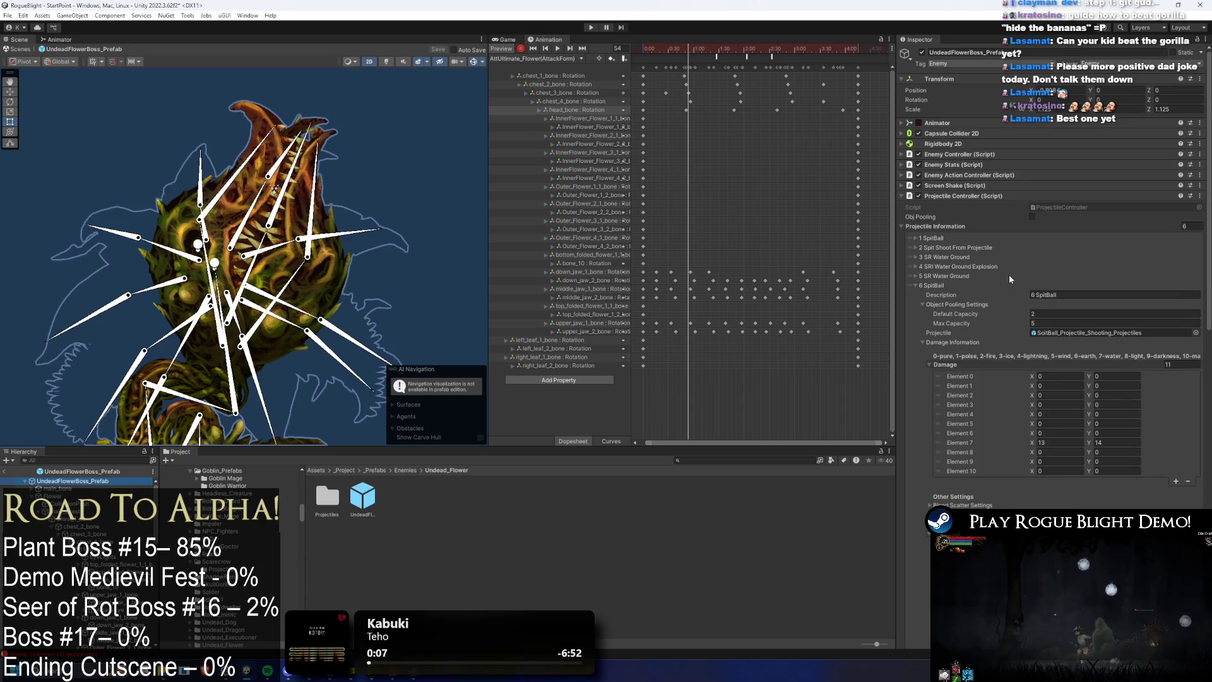
pyautogui.click(946, 285)
pyautogui.click(961, 285)
pyautogui.click(961, 285)
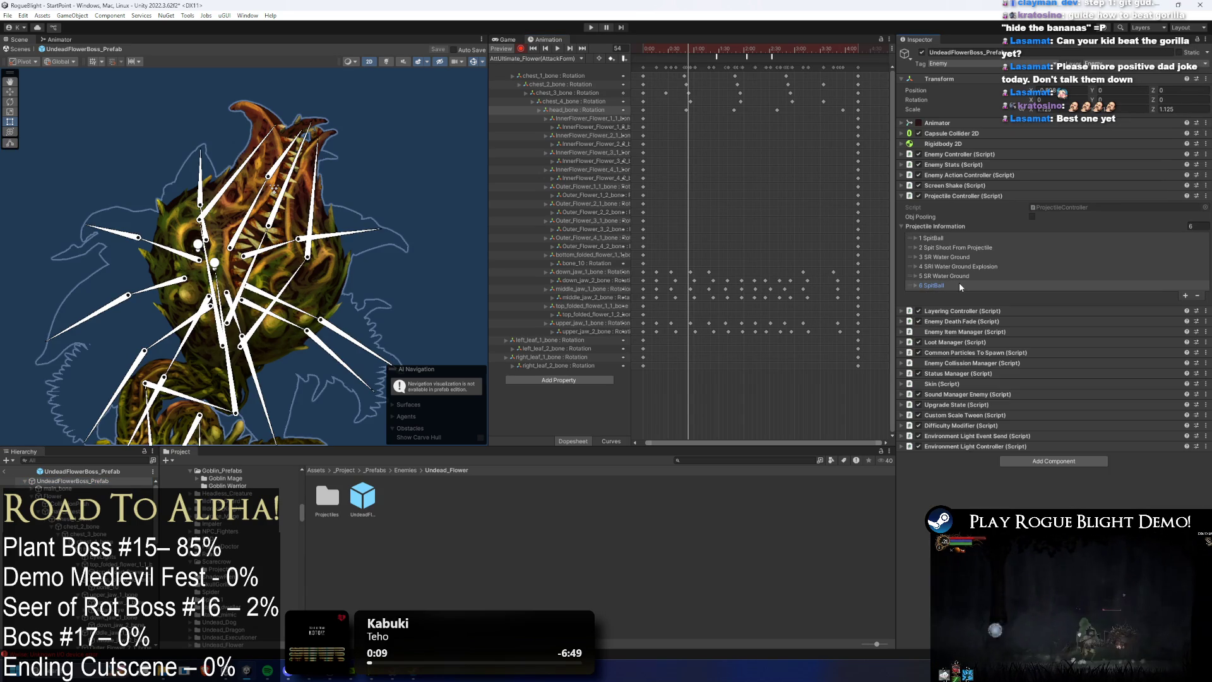
# Step: Check the events' projectile parameters (projectiles 7 and 8) and save the project
pyautogui.click(717, 56)
pyautogui.click(972, 99)
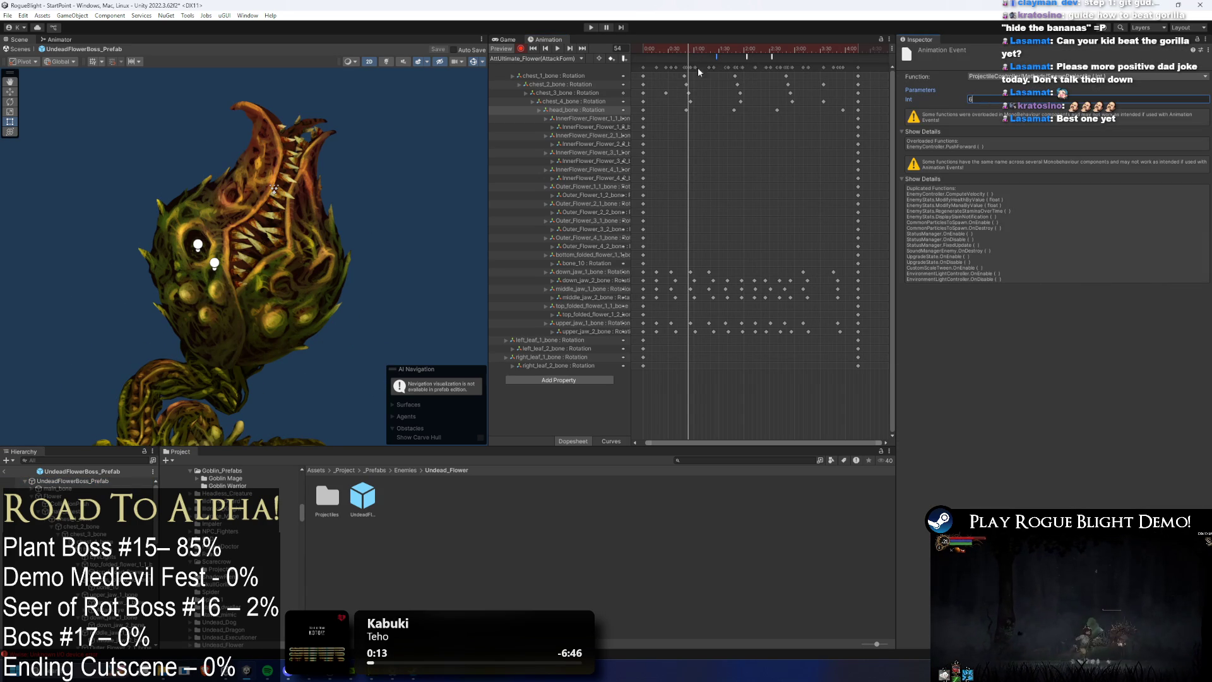
pyautogui.click(747, 56)
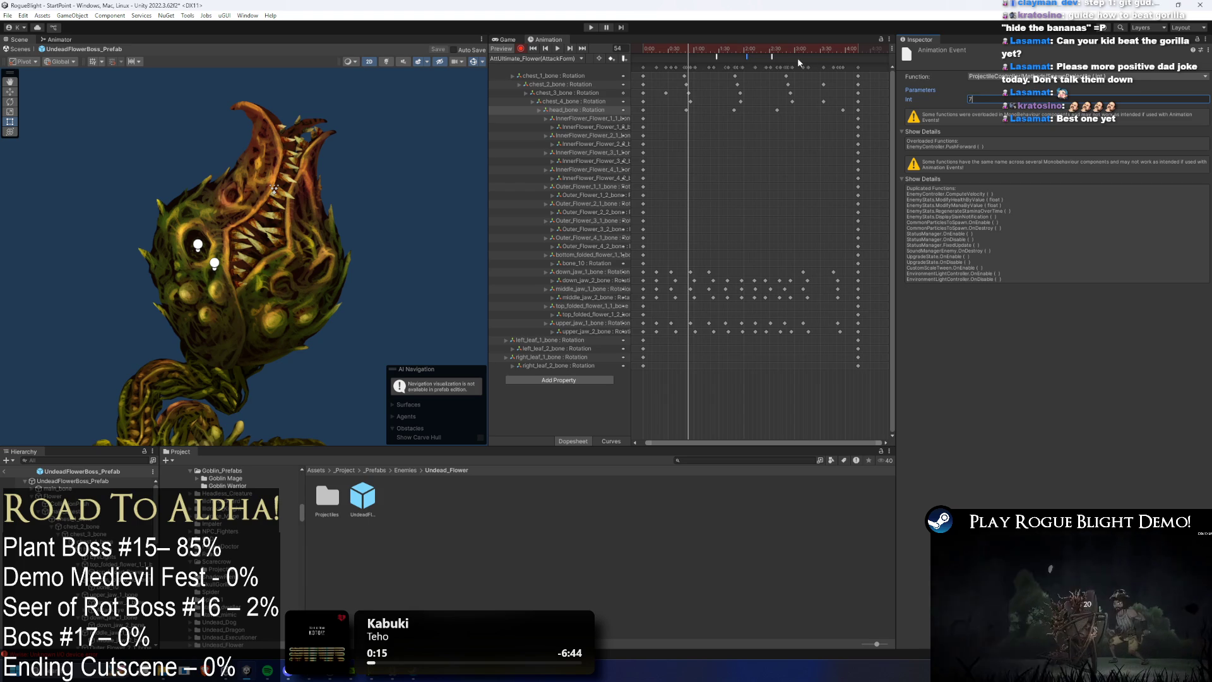
pyautogui.click(772, 56)
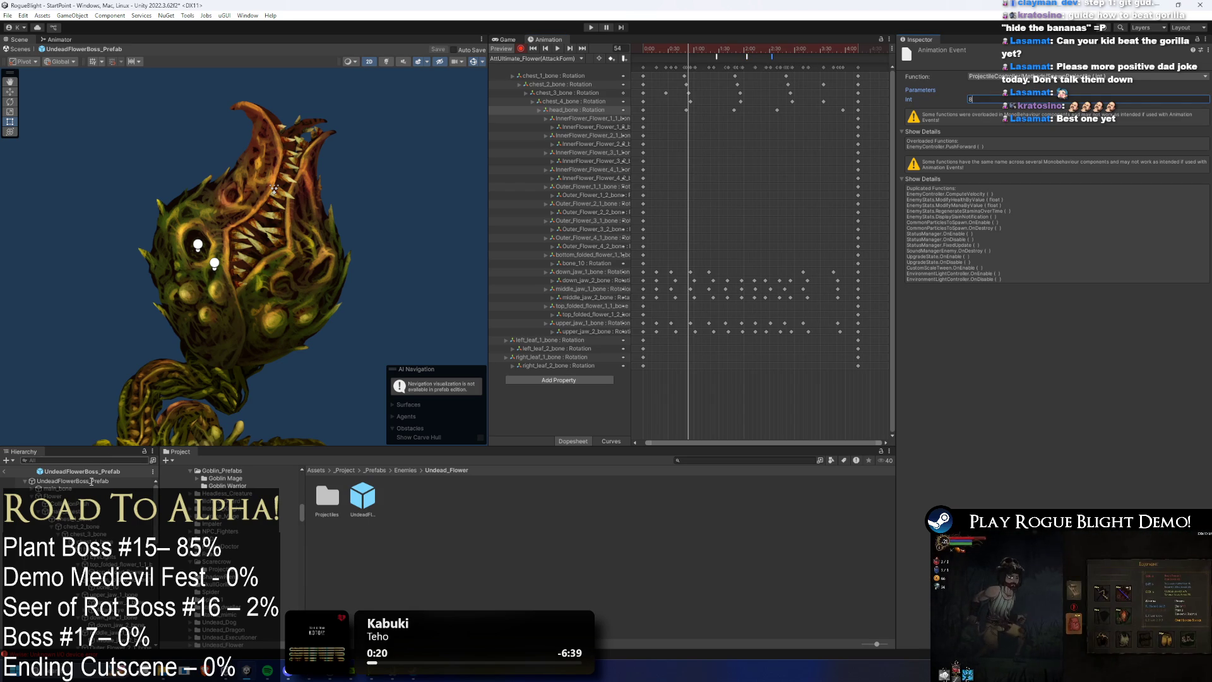
pyautogui.hotkey('ctrl', 's')
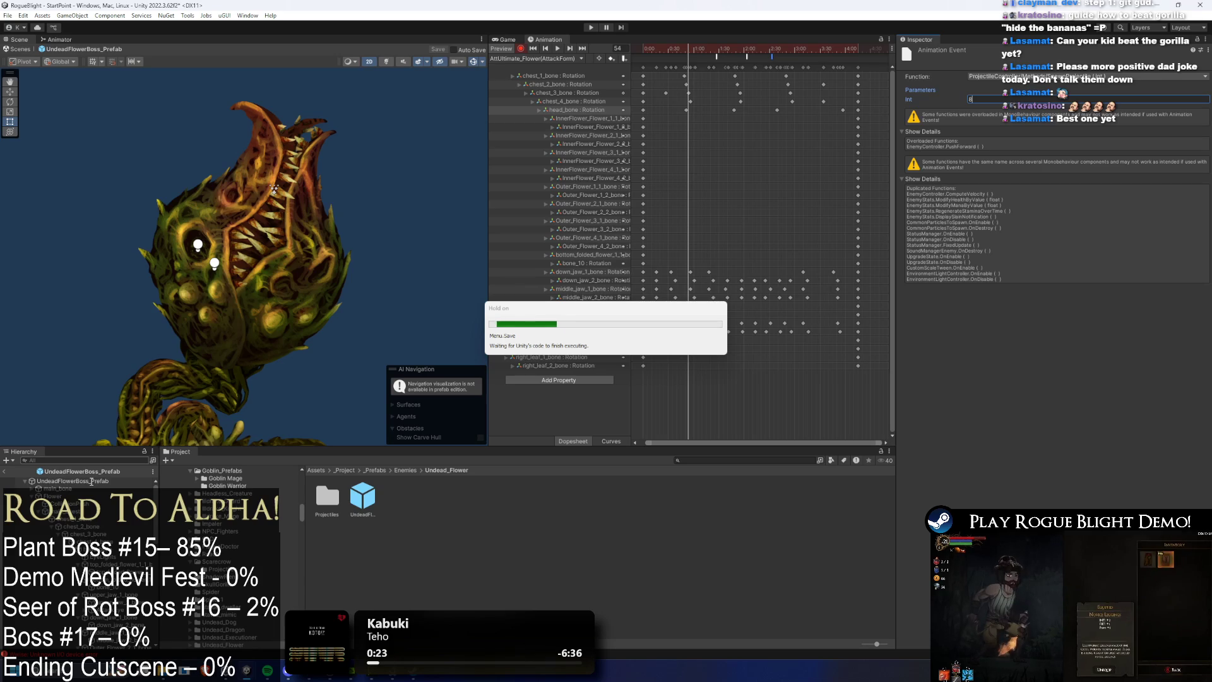
# Step: On the boss root, add a seventh projectile entry and rename its description to 7 SpitBall
pyautogui.click(92, 484)
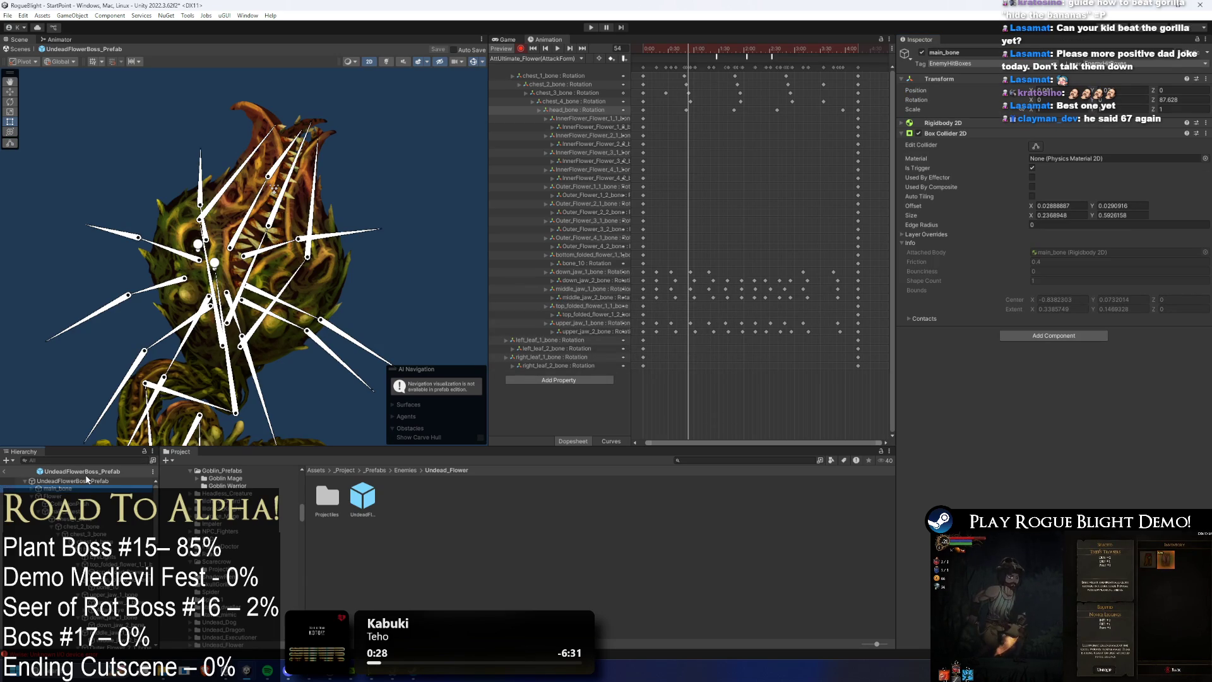
pyautogui.click(91, 481)
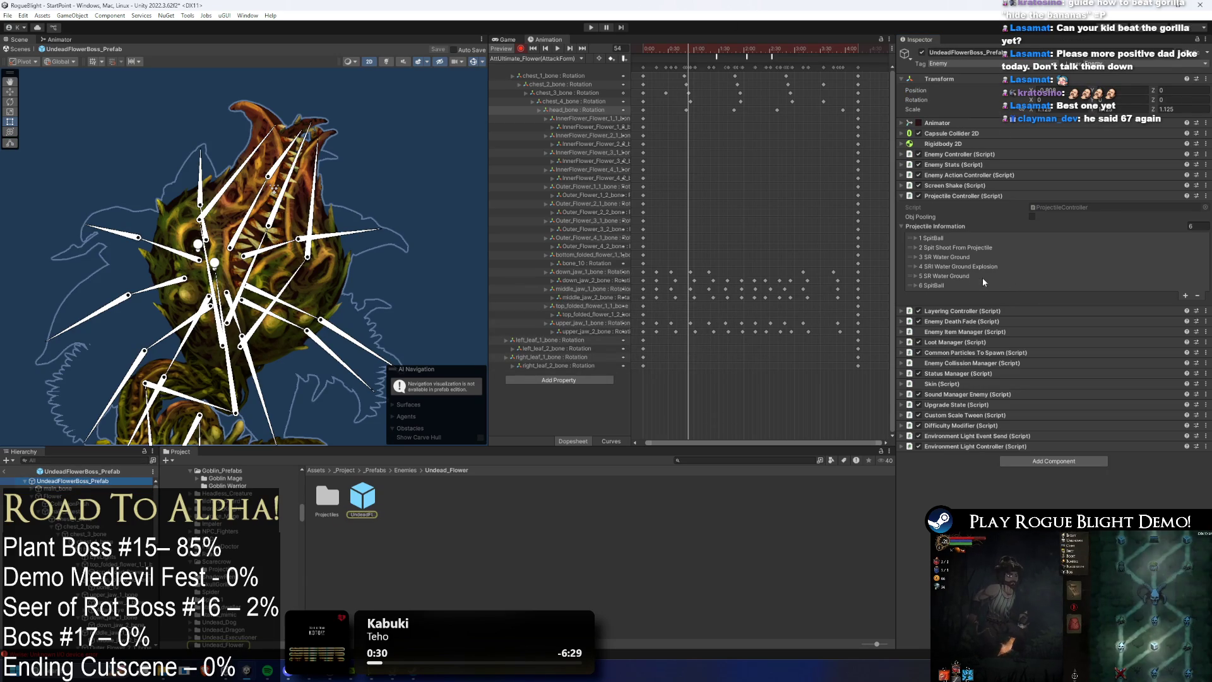
pyautogui.click(1185, 296)
pyautogui.click(914, 296)
pyautogui.click(1086, 305)
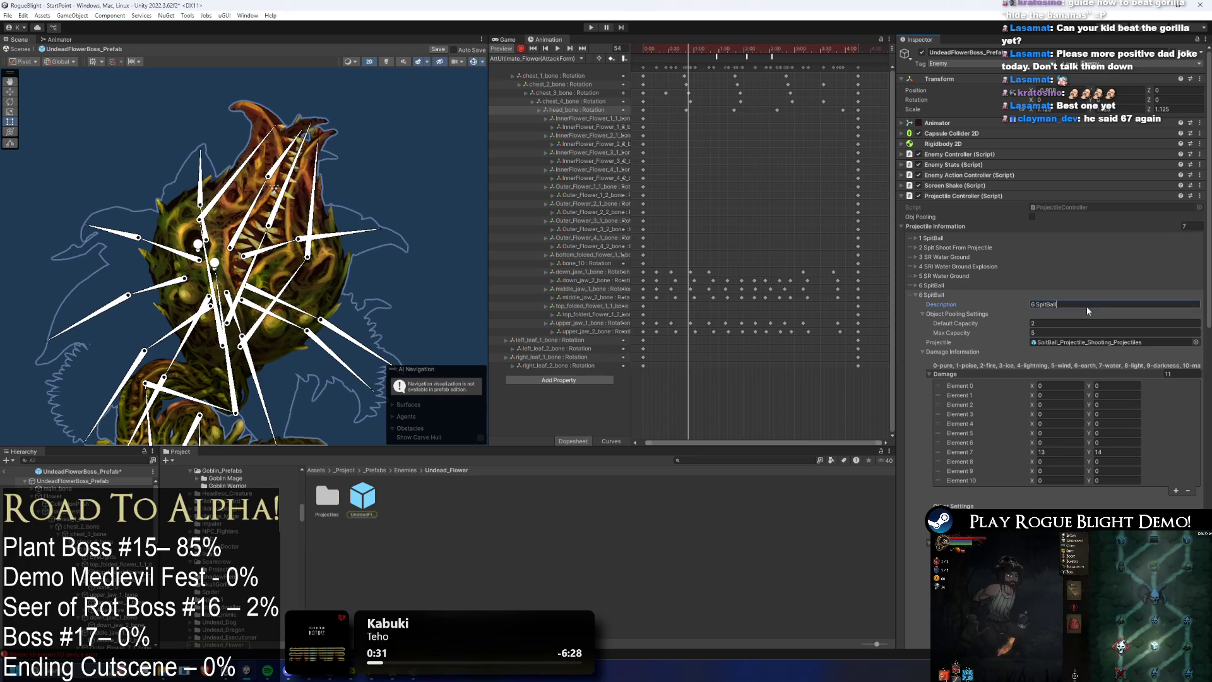
pyautogui.press('Home')
pyautogui.press('Delete')
pyautogui.write('7')
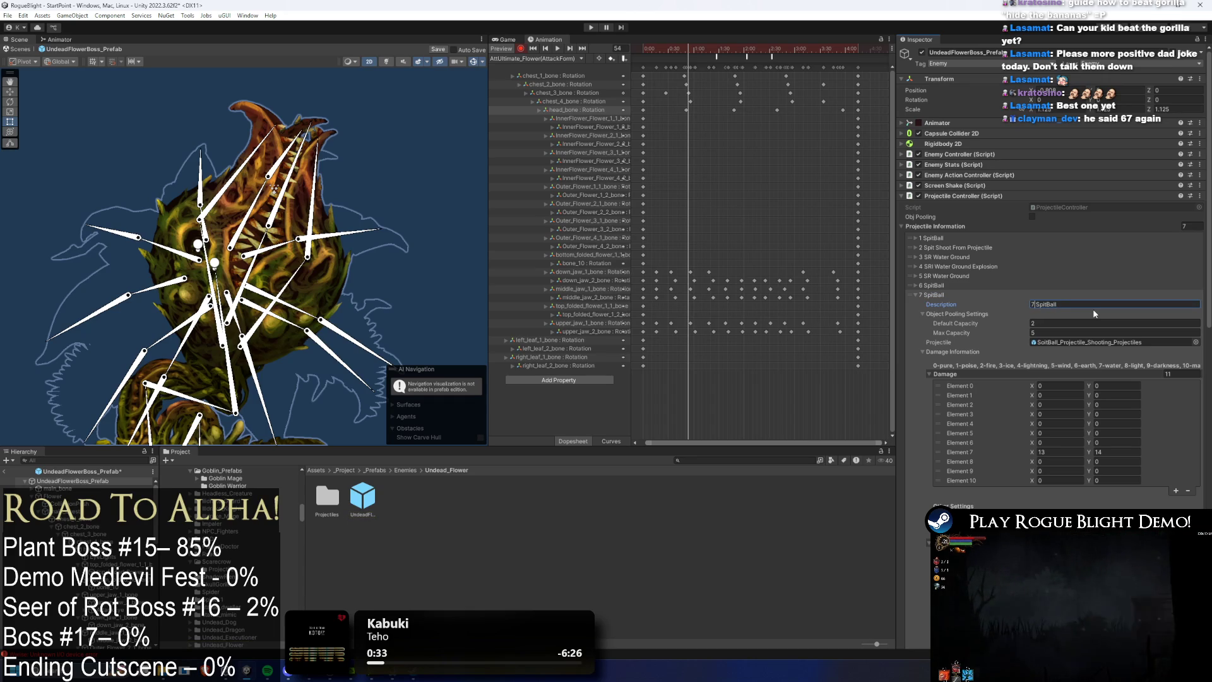
# Step: Add an eighth projectile entry with the description 8 SpitBall
pyautogui.click(932, 295)
pyautogui.click(1185, 305)
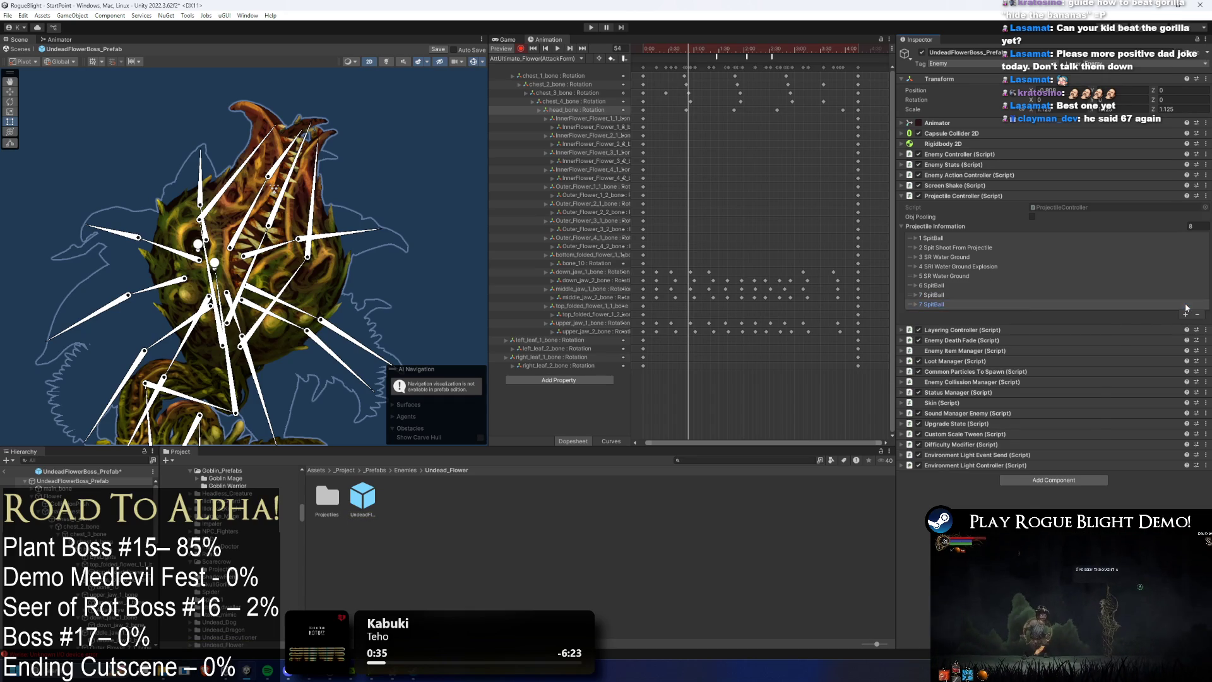
pyautogui.click(1056, 311)
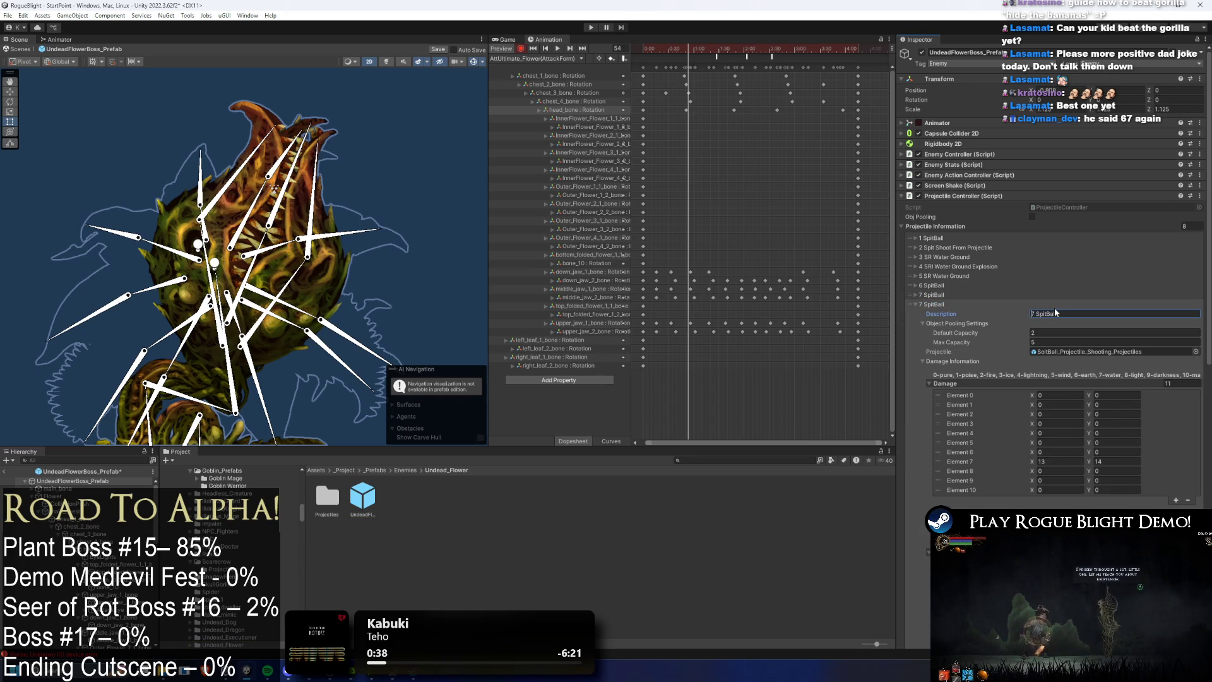
pyautogui.press('Delete')
pyautogui.write('8')
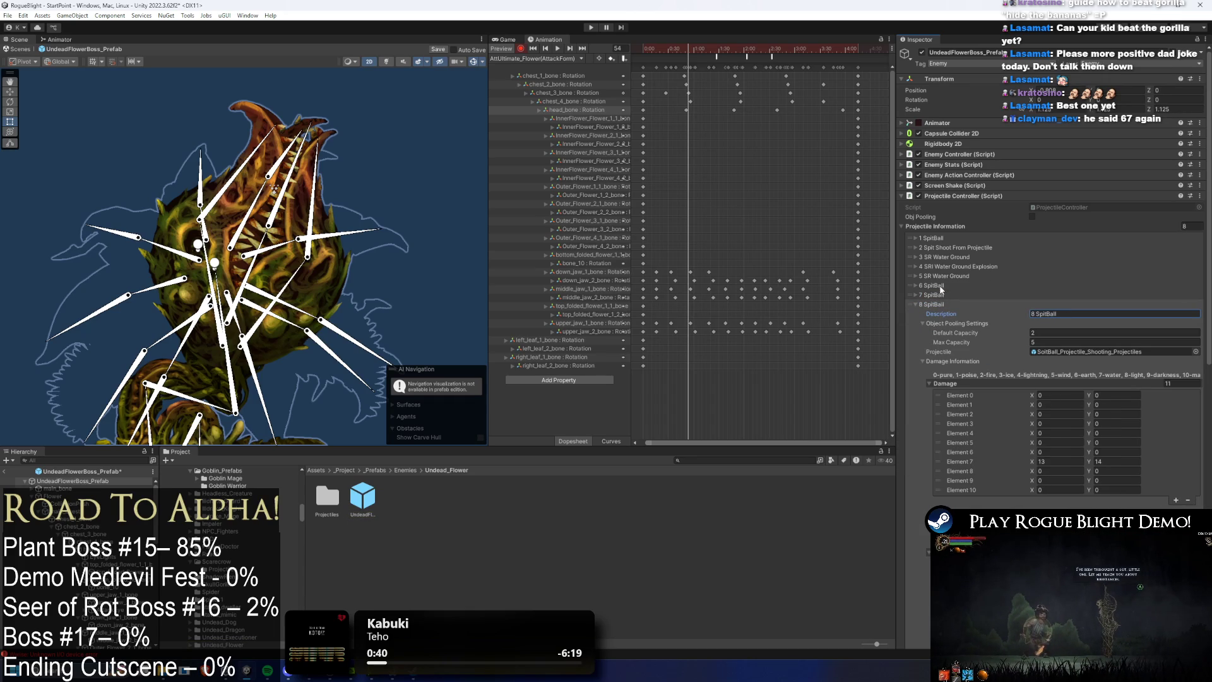
pyautogui.scroll(-15, 1010, 316)
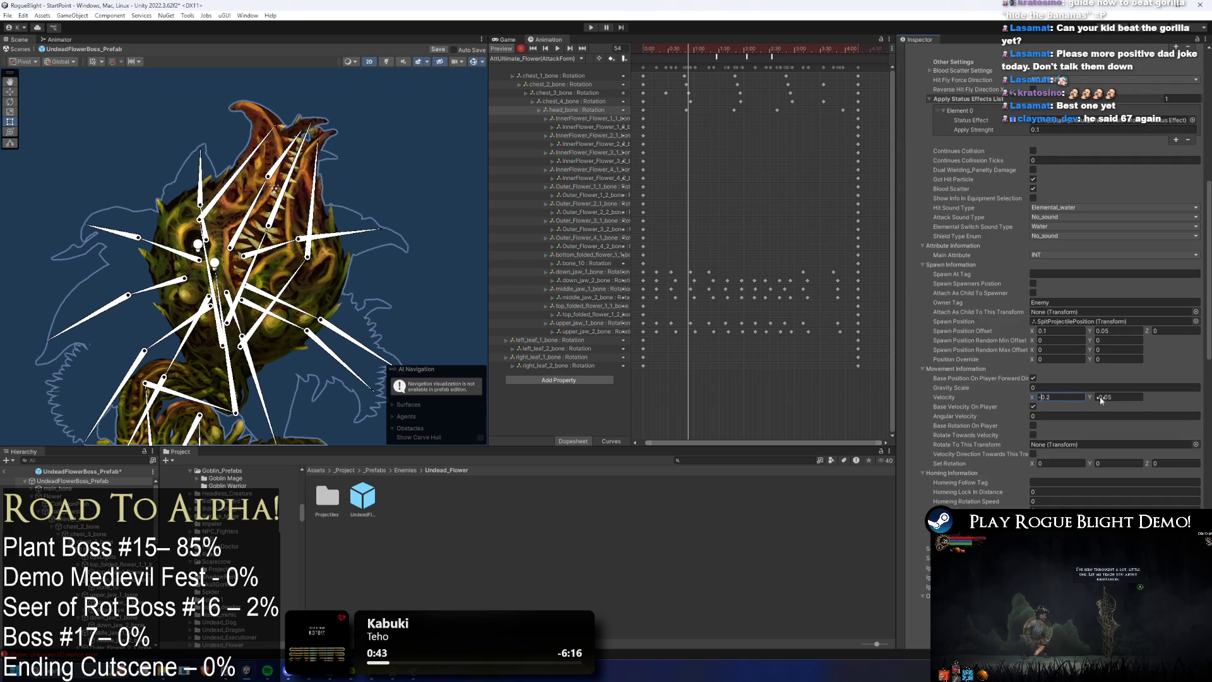
# Step: Set the spit ball projectile's Velocity Y to 0.1
pyautogui.click(1137, 394)
pyautogui.write('-0.05')
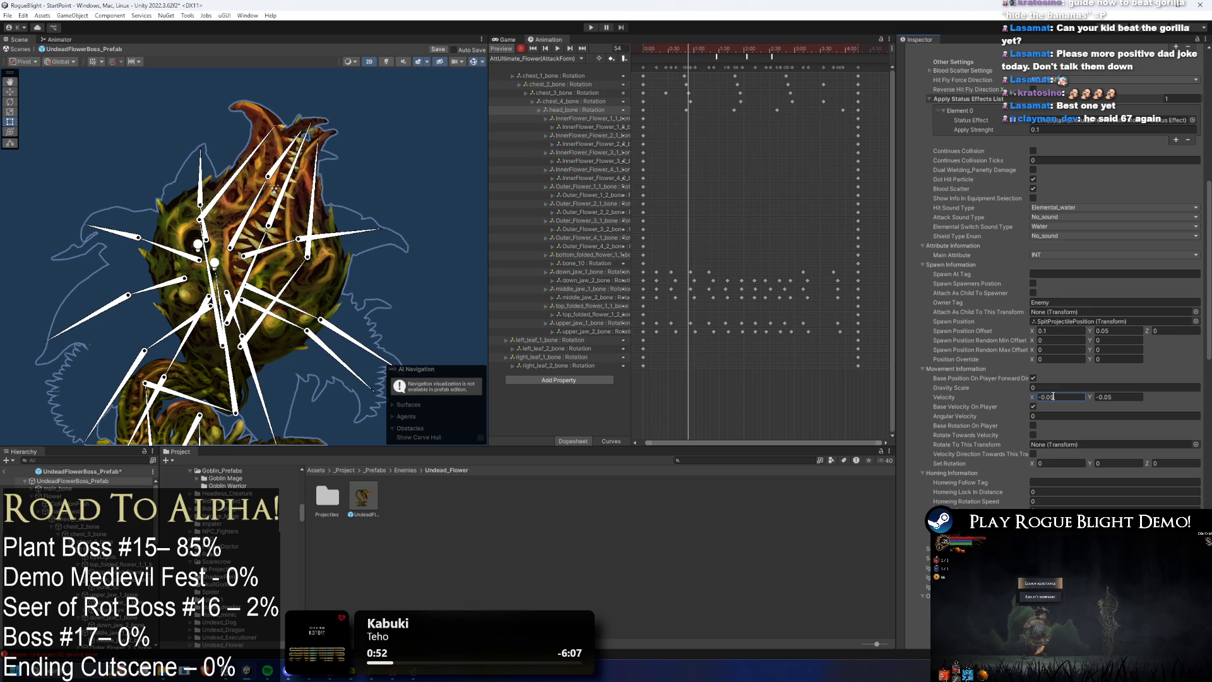
pyautogui.click(1121, 396)
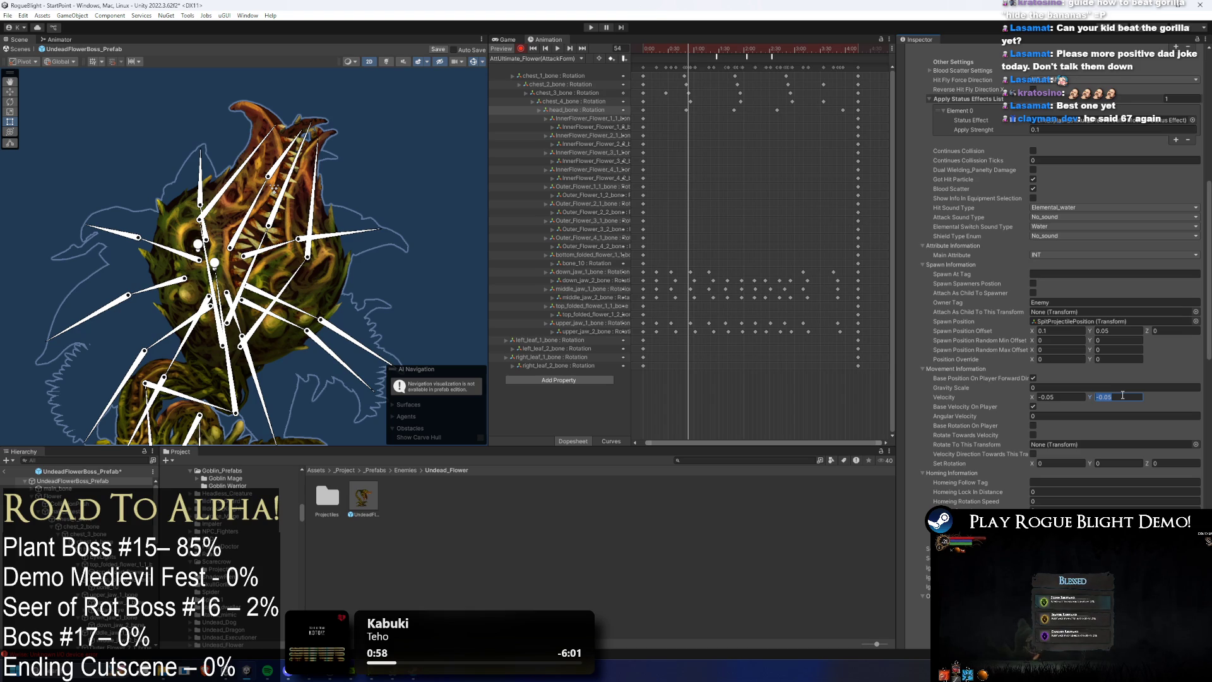
pyautogui.write('0.1')
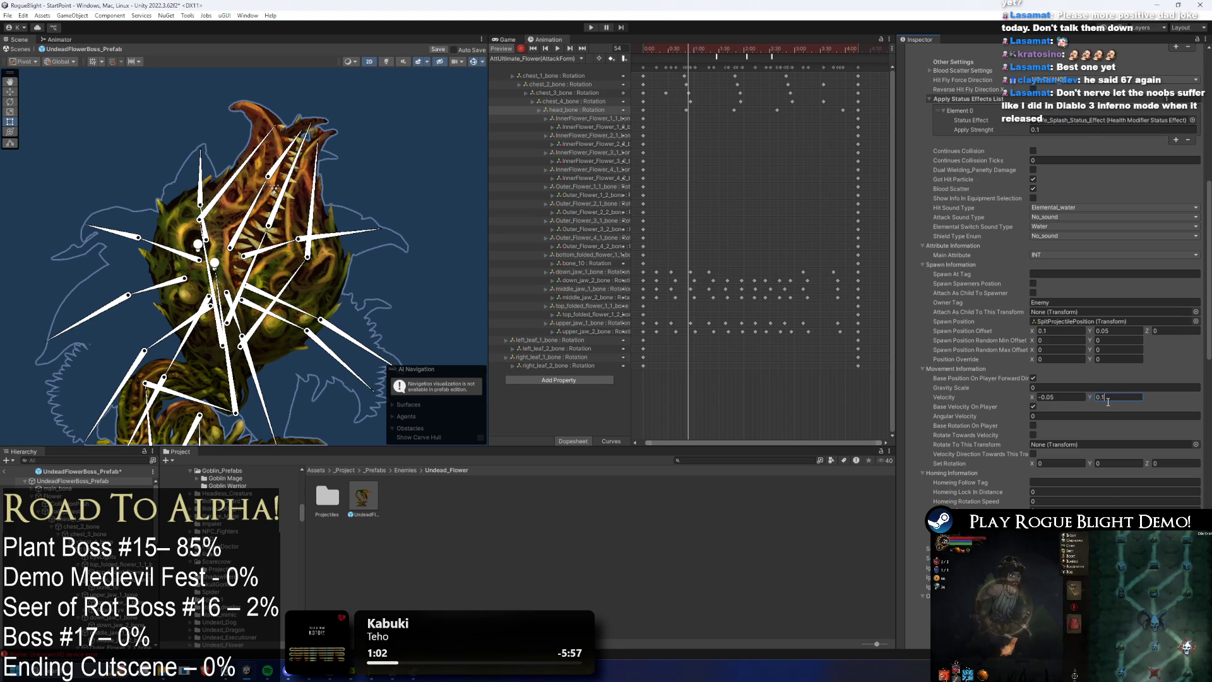
pyautogui.scroll(10, 1105, 394)
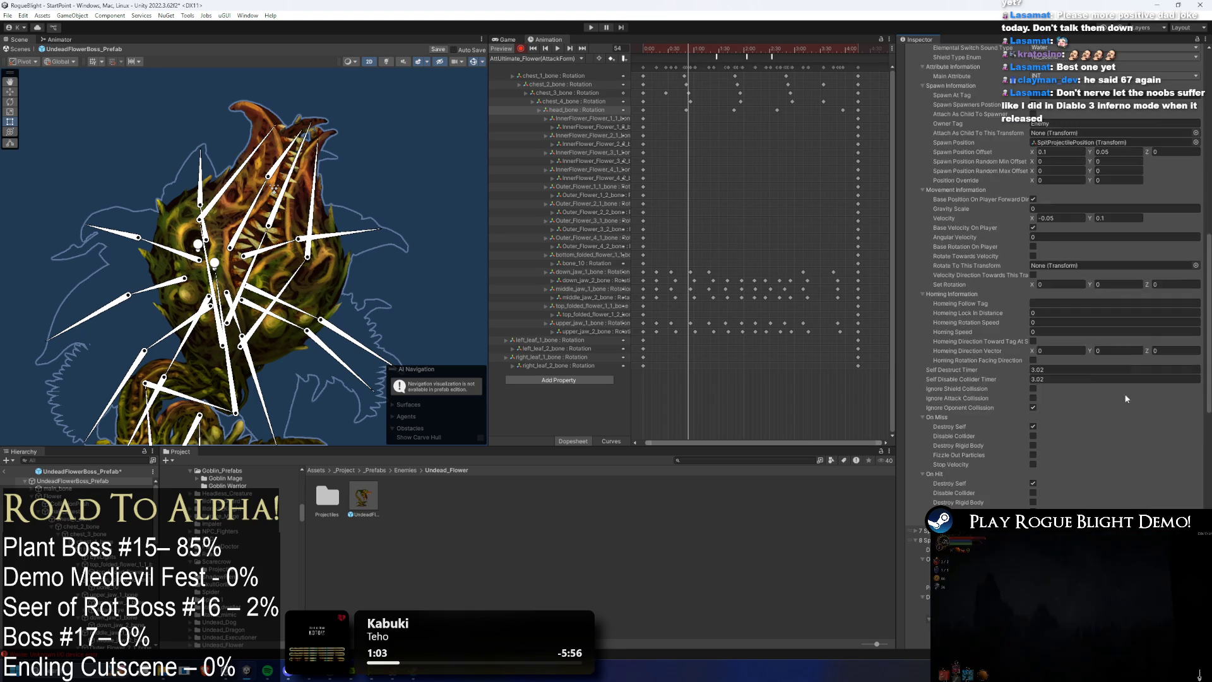
pyautogui.scroll(-6, 1080, 394)
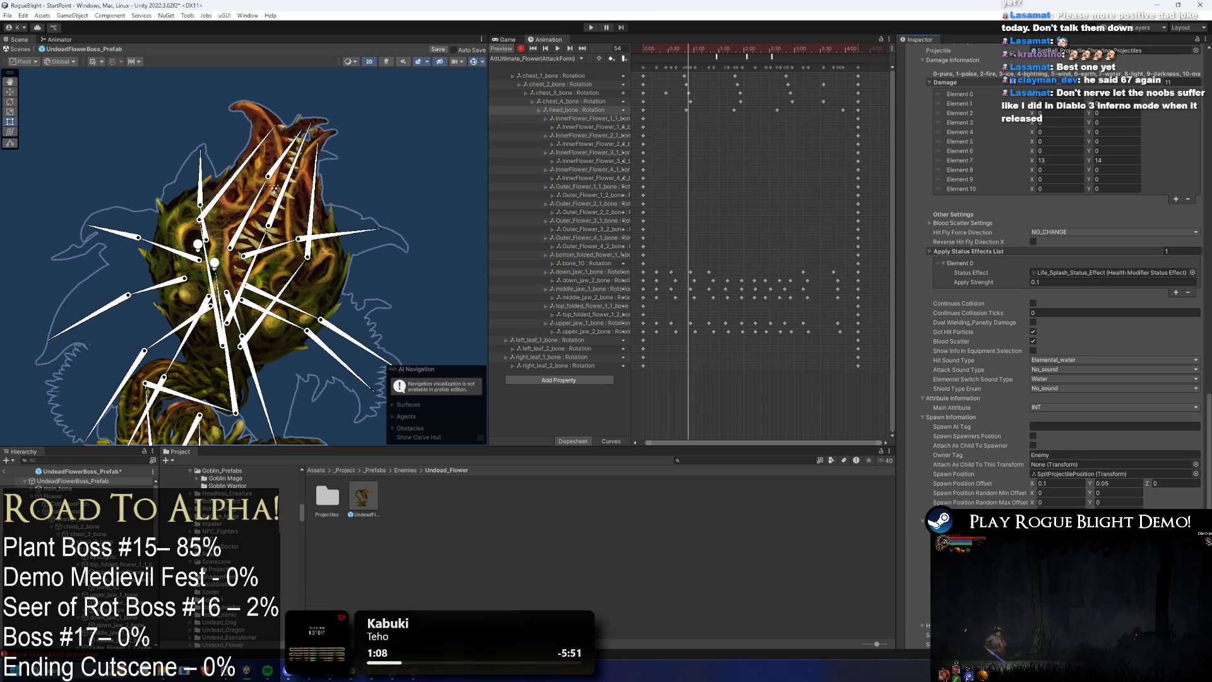
pyautogui.scroll(9, 1071, 327)
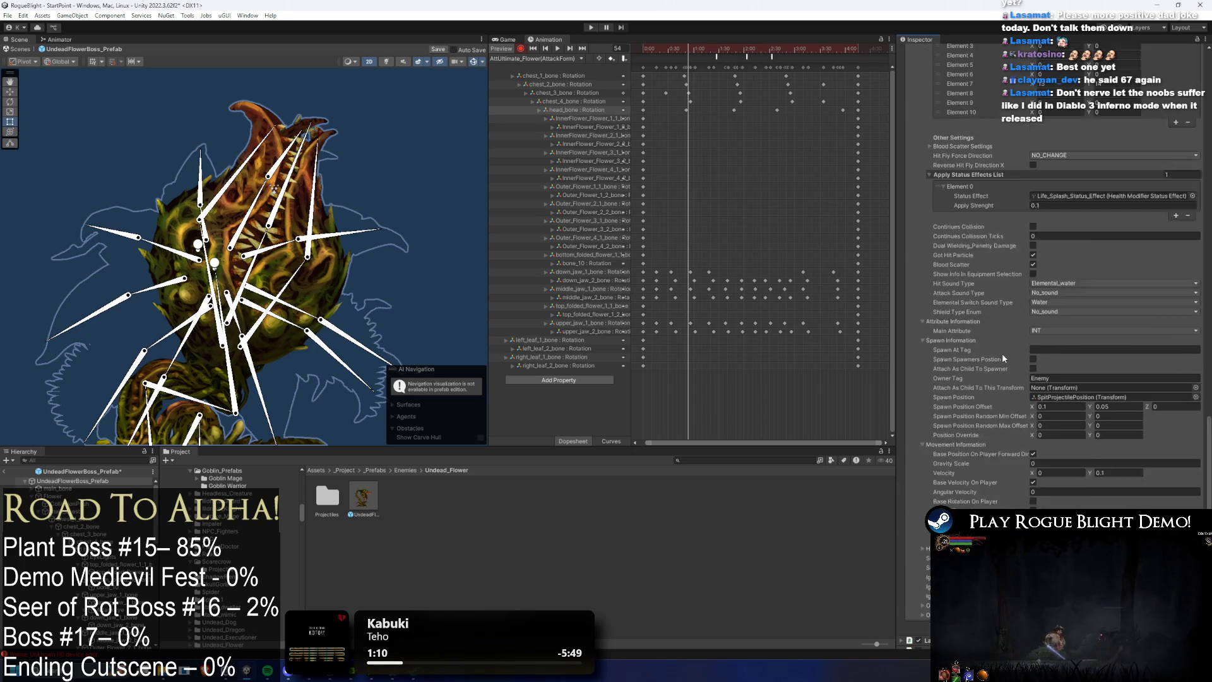
pyautogui.scroll(1, 966, 426)
pyautogui.scroll(10, 978, 398)
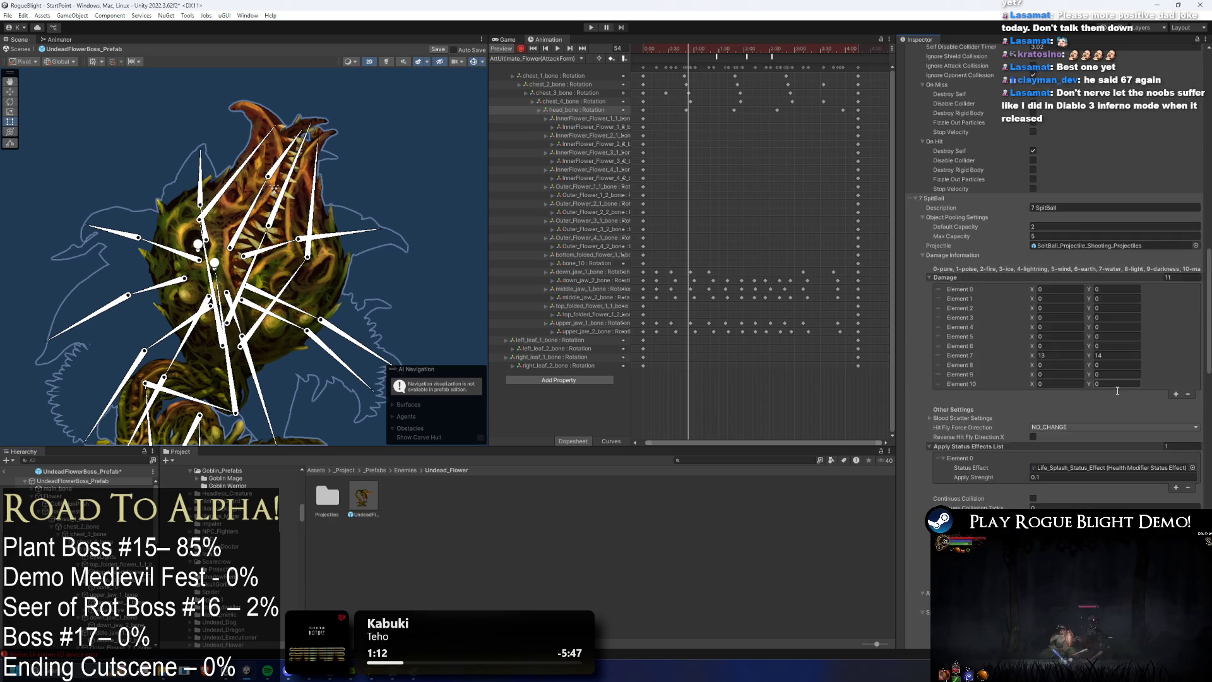
# Step: Adjust the horizontal value to 0.05, then open SpitProjectilePosition's transform
pyautogui.click(1073, 438)
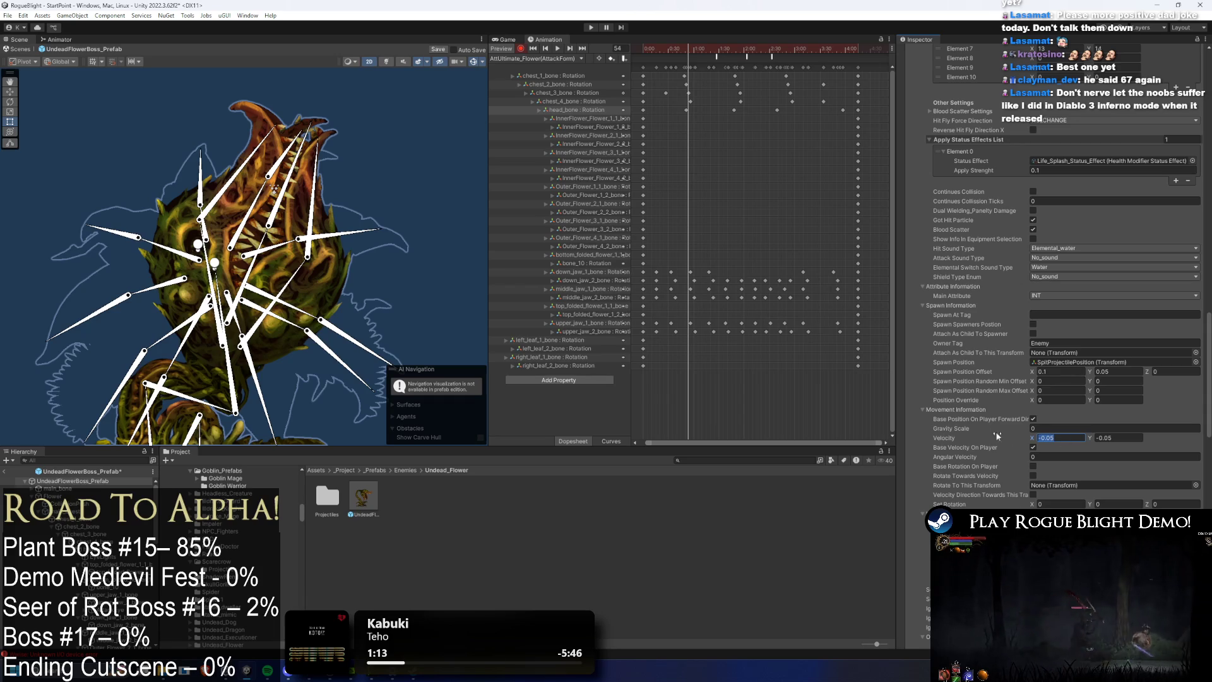
pyautogui.write('0.05')
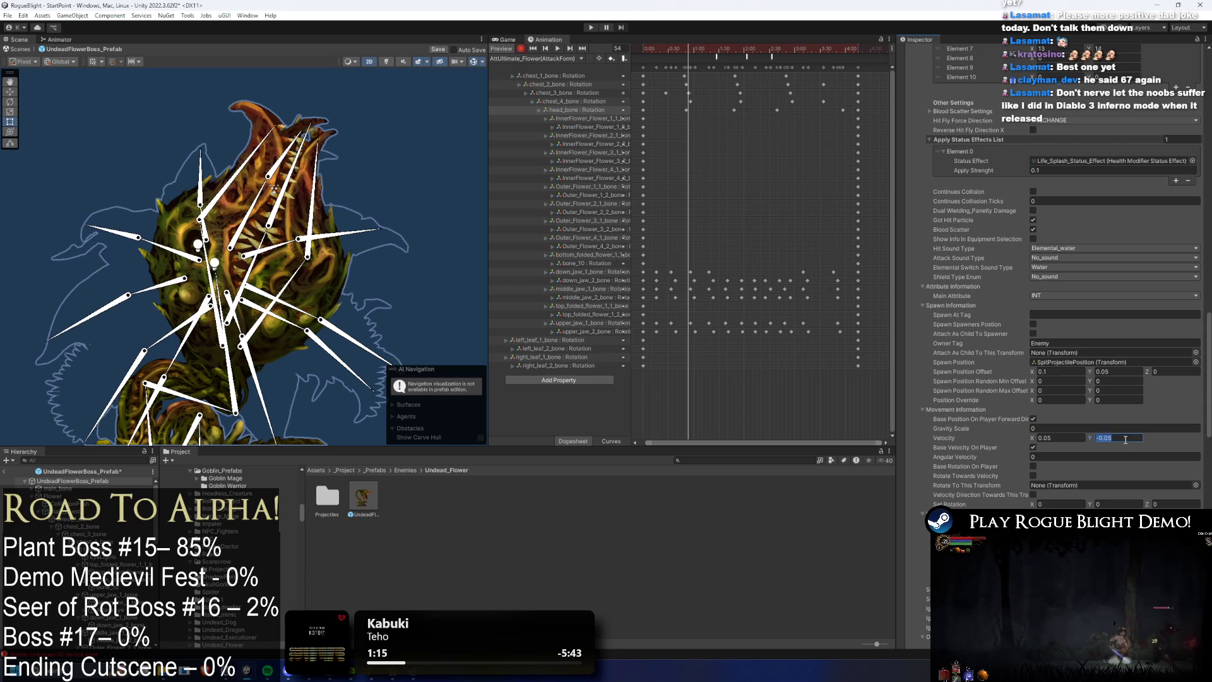
pyautogui.scroll(9, 1072, 403)
pyautogui.scroll(-8, 1071, 465)
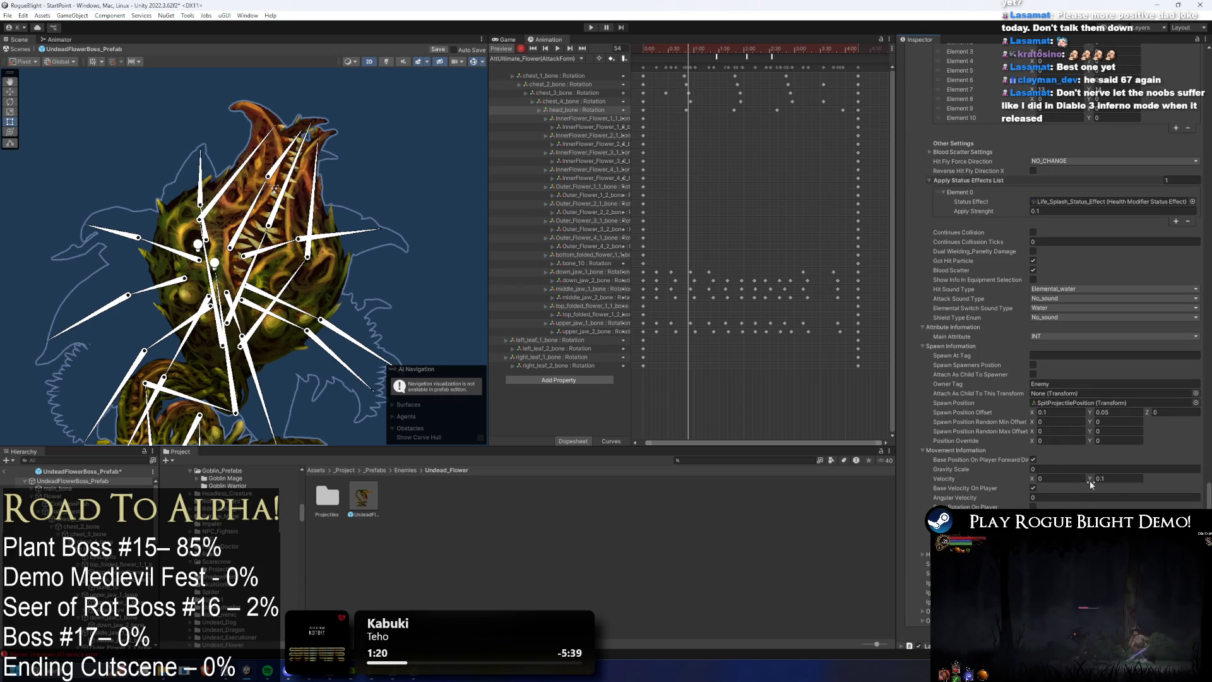
pyautogui.click(1073, 481)
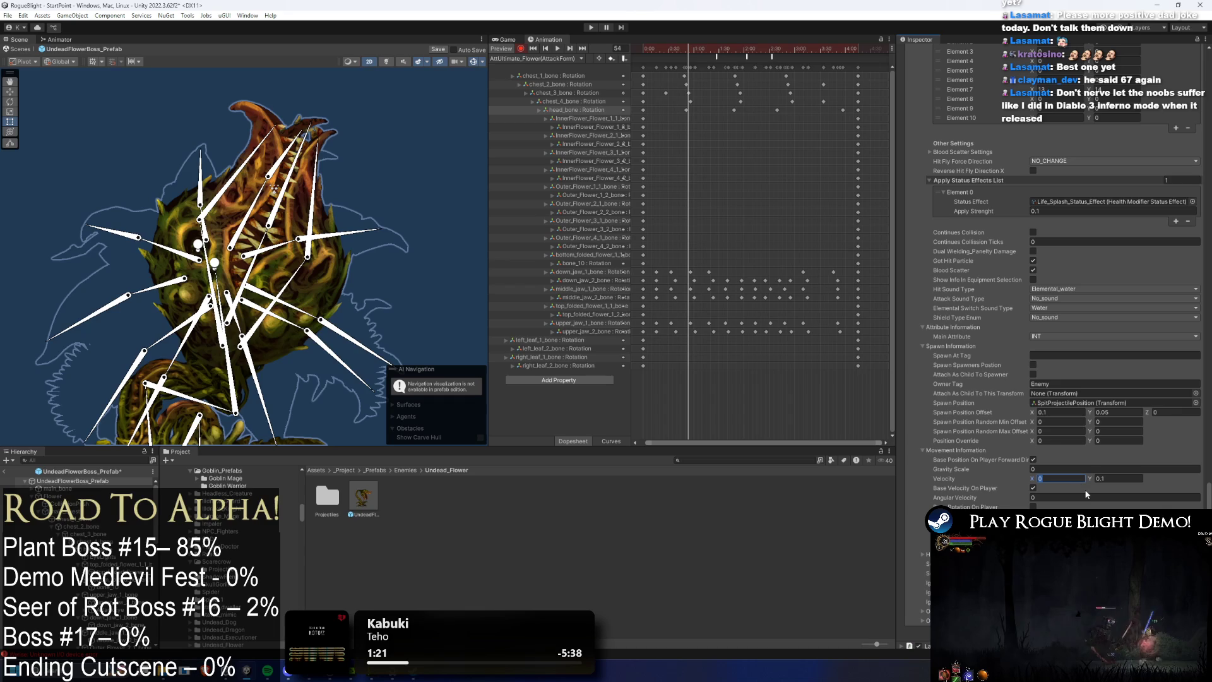
pyautogui.write('.05')
pyautogui.scroll(-10, 1074, 222)
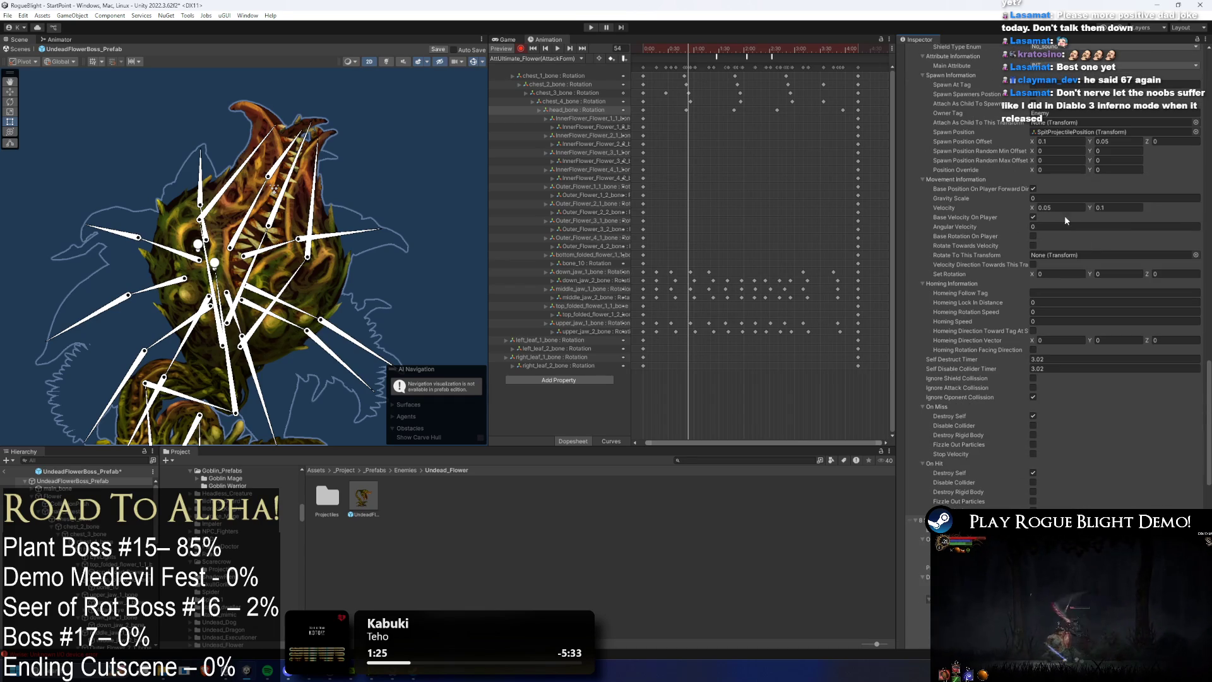
pyautogui.press('BackSpace')
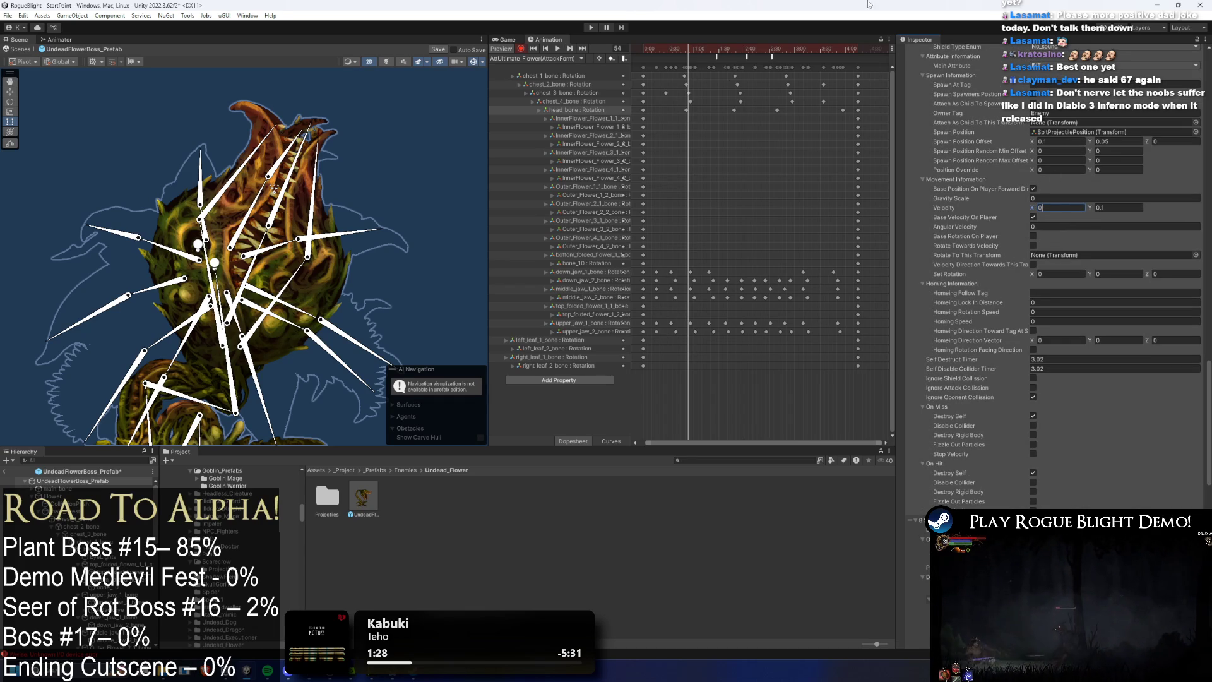
pyautogui.click(1073, 134)
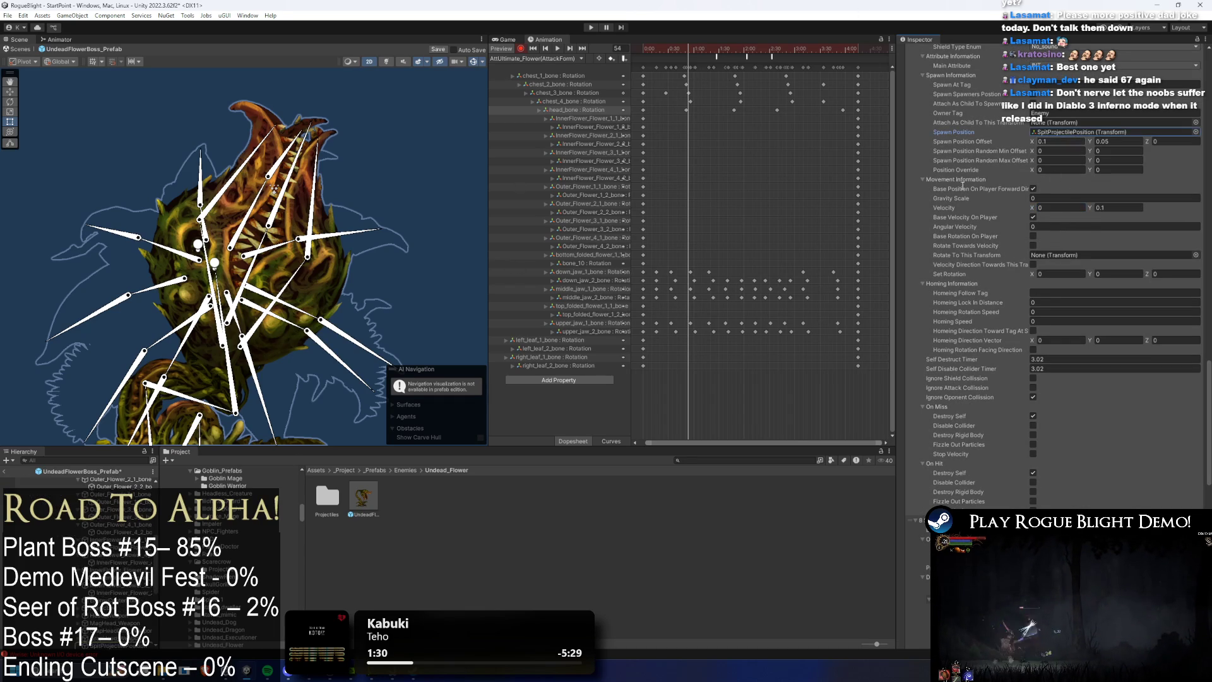
pyautogui.doubleClick(1073, 134)
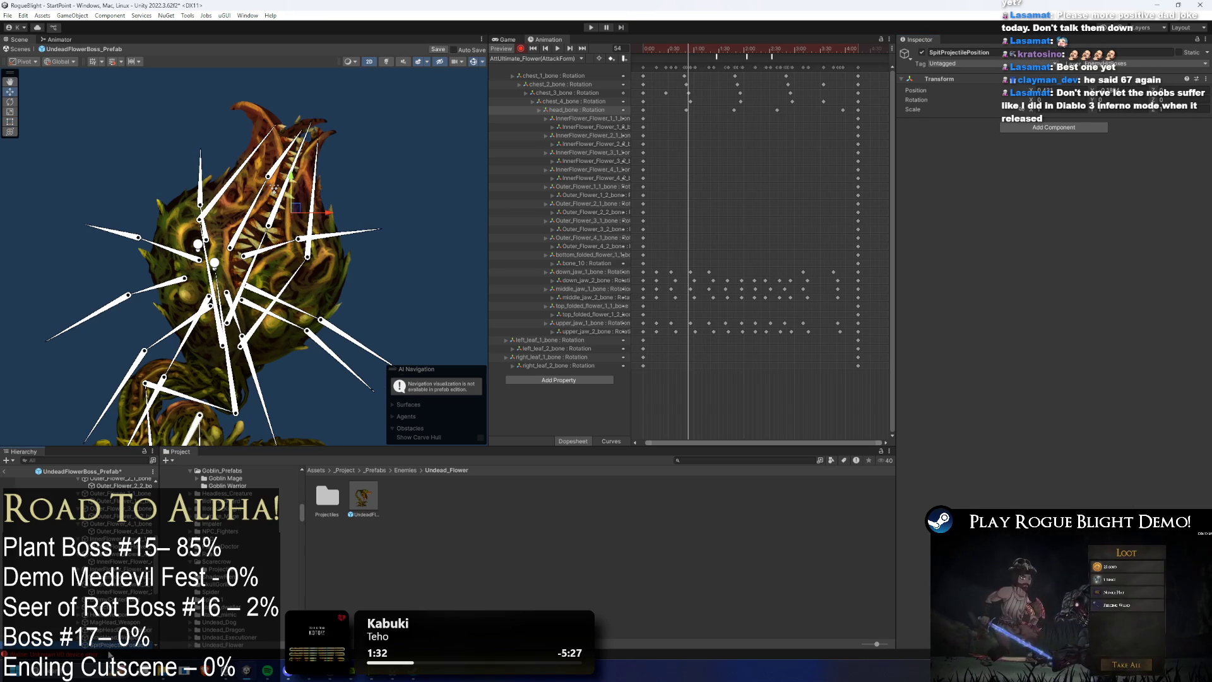
# Step: Duplicate SpitProjectilePosition as CenterSpitProjectilePosition, key it up-left at frame 94, and save
pyautogui.hotkey('ctrl', 'd')
pyautogui.rightClick(123, 486)
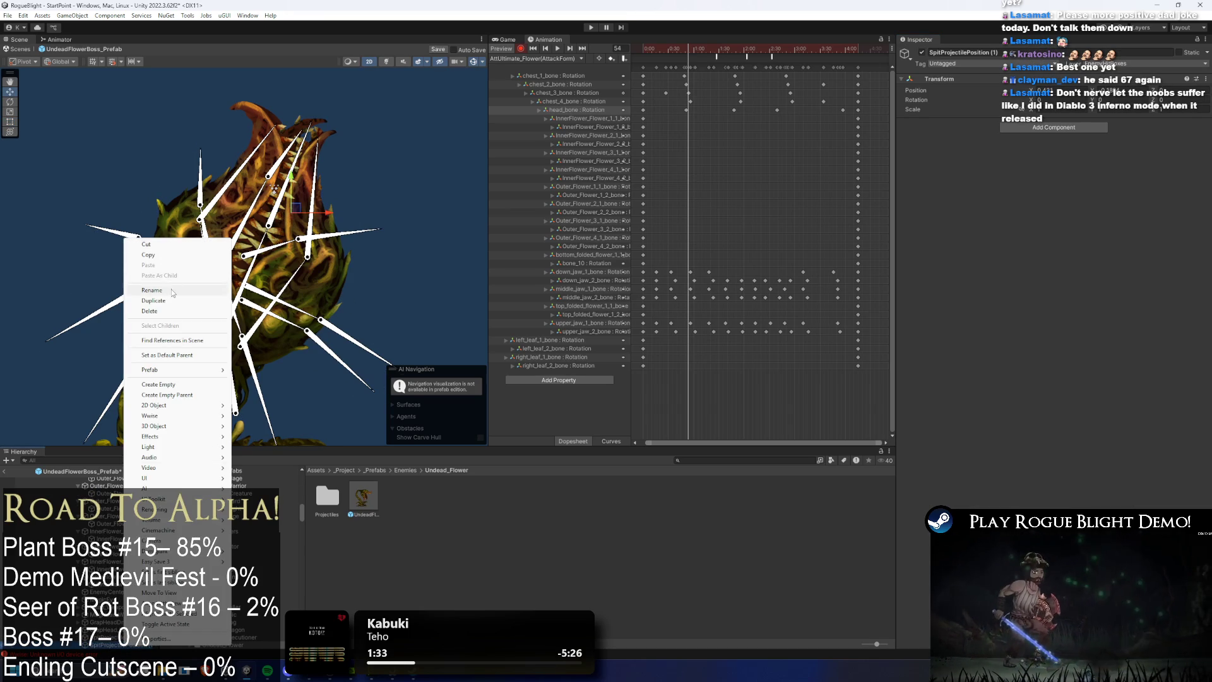
pyautogui.click(174, 299)
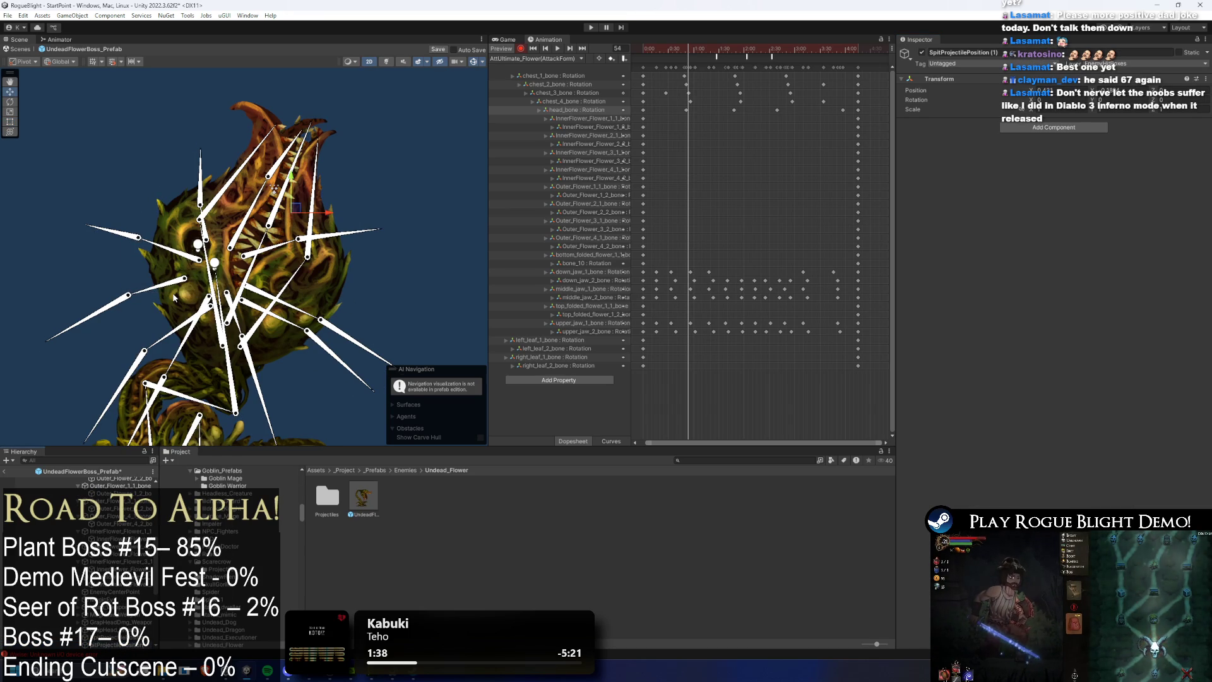
pyautogui.press('Return')
pyautogui.moveTo(688, 46); pyautogui.dragTo(721, 47)
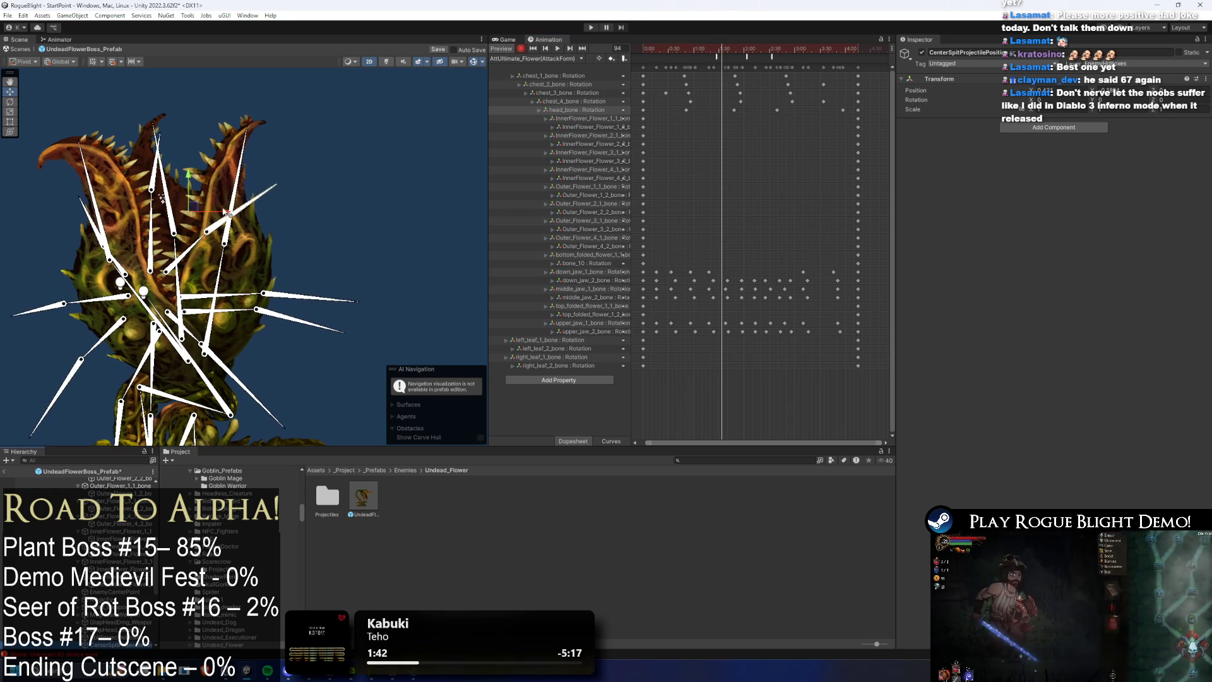
pyautogui.moveTo(202, 210); pyautogui.dragTo(179, 200)
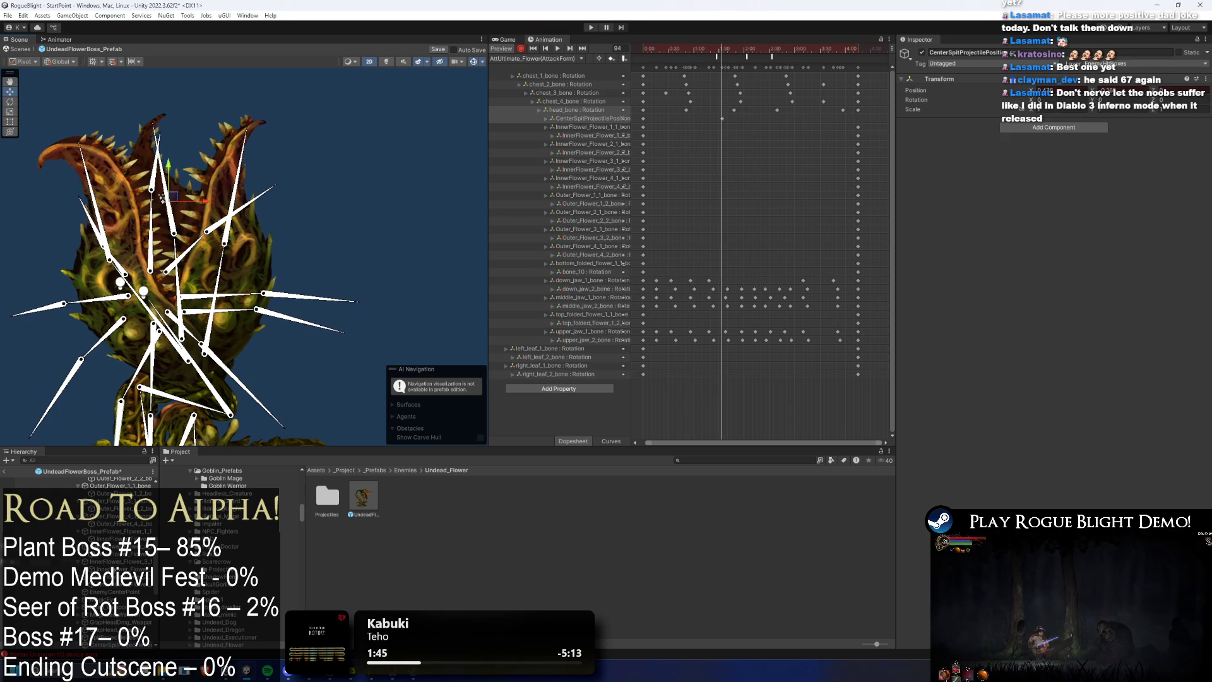
pyautogui.hotkey('ctrl', 's')
# Step: Set the spit ball's Spawn Position to CenterSpitProjectilePosition
pyautogui.click(73, 482)
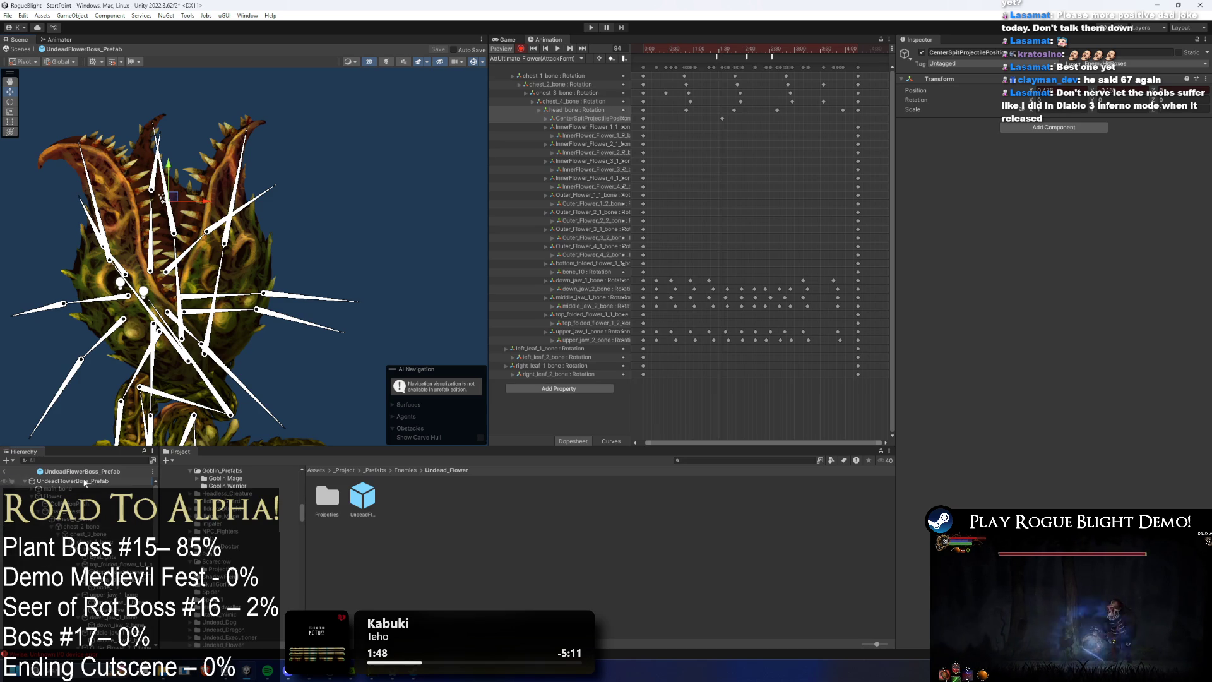
pyautogui.scroll(-5, 1062, 294)
pyautogui.scroll(-10, 1024, 259)
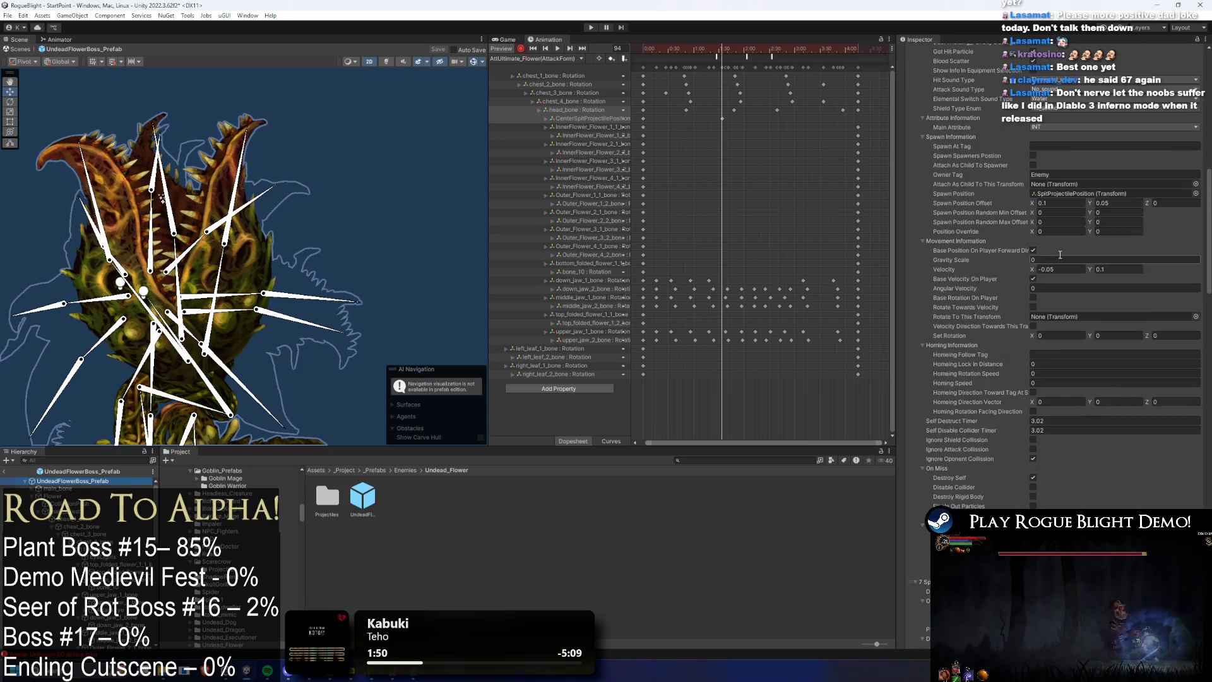
pyautogui.scroll(-10, 79, 562)
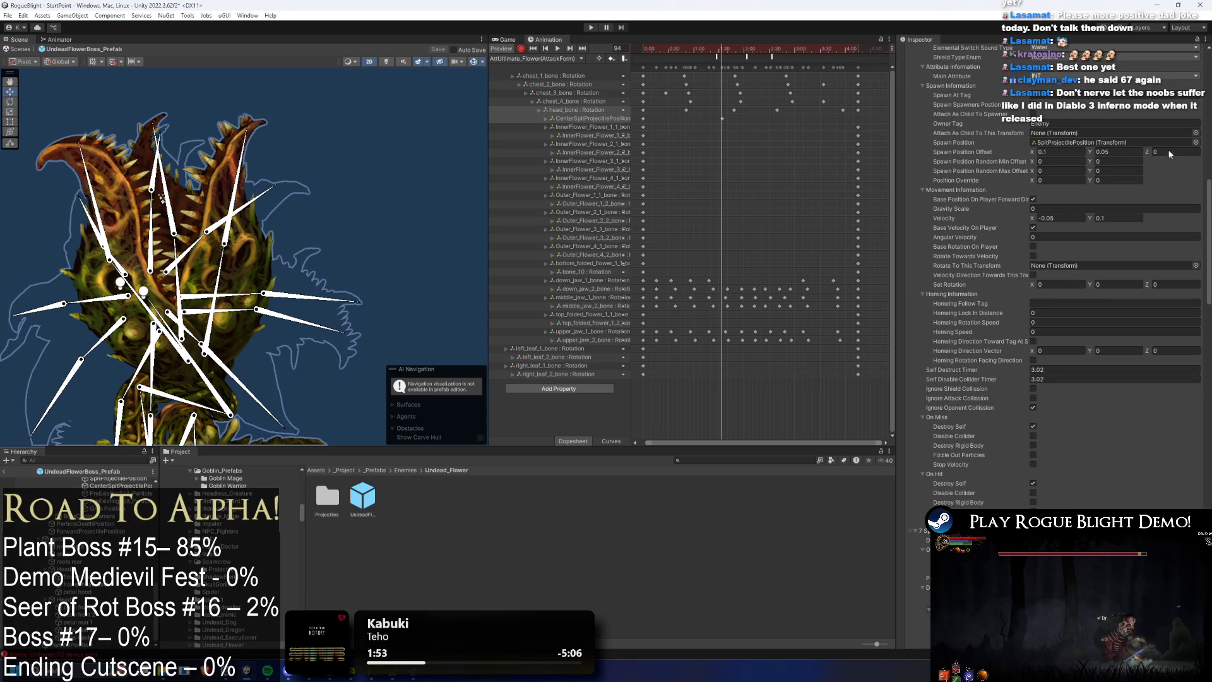
pyautogui.click(1195, 142)
pyautogui.write('center sp')
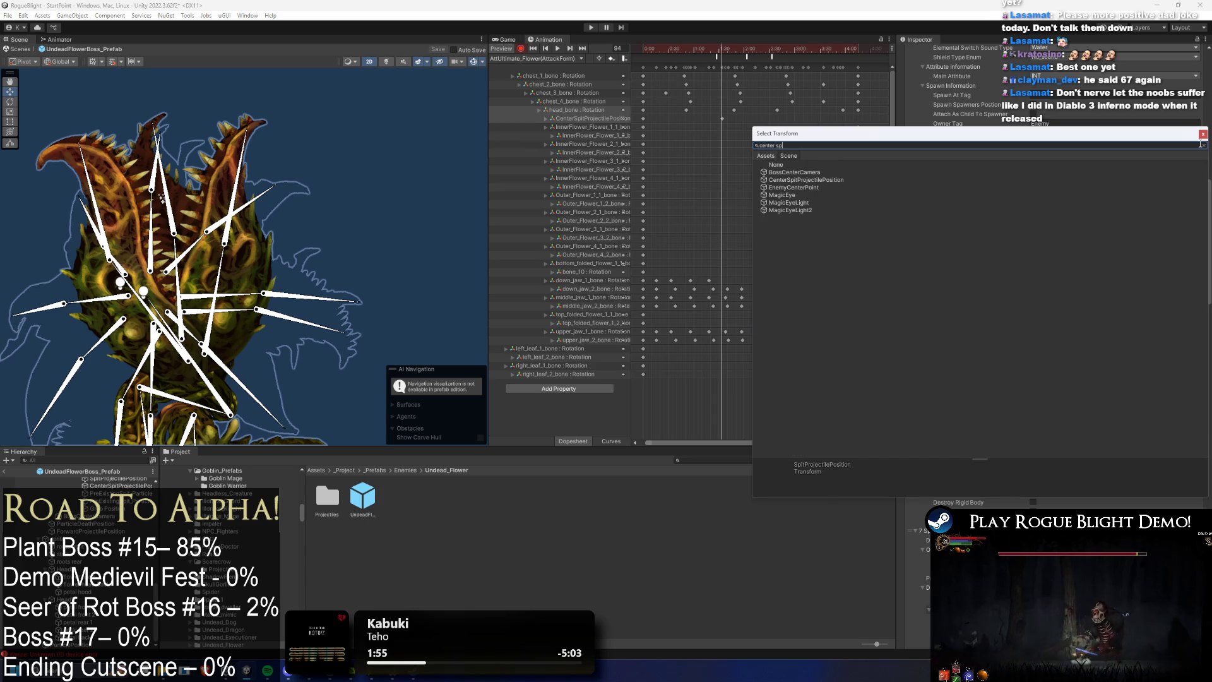
pyautogui.write('it')
pyautogui.doubleClick(802, 173)
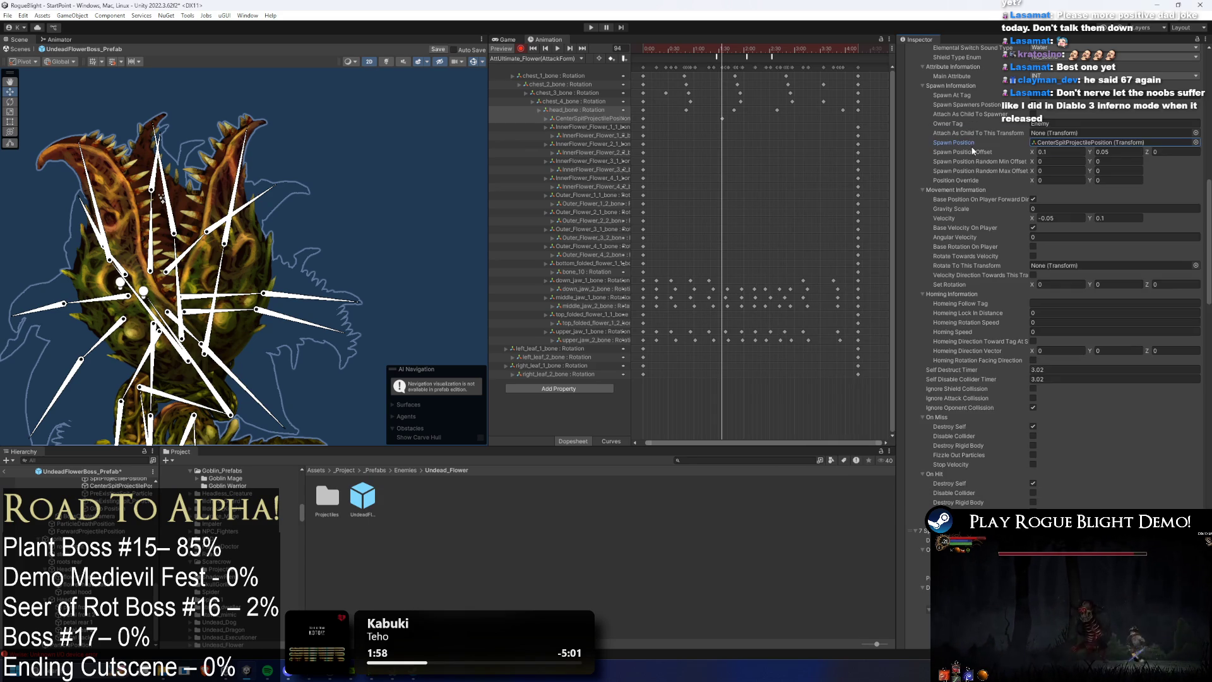
# Step: Point the other SpitBall entries' spawn positions to CenterSpitProjectilePosition and enter Play mode
pyautogui.scroll(6, 1174, 389)
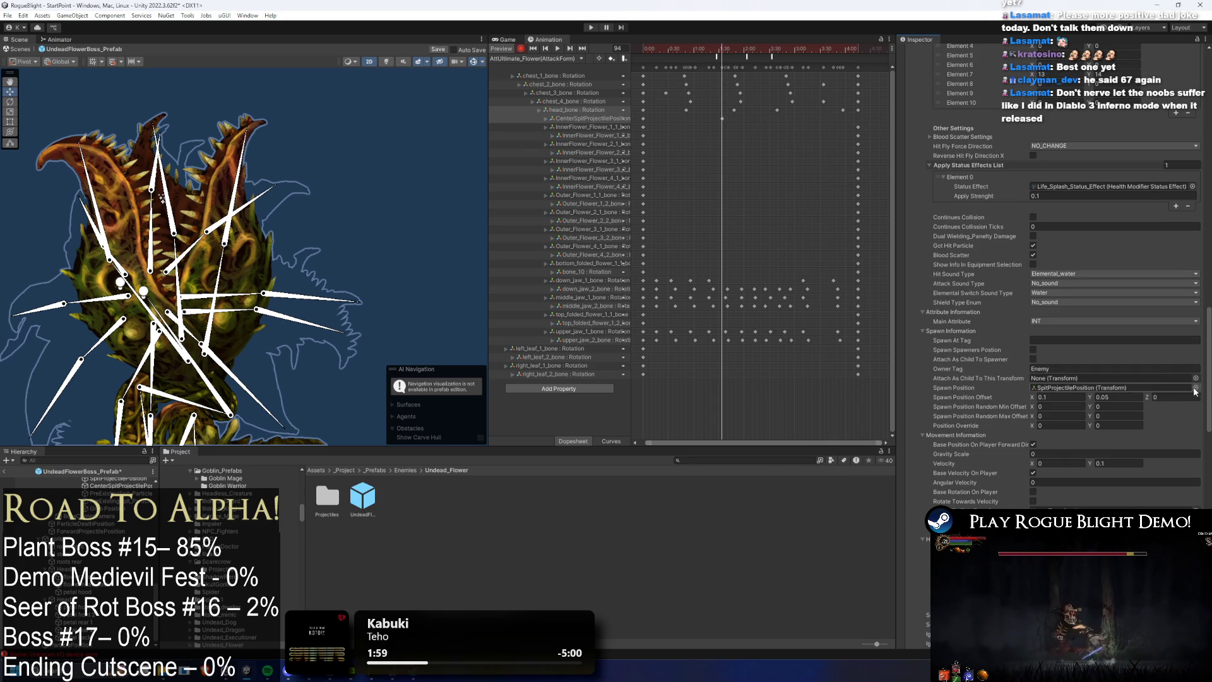
pyautogui.click(1195, 387)
pyautogui.write('spit')
pyautogui.doubleClick(823, 332)
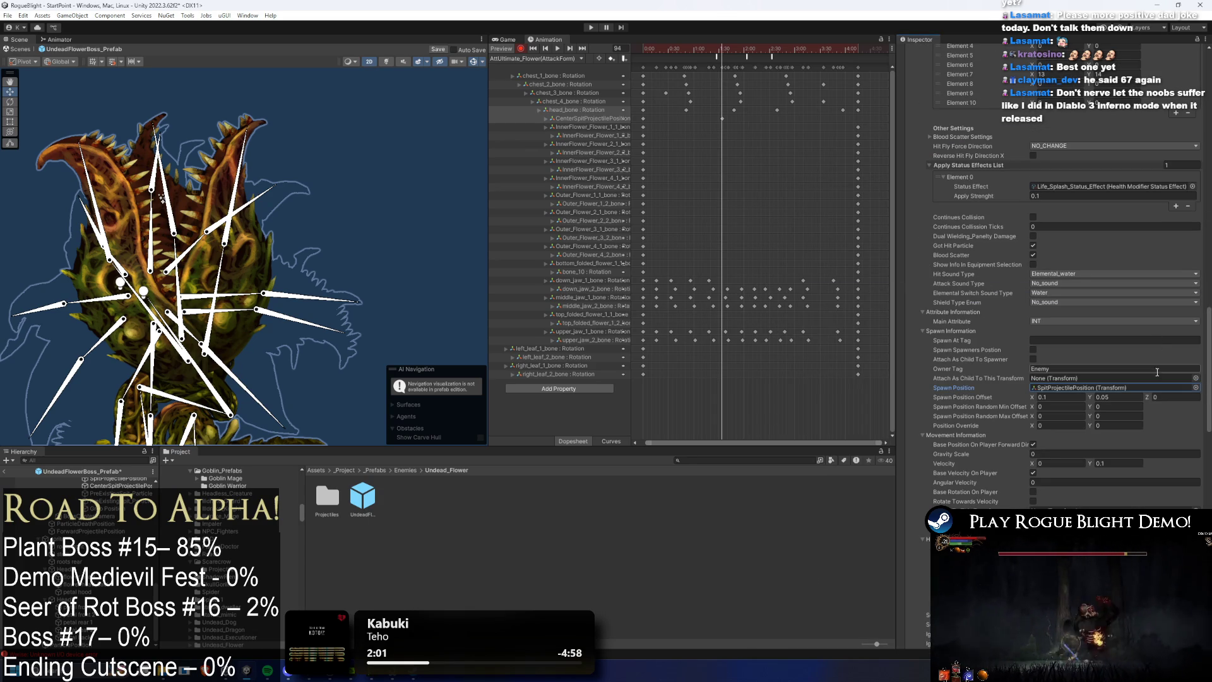
pyautogui.click(1195, 388)
pyautogui.click(821, 332)
pyautogui.press('Escape')
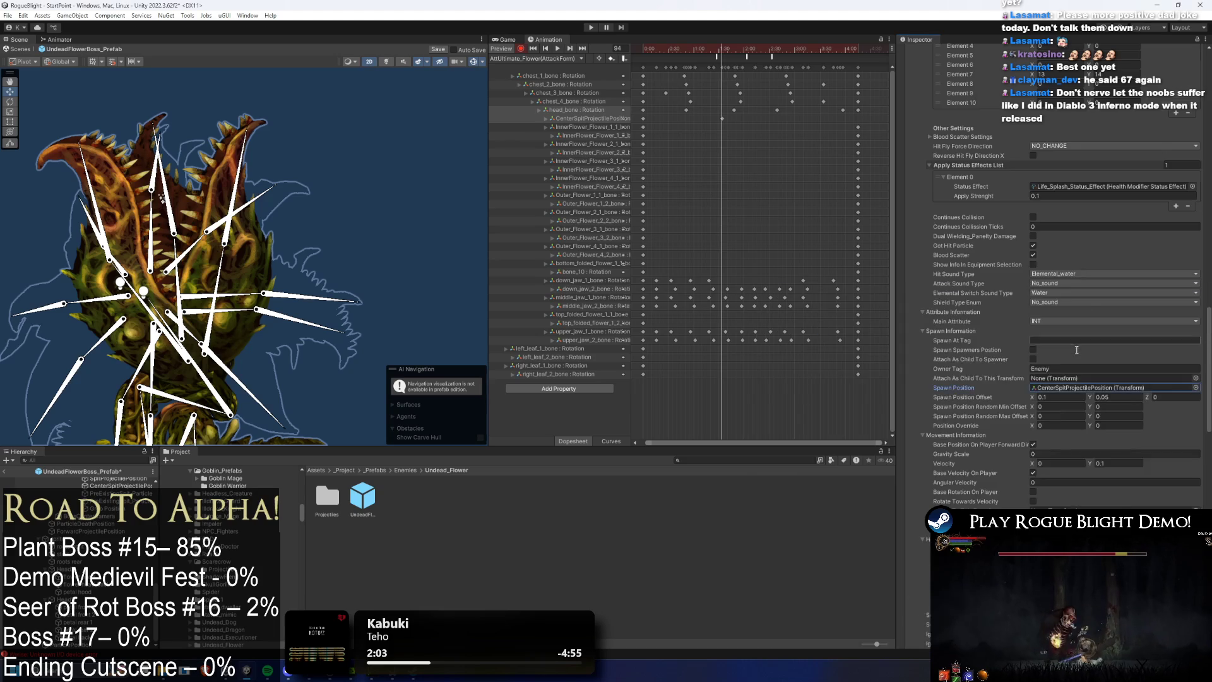
pyautogui.scroll(5, 1173, 251)
pyautogui.scroll(-10, 1173, 251)
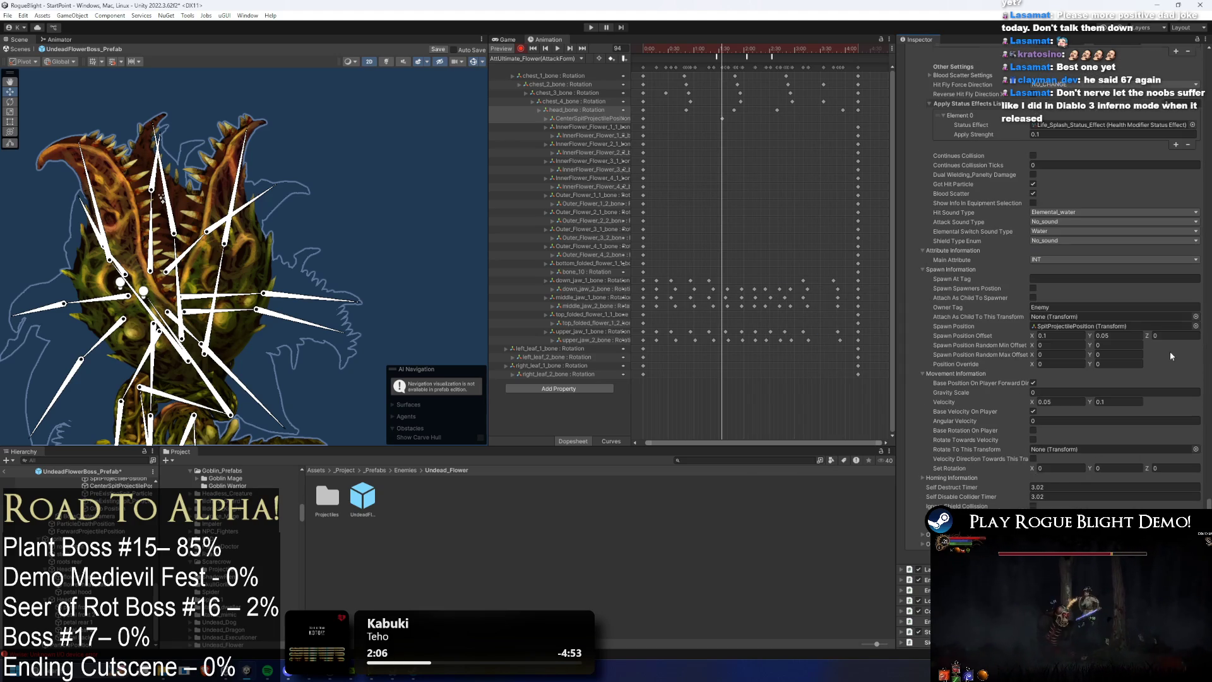
pyautogui.click(1195, 326)
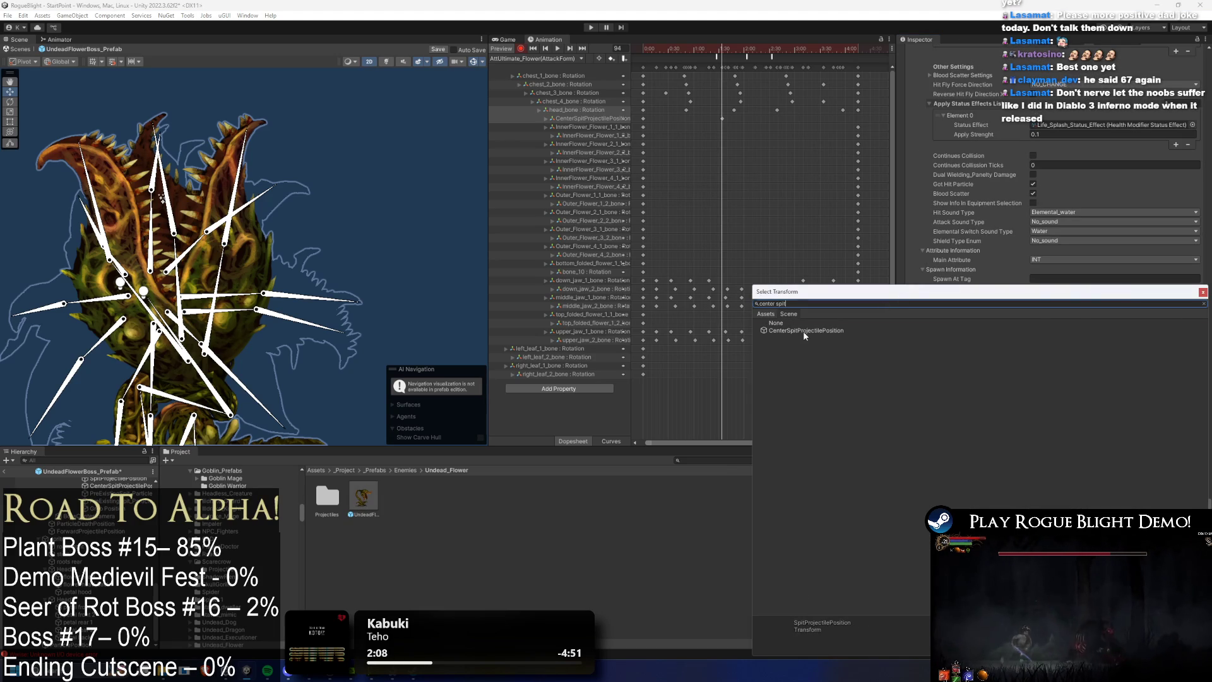
pyautogui.doubleClick(803, 331)
pyautogui.click(591, 28)
pyautogui.press('Escape')
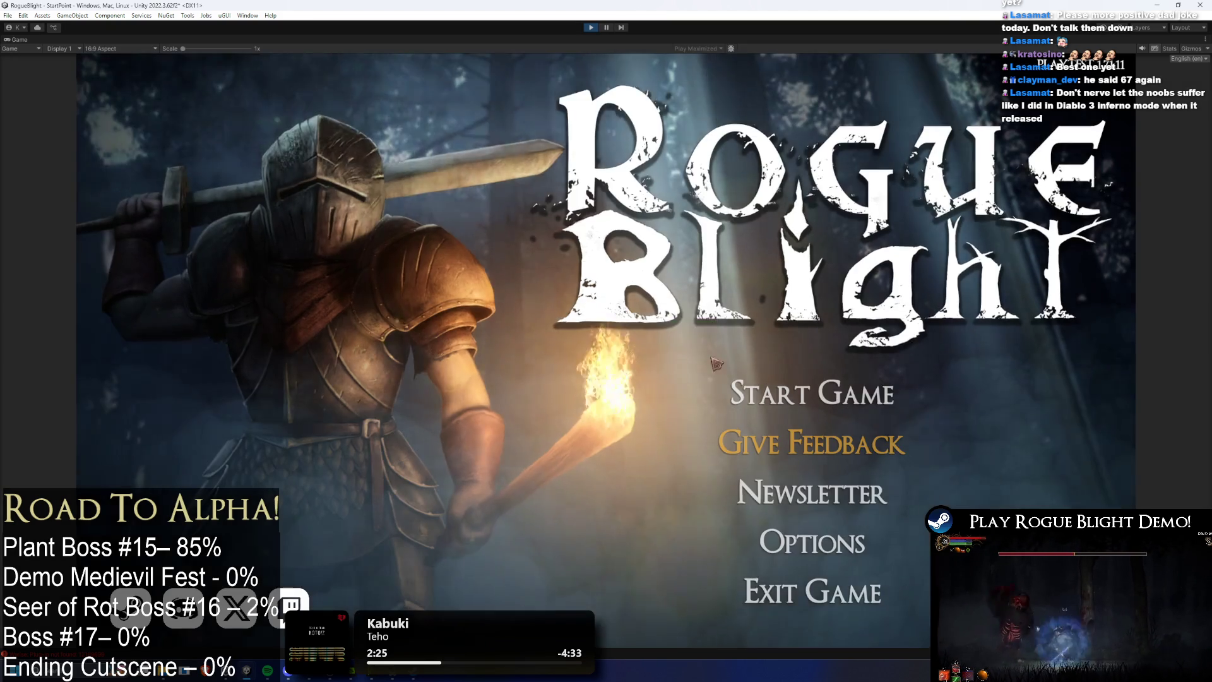
# Step: Start the game from a save slot and begin attacking the plant boss
pyautogui.click(814, 387)
pyautogui.click(846, 336)
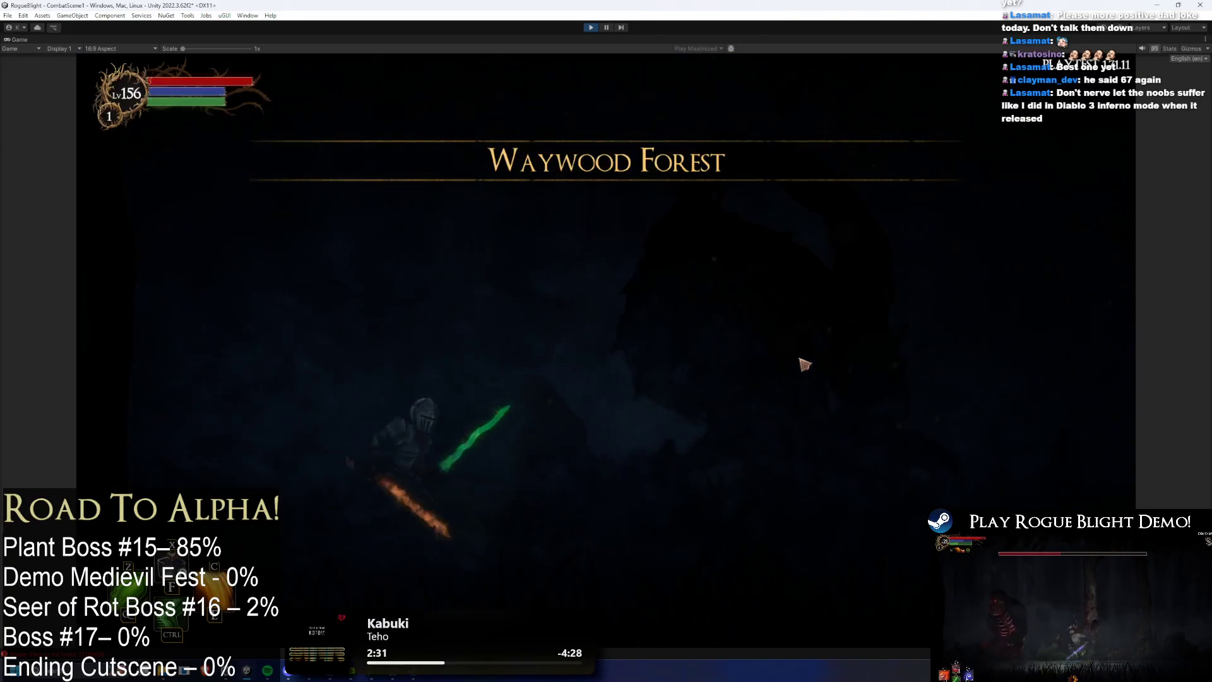
pyautogui.click(794, 387)
pyautogui.press('space')
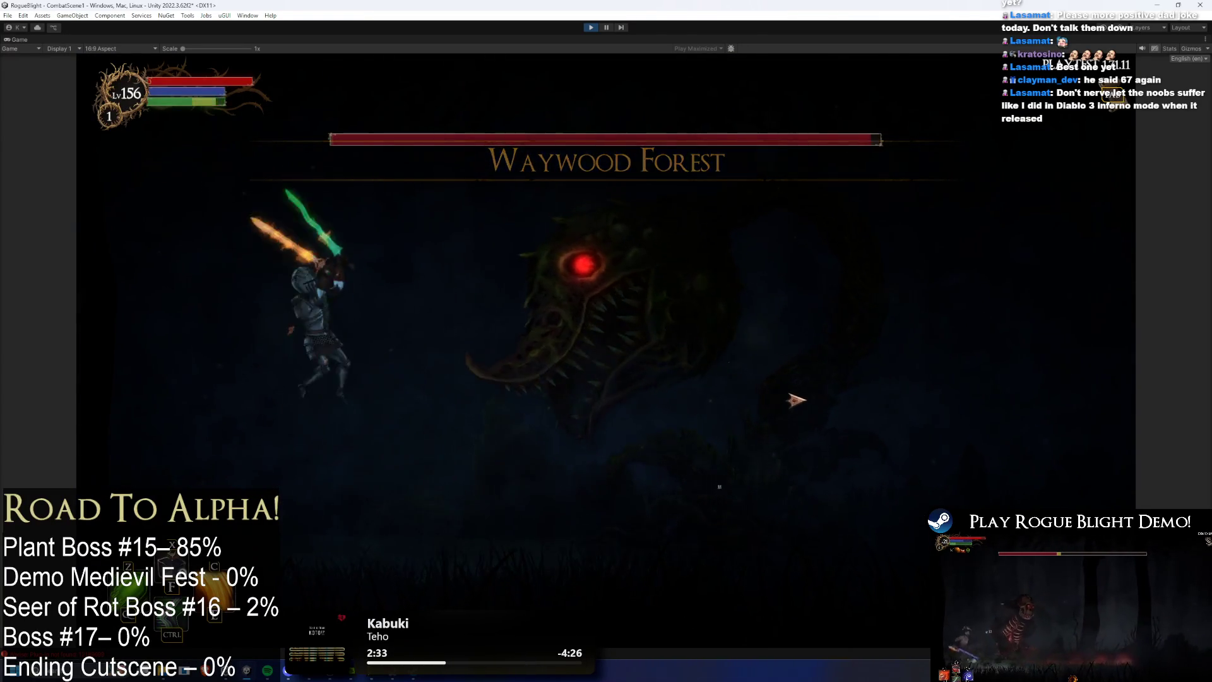
pyautogui.click(796, 392)
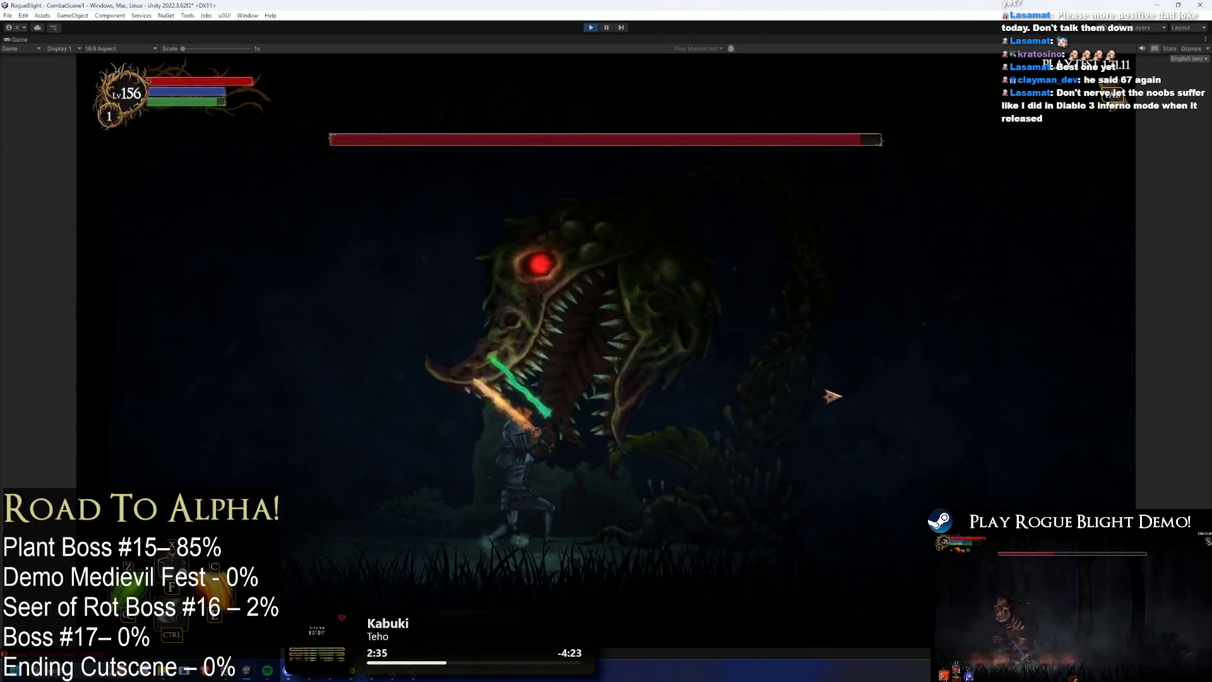
pyautogui.click(831, 395)
pyautogui.press('a')
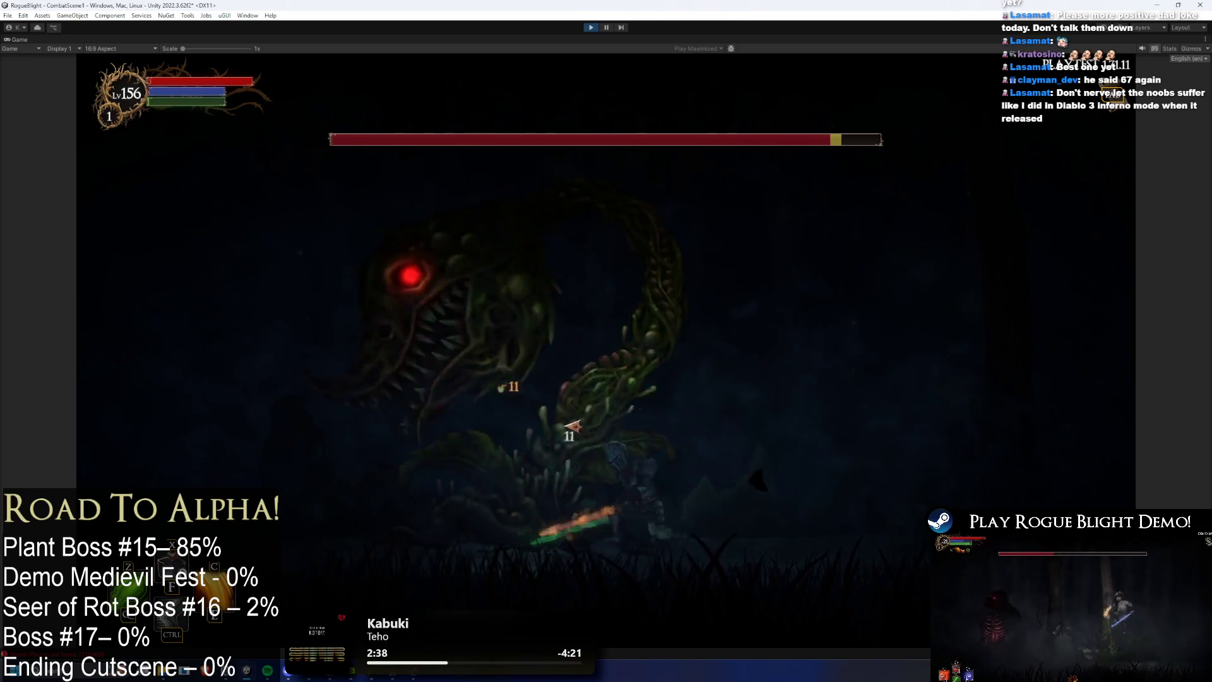
pyautogui.click(825, 424)
# Step: Keep moving, jumping and slashing the plant boss to whittle down its health bar
pyautogui.press('d')
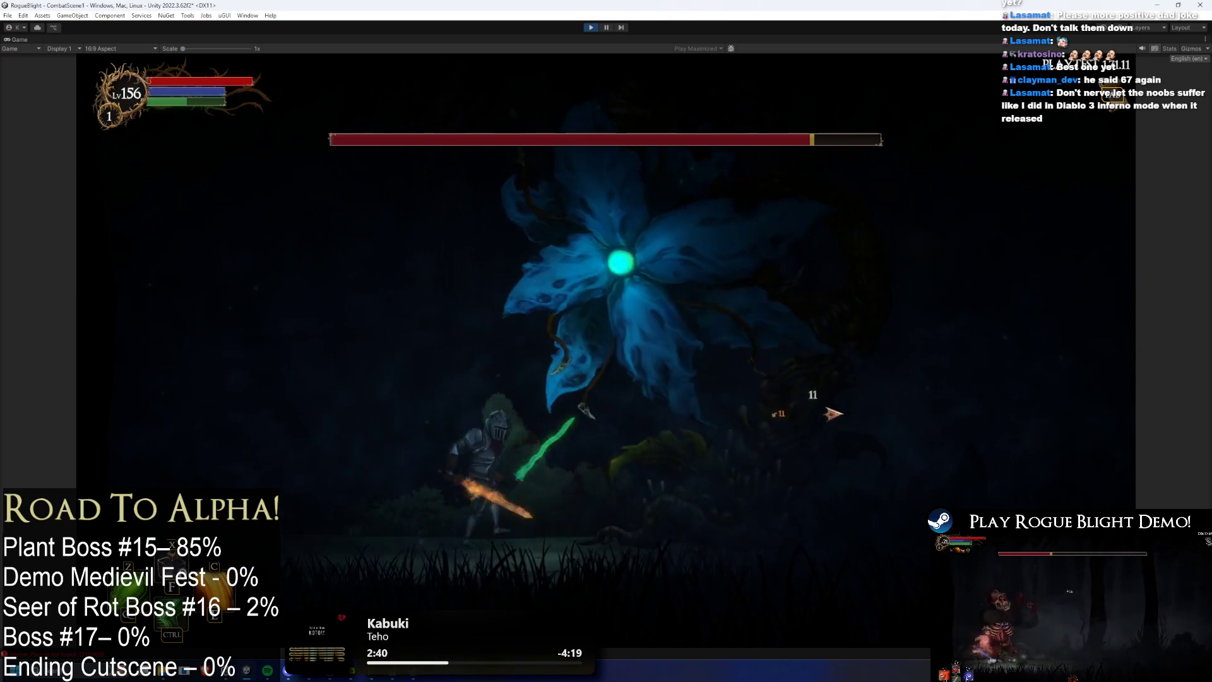
pyautogui.press('a')
pyautogui.click(771, 419)
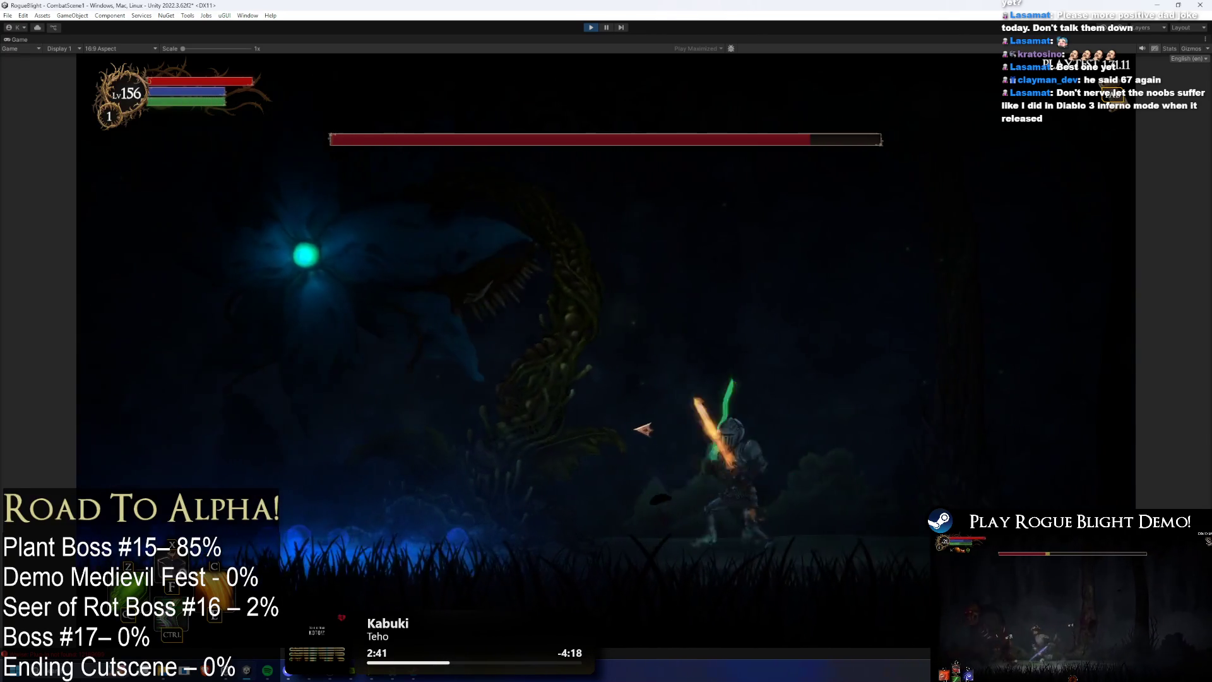
pyautogui.press('a')
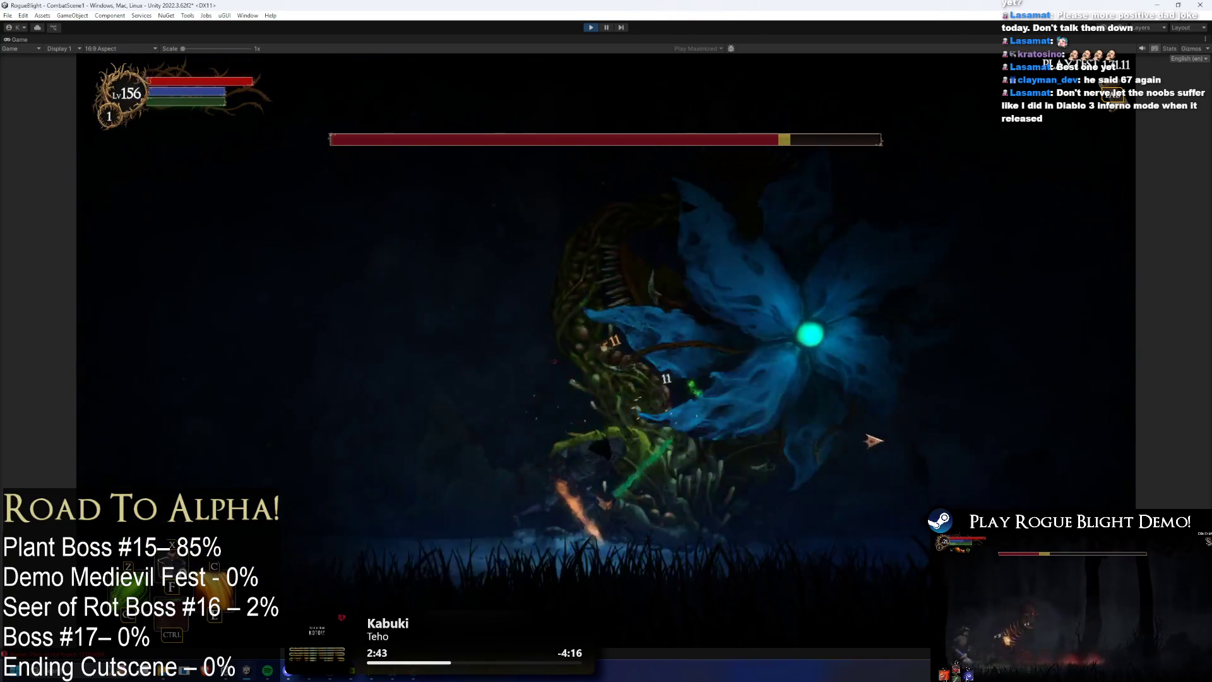
pyautogui.press('space')
pyautogui.click(872, 437)
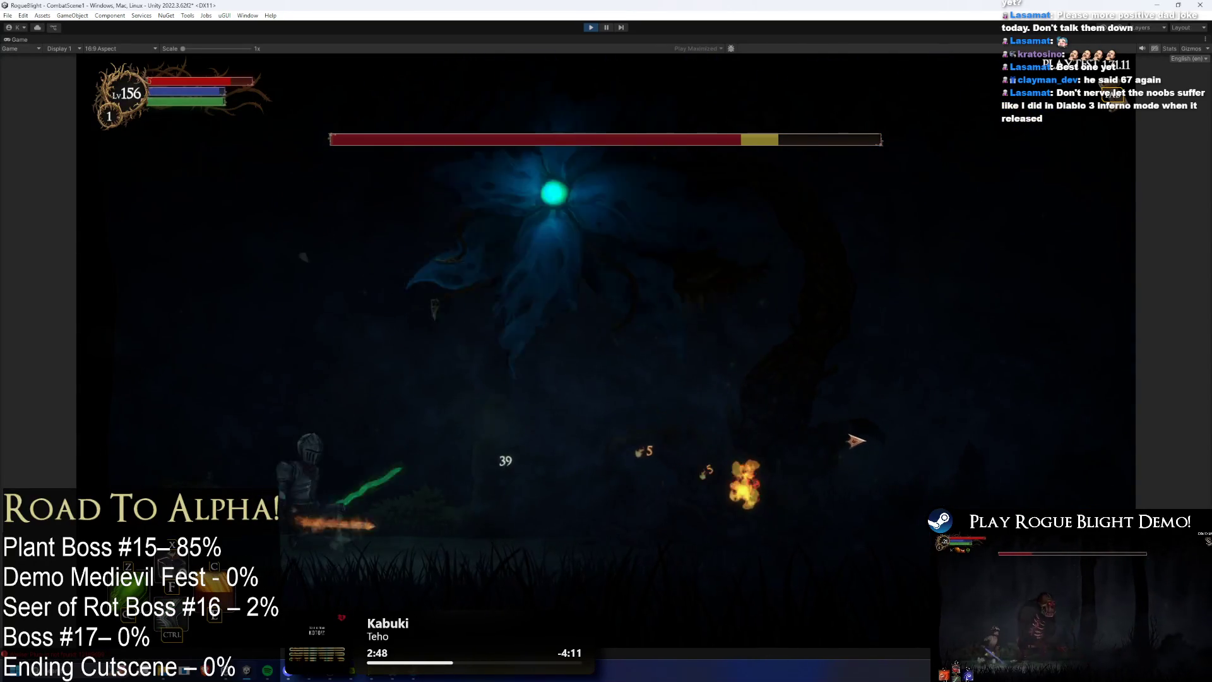
pyautogui.press('d')
pyautogui.click(855, 437)
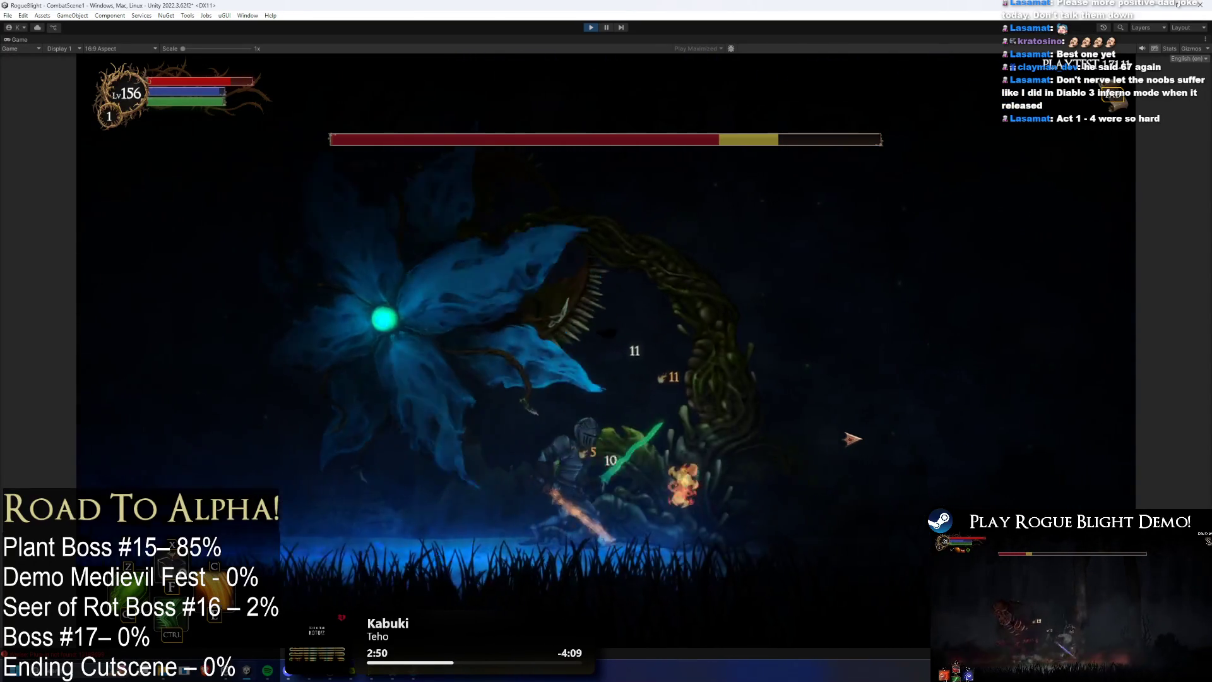
pyautogui.click(531, 430)
pyautogui.press('a')
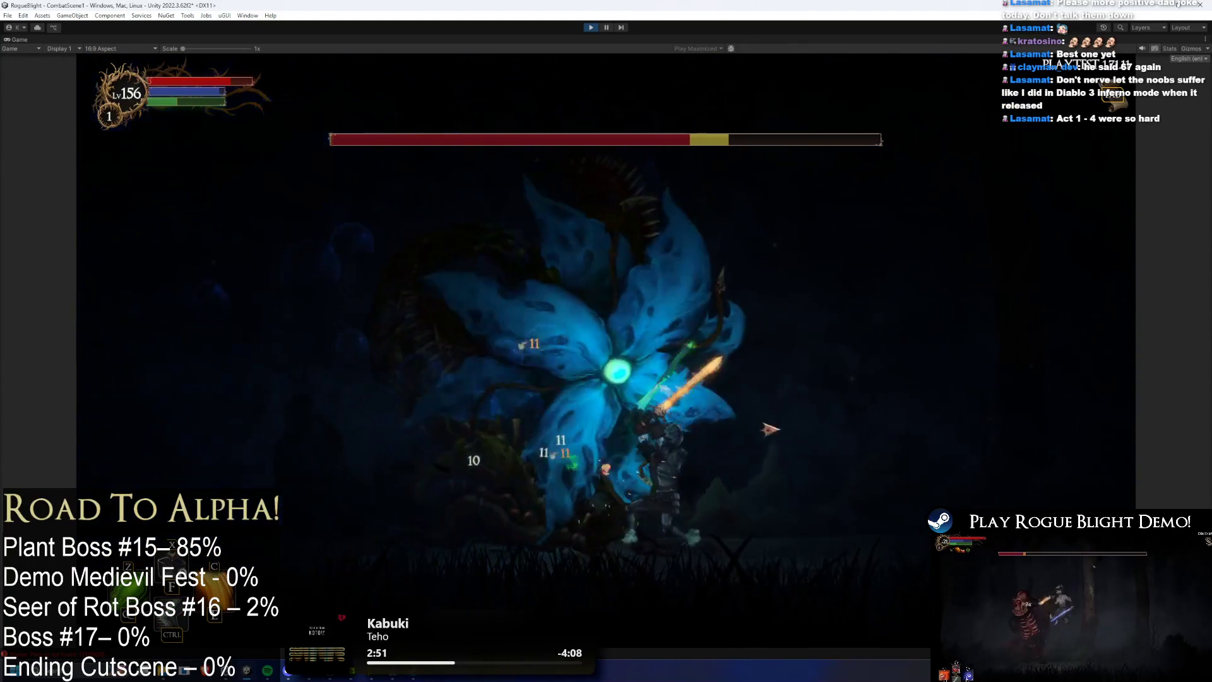
pyautogui.click(771, 425)
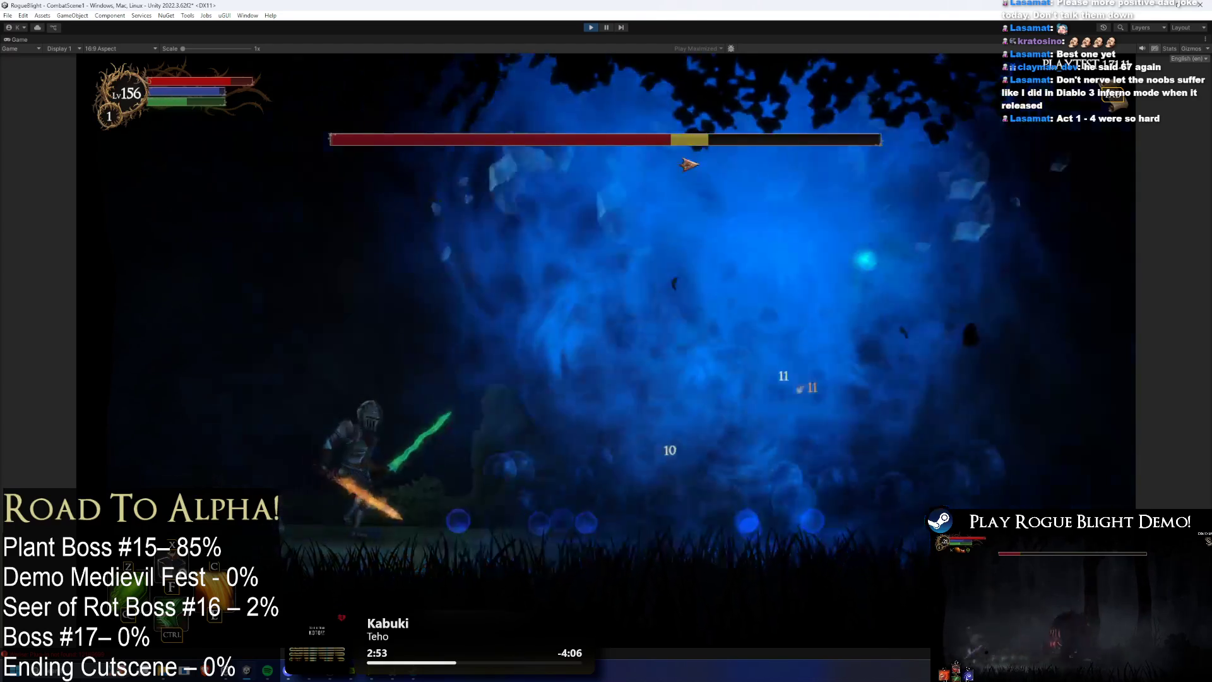
pyautogui.press('d')
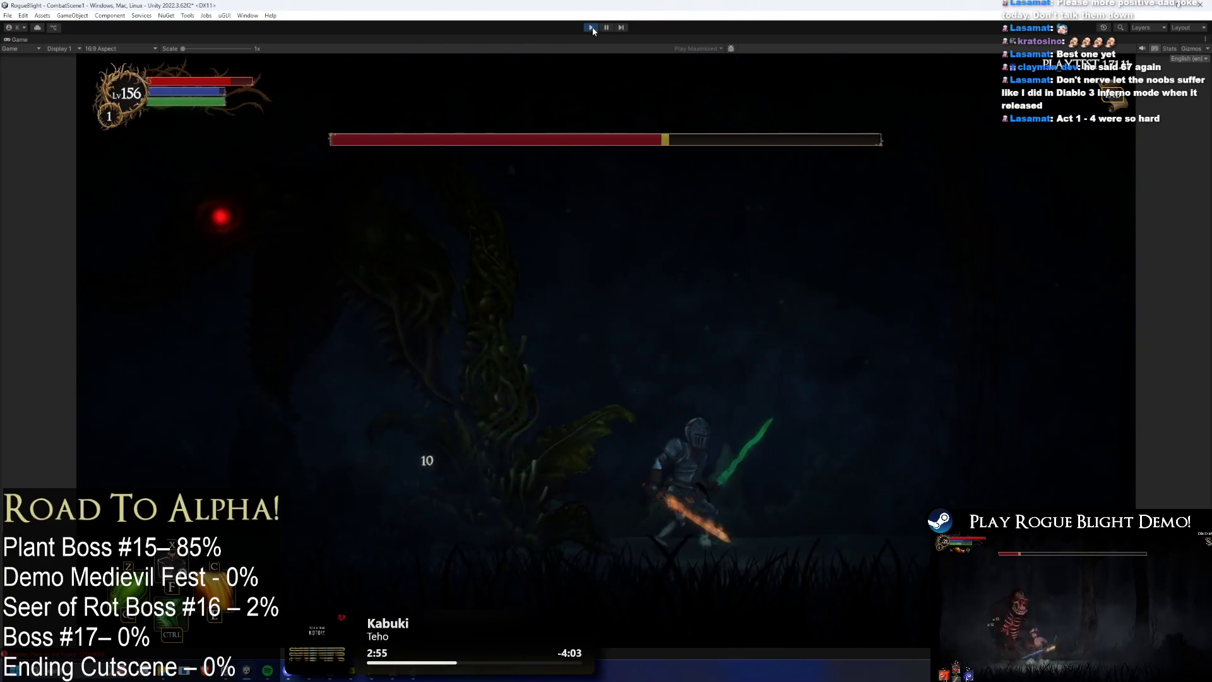
pyautogui.press('Tab')
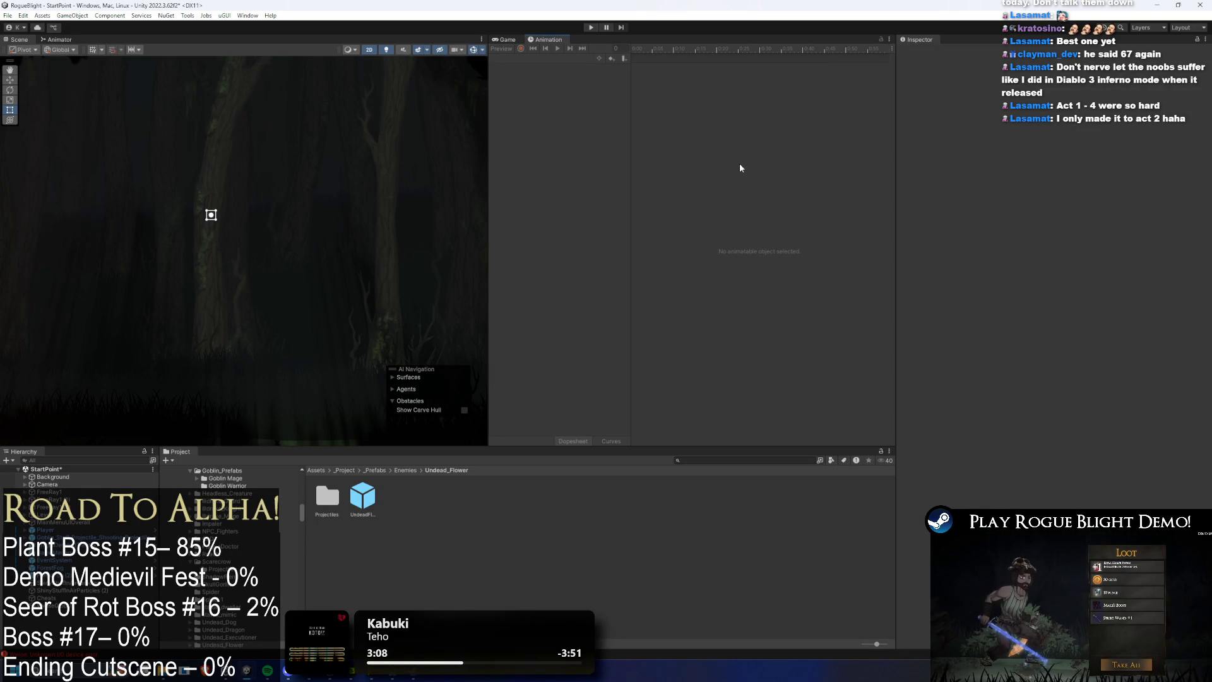
# Step: Open UndeadFlowerBoss_Prefab from the Undead_Flower folder in Prefab Mode
pyautogui.doubleClick(362, 497)
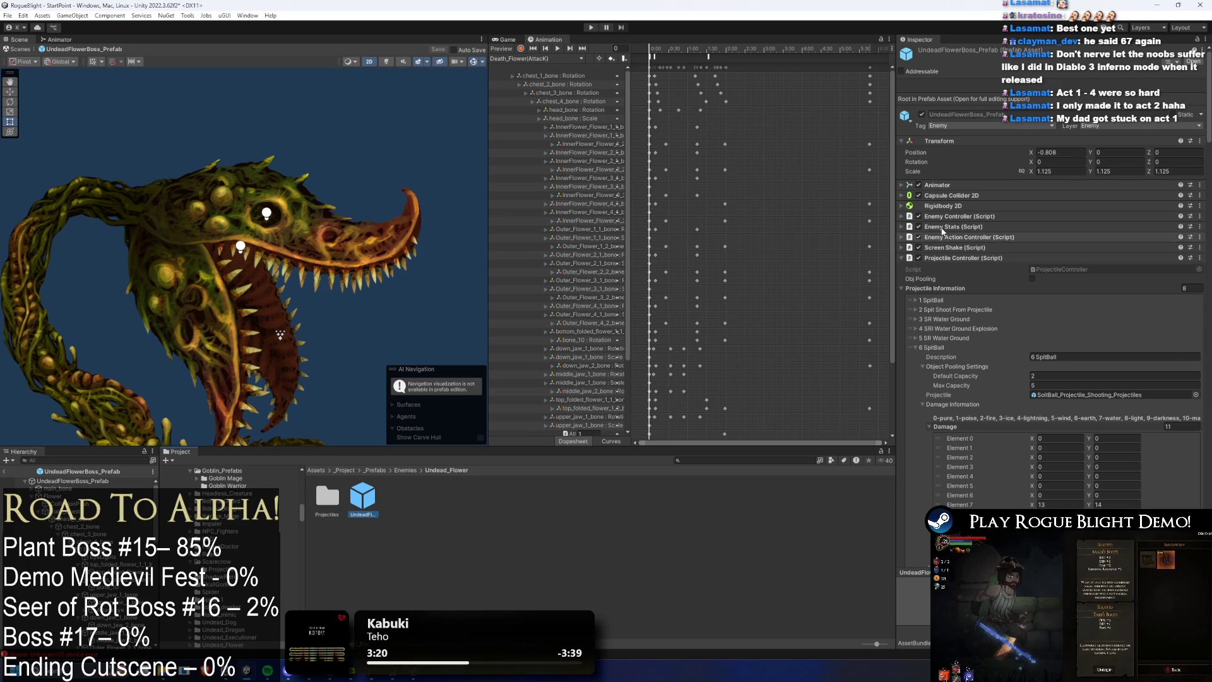
# Step: Collapse the 6, 7 and 8 SpitBall entries, then select 6 SpitBall
pyautogui.scroll(-3, 984, 254)
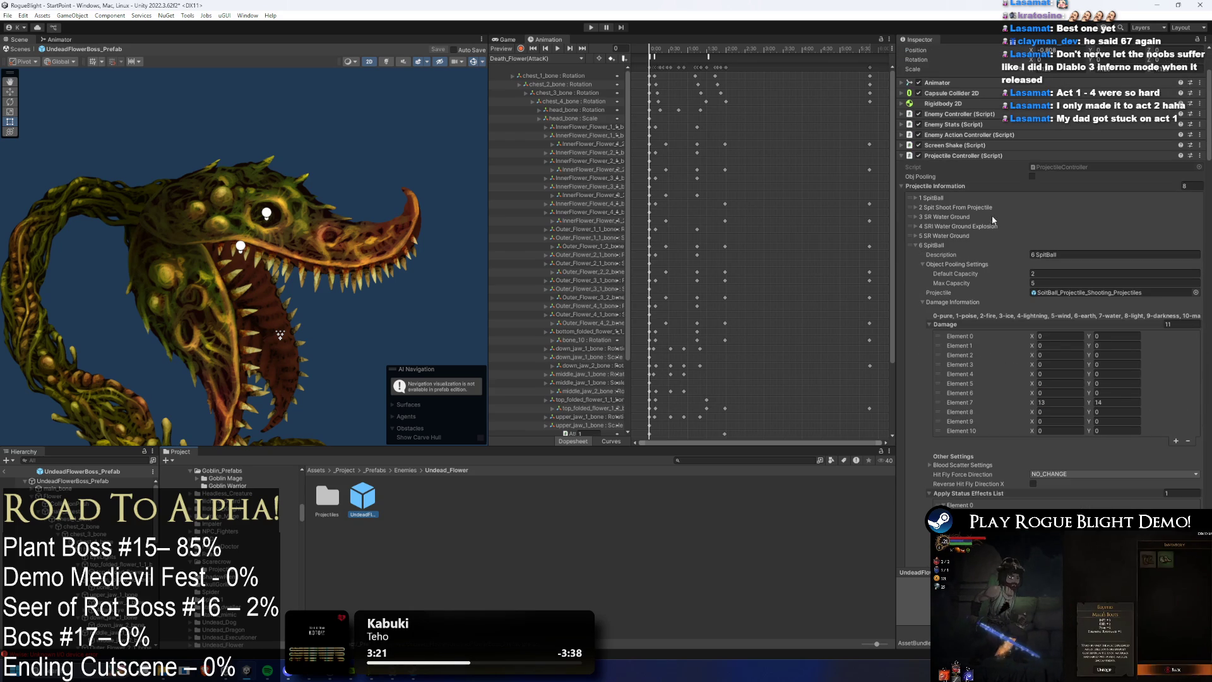
pyautogui.click(957, 245)
pyautogui.click(954, 255)
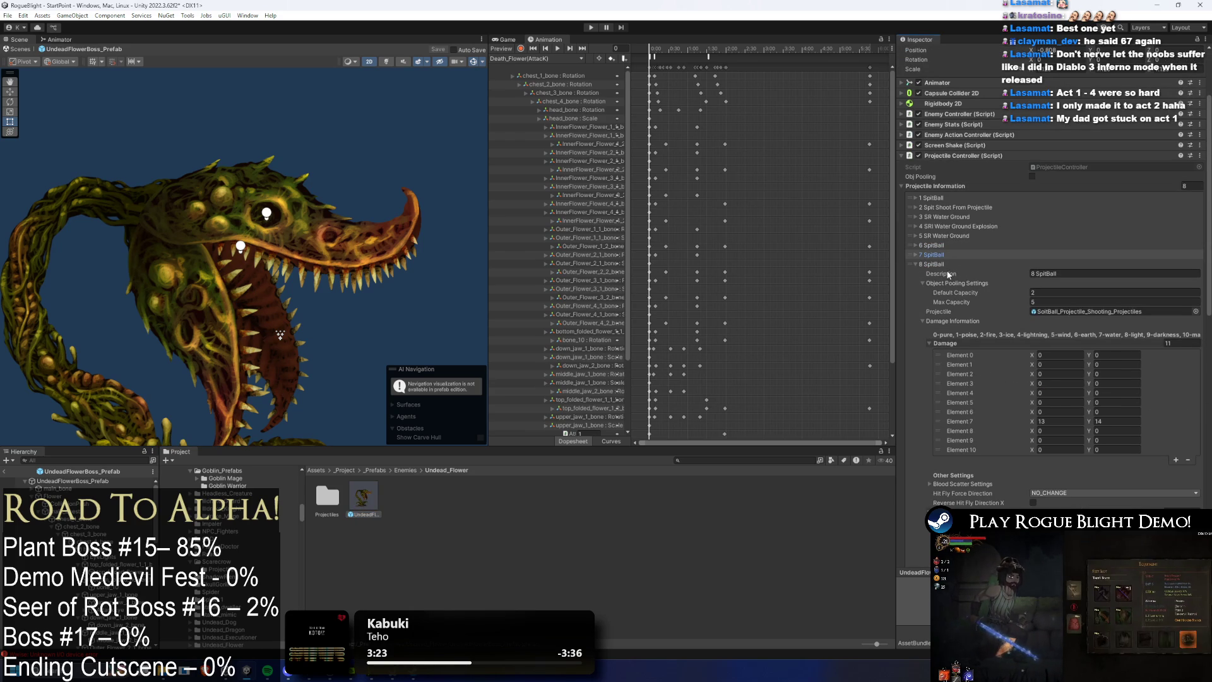
pyautogui.moveTo(947, 274); pyautogui.dragTo(946, 270)
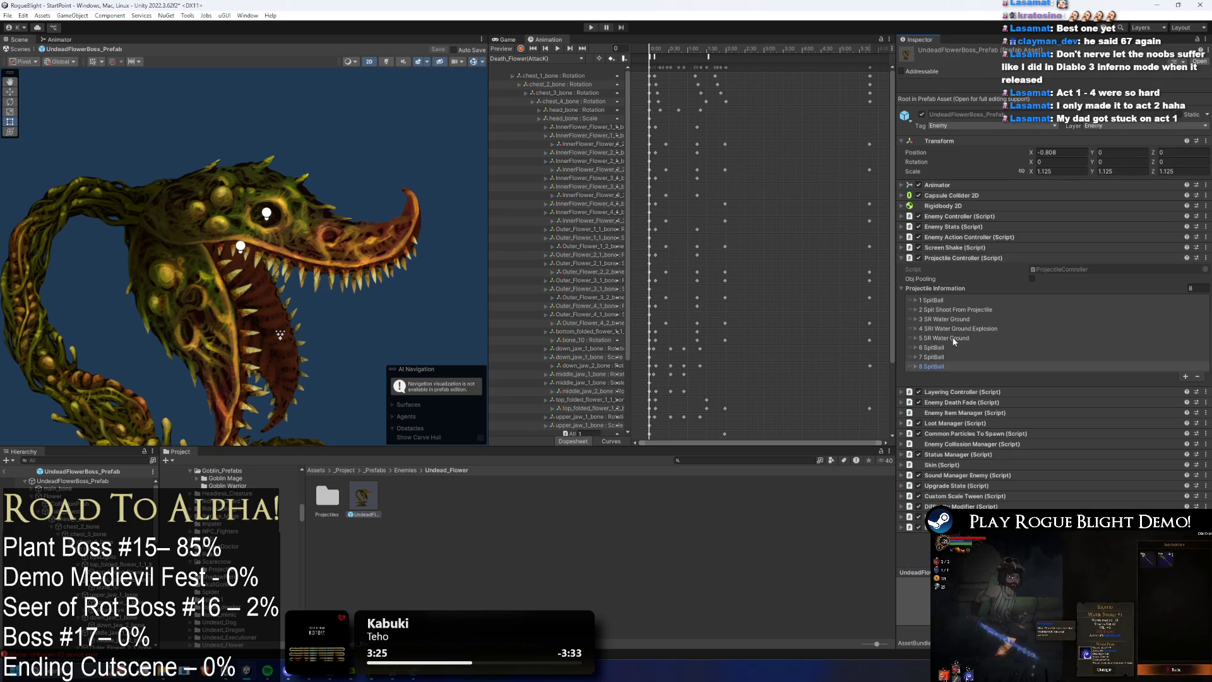
pyautogui.click(950, 346)
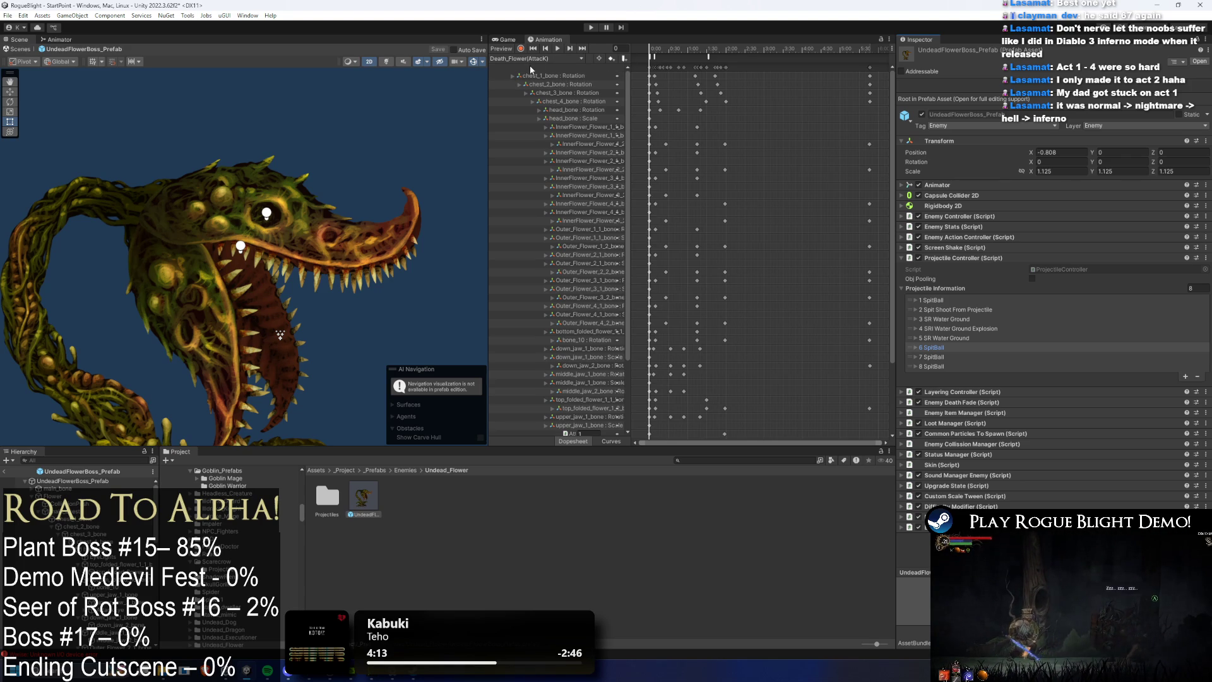
pyautogui.click(512, 59)
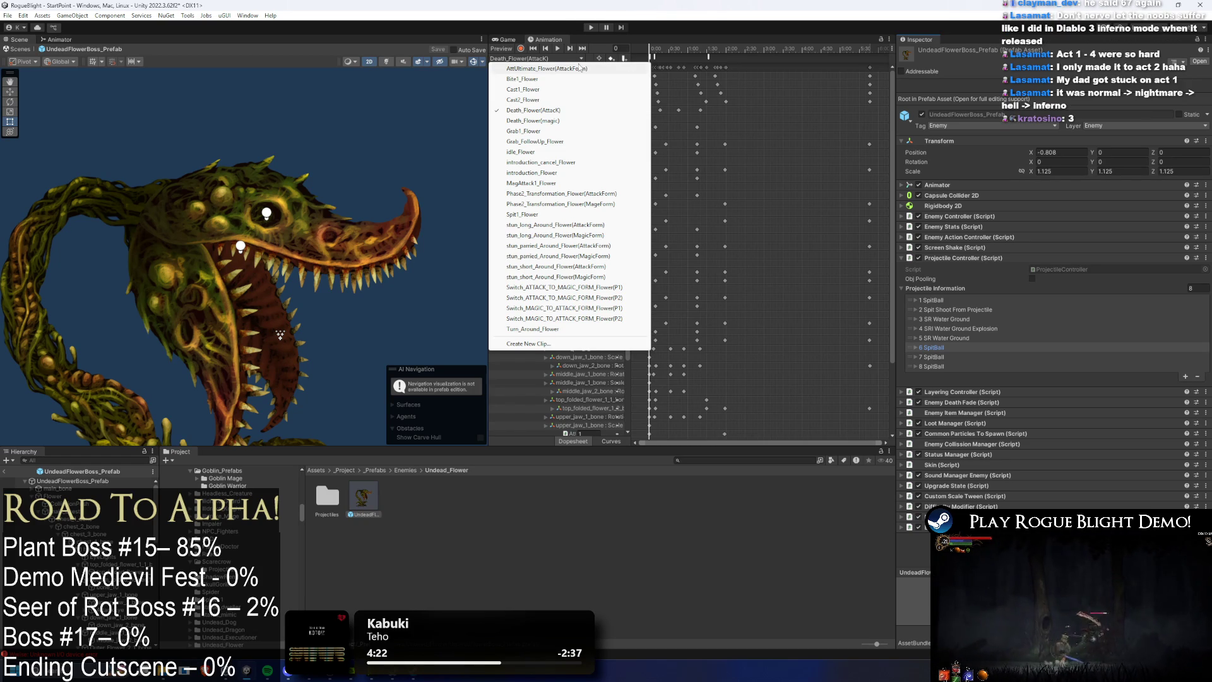
pyautogui.click(964, 349)
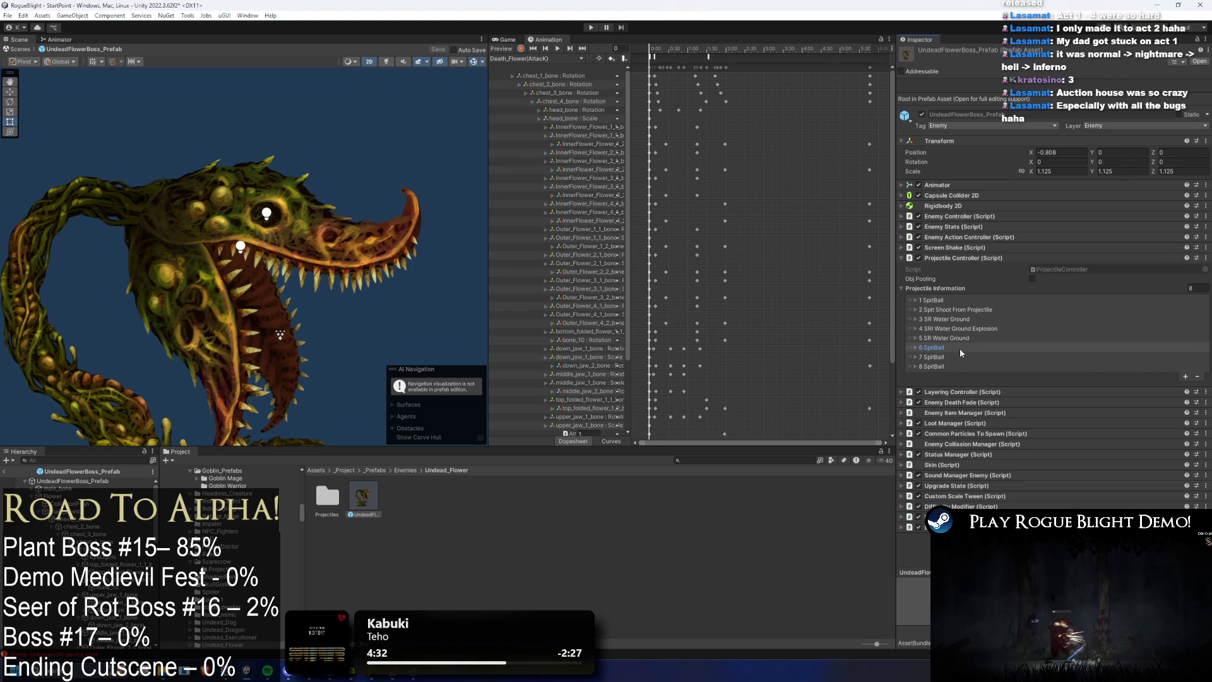
pyautogui.click(983, 349)
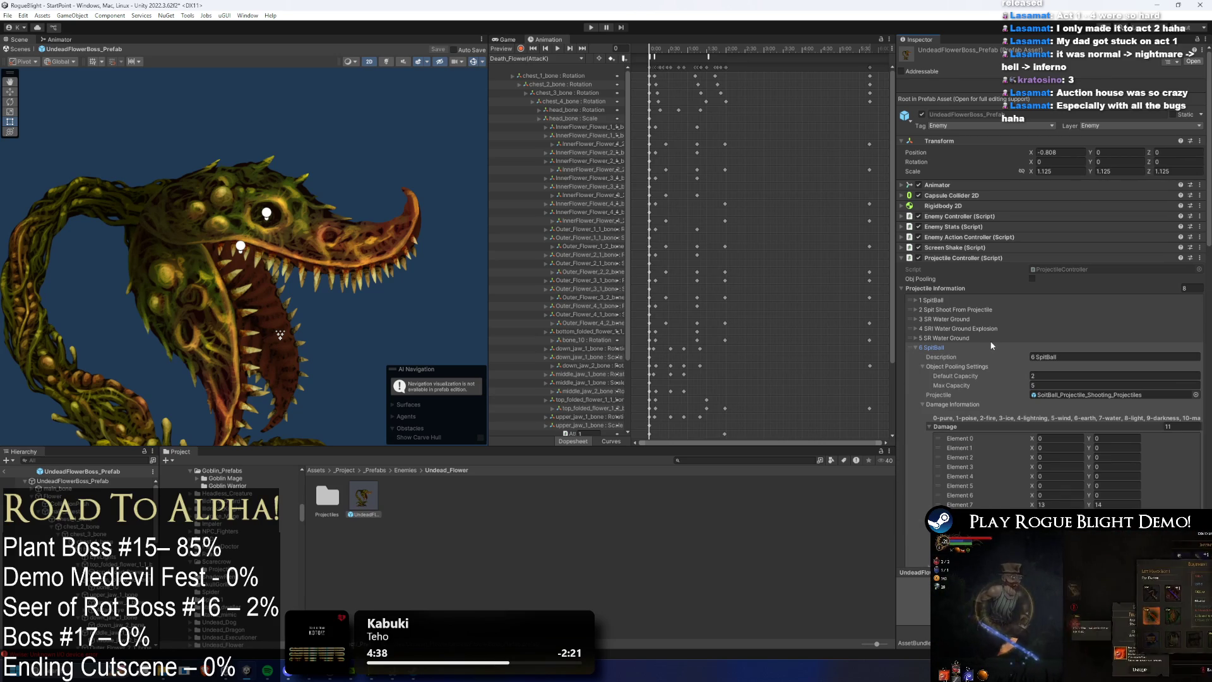
pyautogui.click(937, 349)
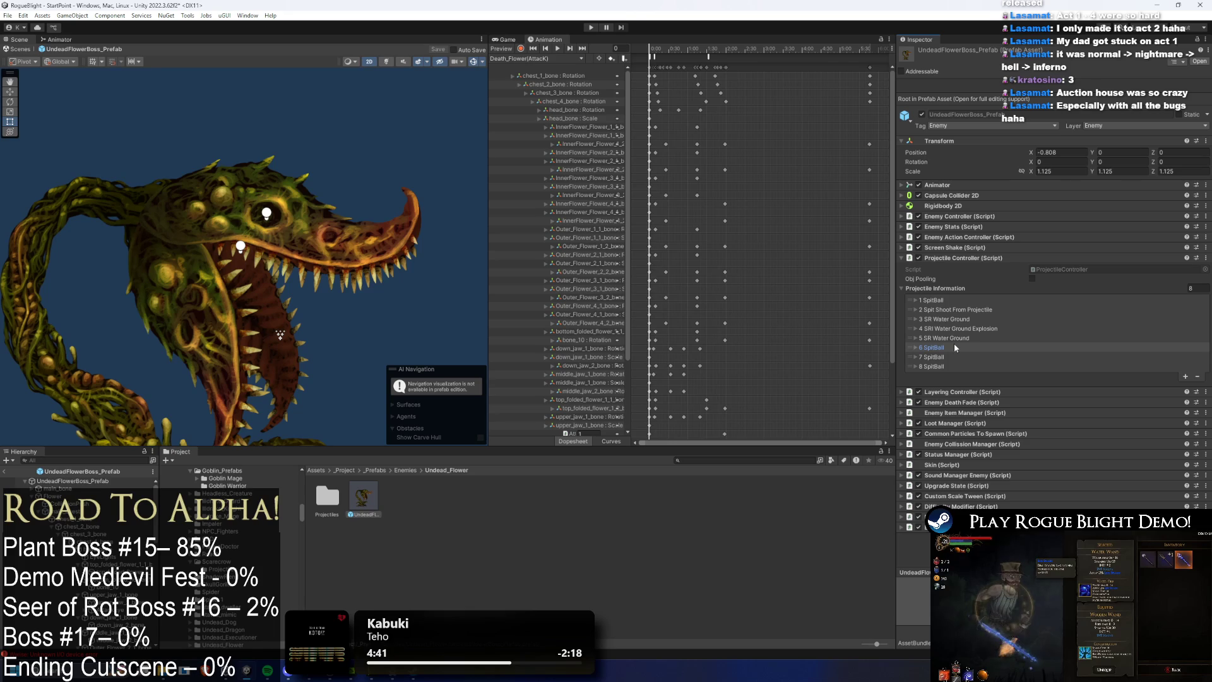
pyautogui.click(949, 357)
pyautogui.click(948, 357)
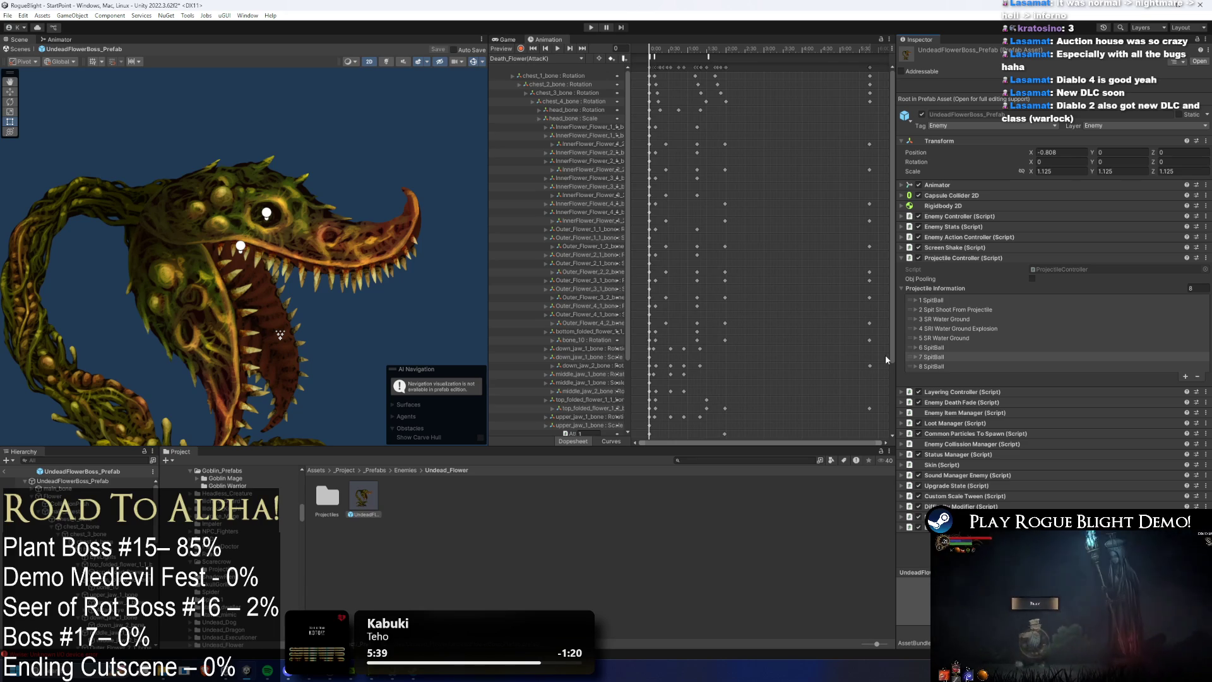
pyautogui.click(944, 367)
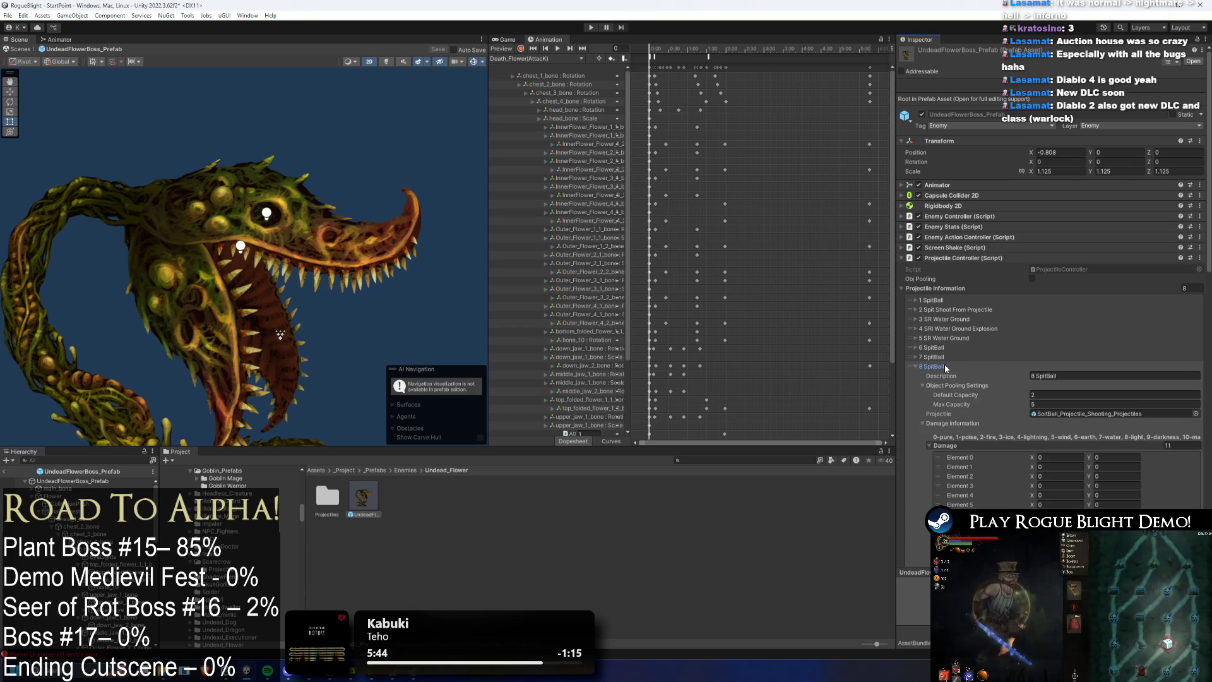
pyautogui.scroll(-3, 956, 358)
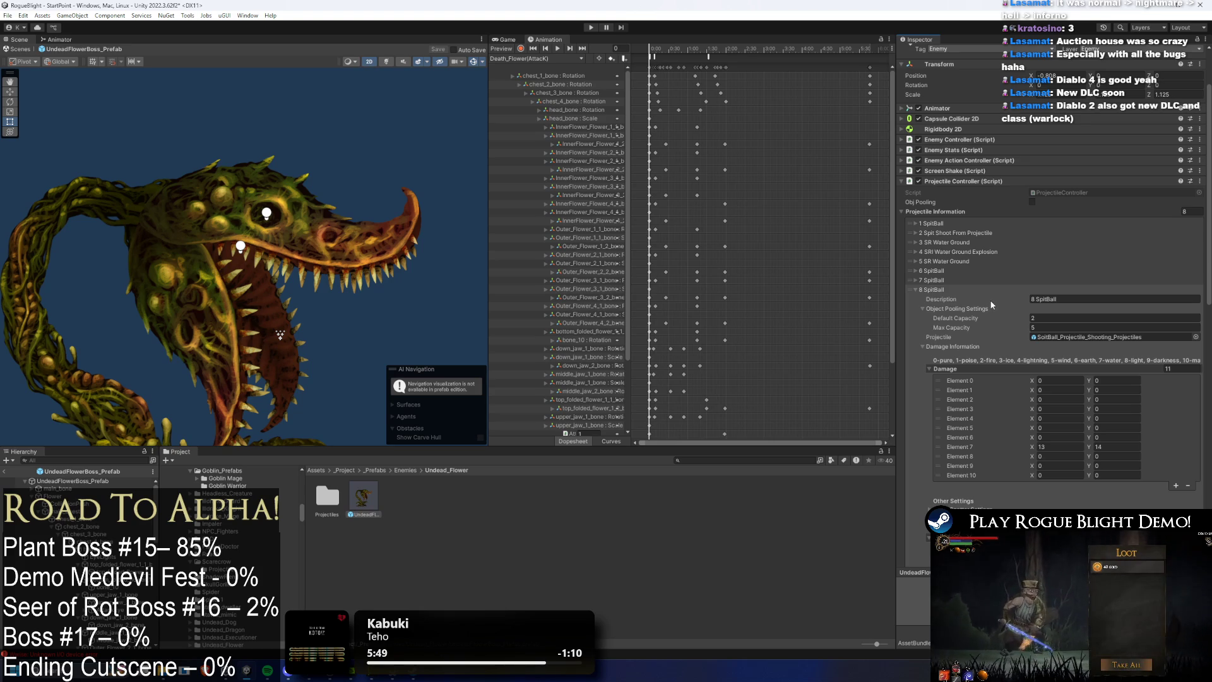
pyautogui.click(99, 480)
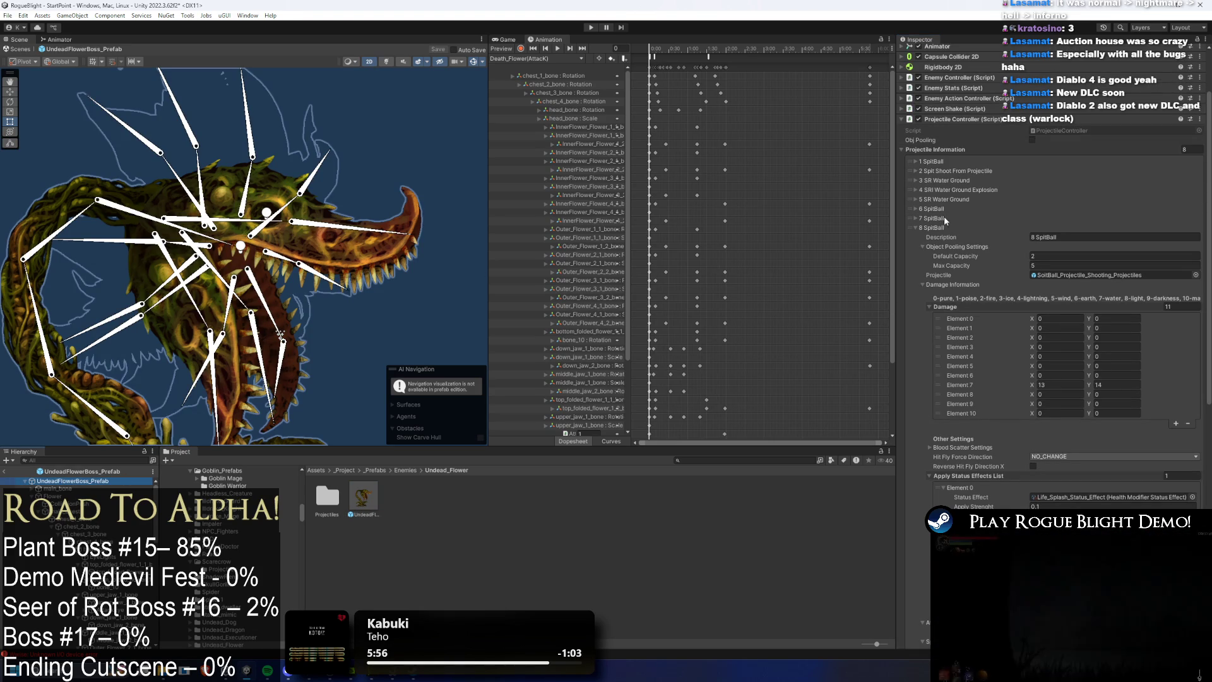
pyautogui.scroll(-8, 1052, 240)
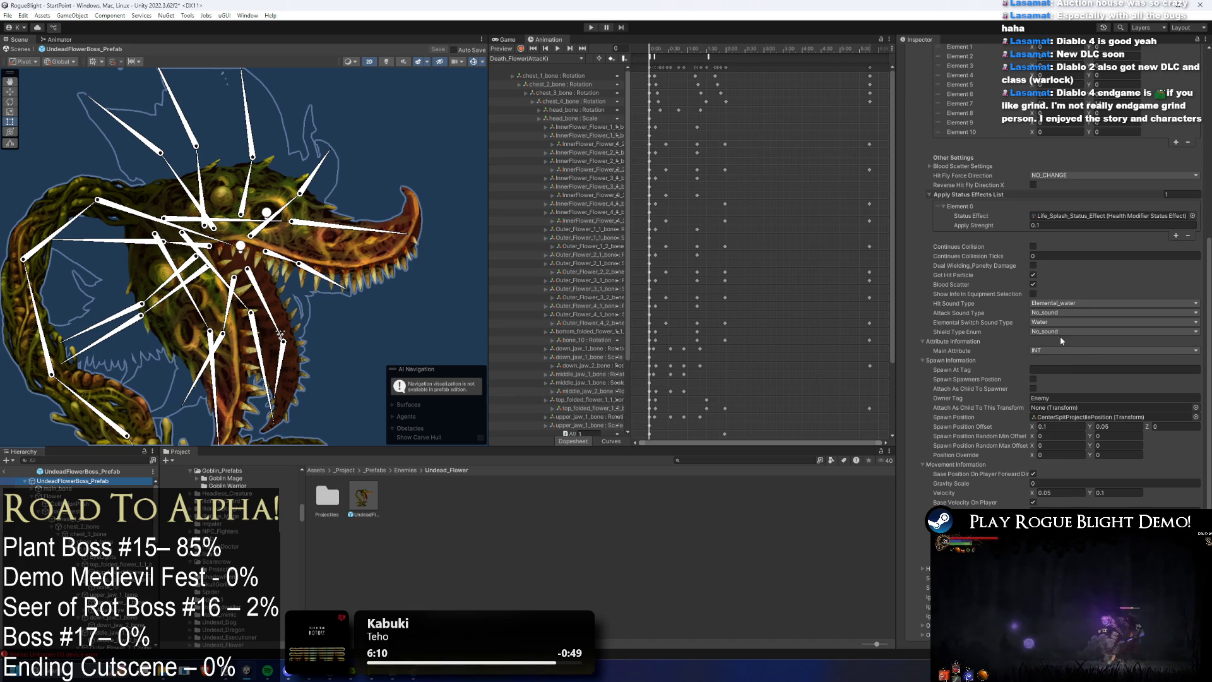
pyautogui.scroll(5, 1059, 336)
pyautogui.scroll(3, 1026, 364)
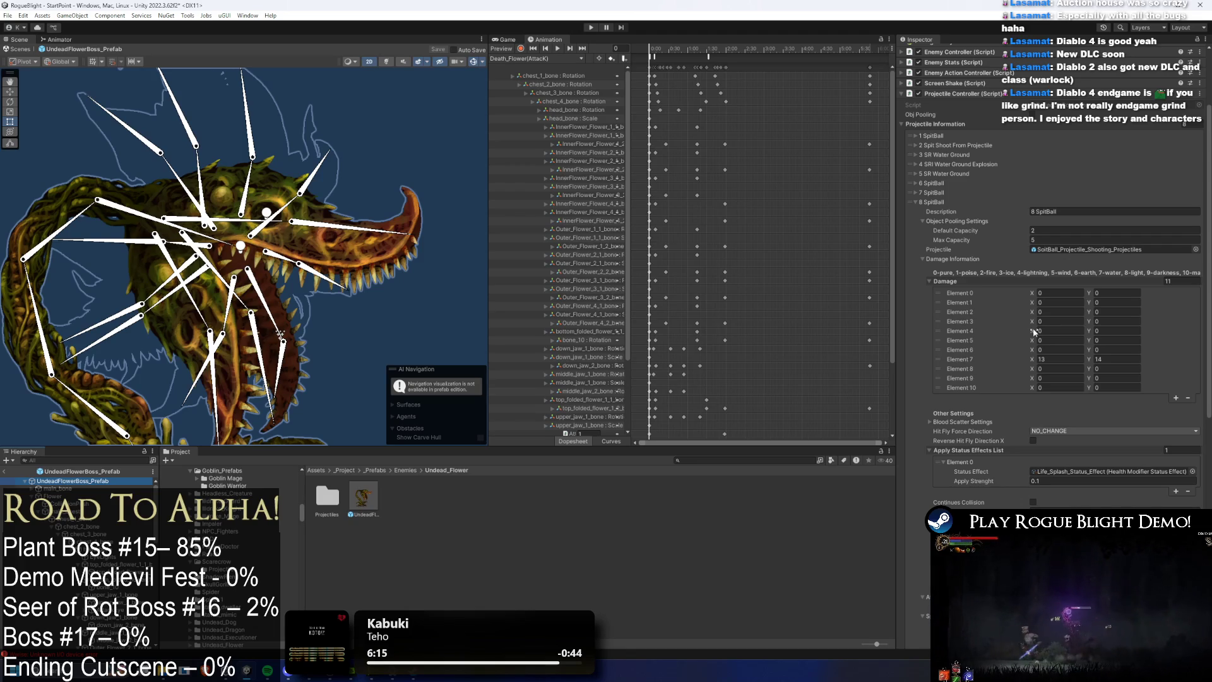
pyautogui.click(926, 202)
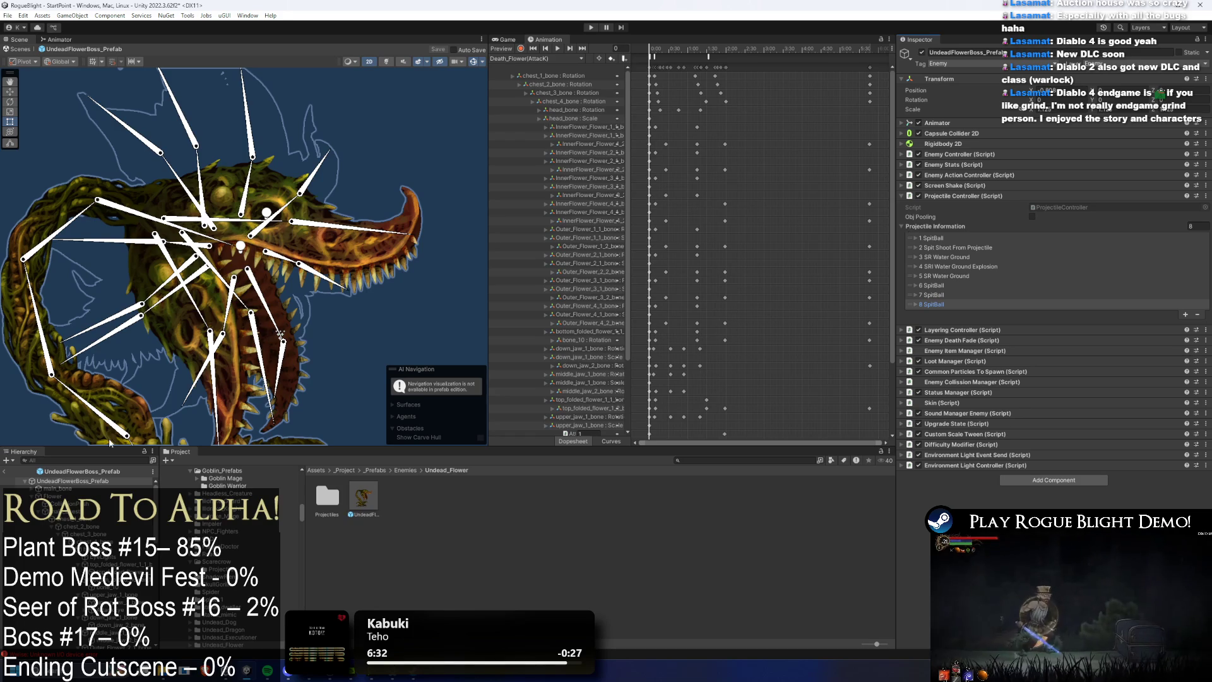
# Step: Rearrange the Any State, Exit, EnemyAI and Mag SR - Attack nodes in the boss's state graph
pyautogui.click(60, 39)
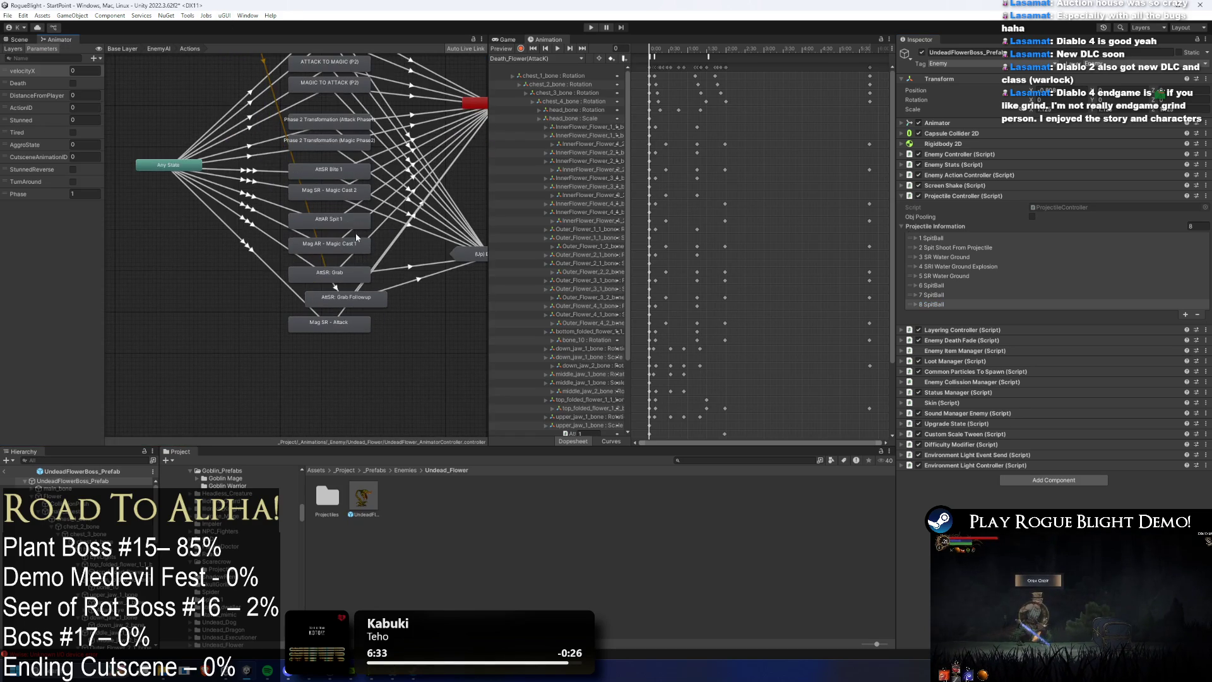
pyautogui.moveTo(209, 244); pyautogui.dragTo(172, 318)
pyautogui.moveTo(330, 322)
pyautogui.mouseDown()
pyautogui.moveTo(473, 183)
pyautogui.moveTo(449, 237)
pyautogui.moveTo(304, 250)
pyautogui.moveTo(331, 265)
pyautogui.mouseUp()
pyautogui.click(421, 241)
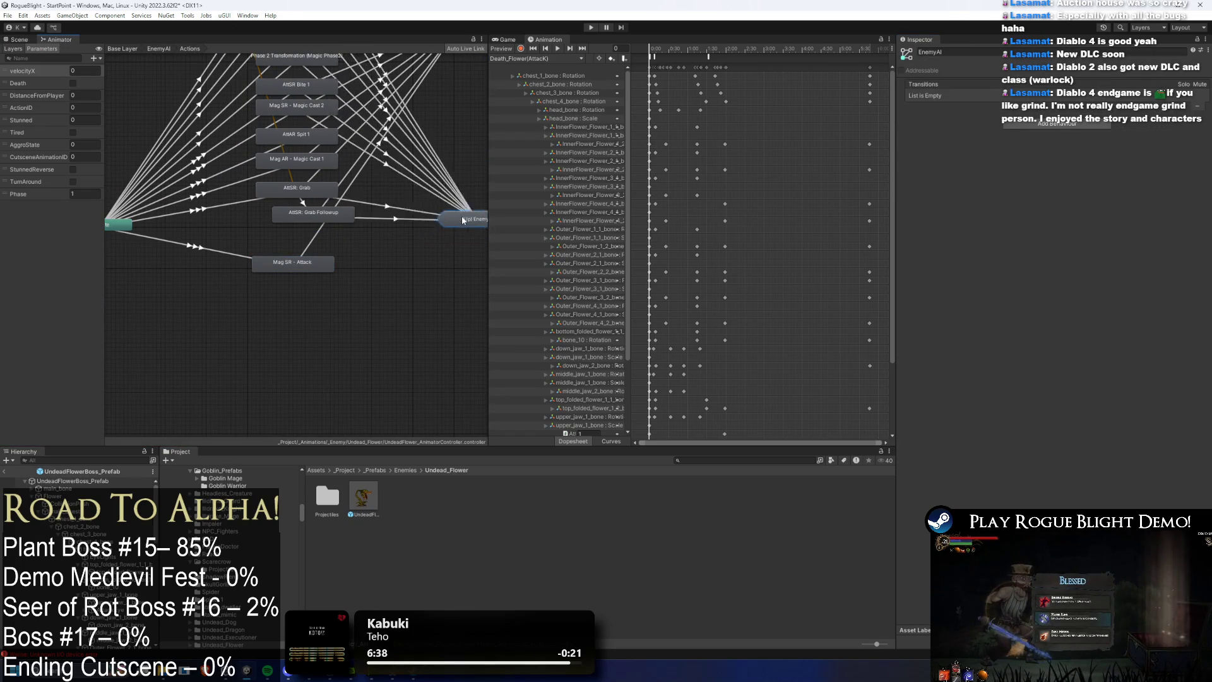
pyautogui.scroll(-5, 473, 174)
pyautogui.moveTo(474, 178); pyautogui.dragTo(489, 167)
pyautogui.moveTo(456, 103); pyautogui.dragTo(450, 212)
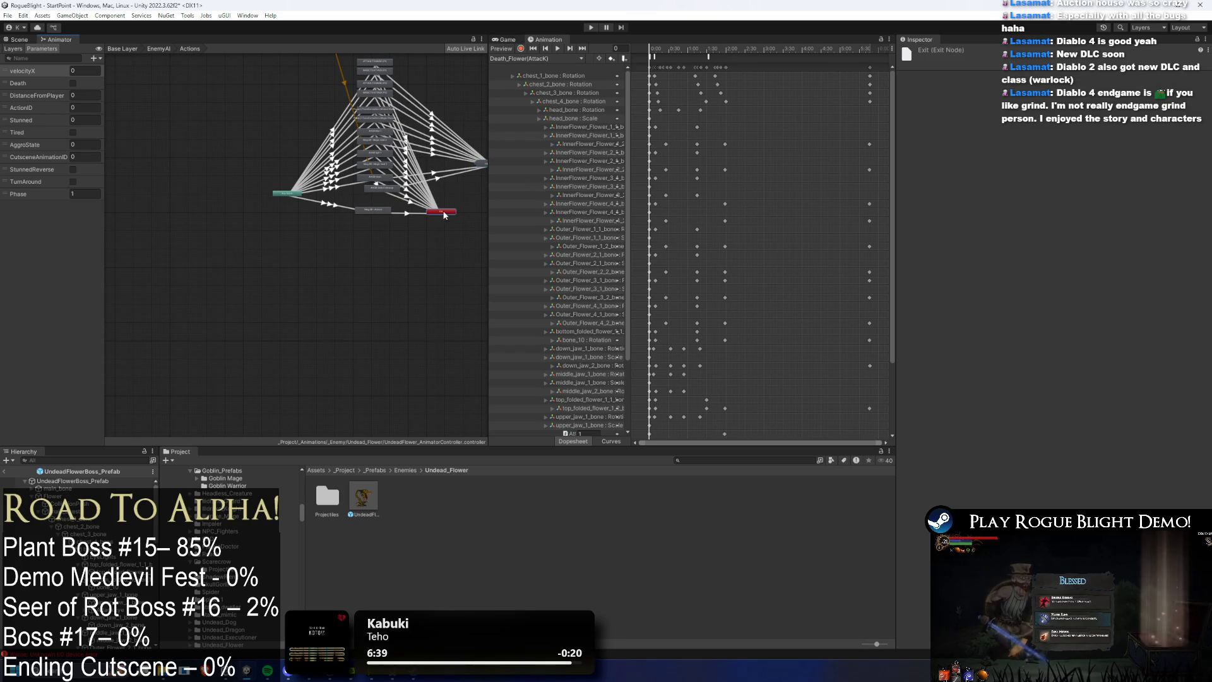
pyautogui.click(302, 198)
pyautogui.moveTo(302, 198); pyautogui.dragTo(320, 210)
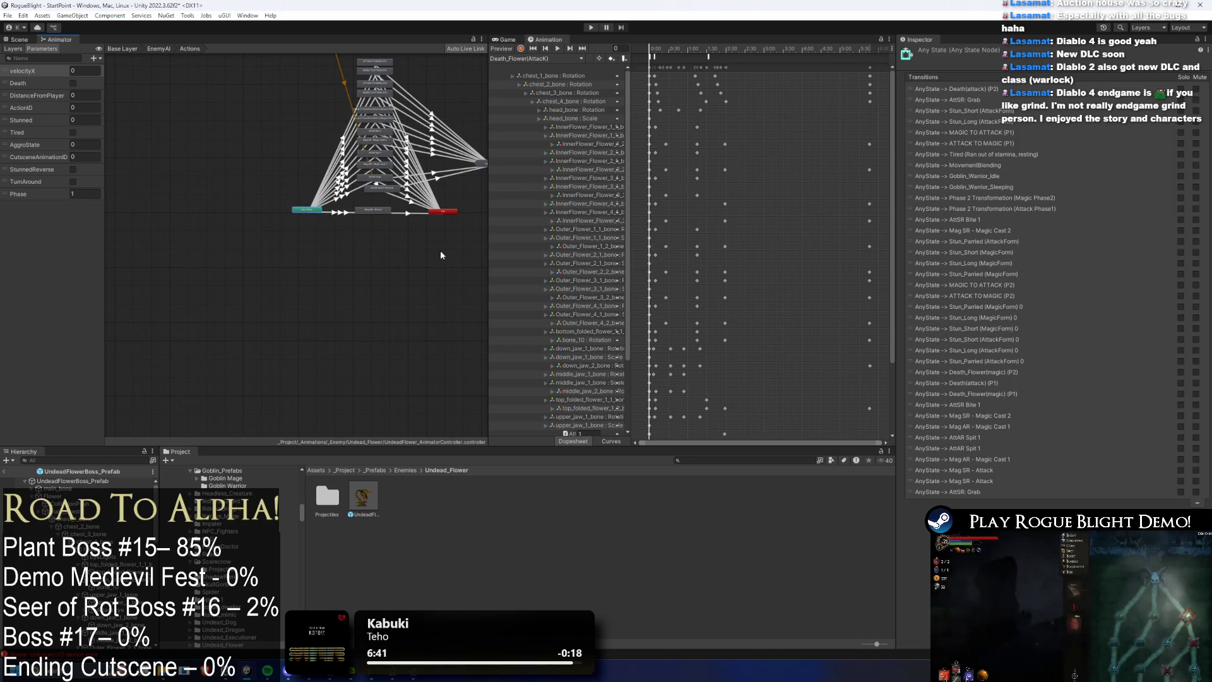
pyautogui.moveTo(440, 250); pyautogui.dragTo(292, 196)
pyautogui.moveTo(380, 187)
pyautogui.mouseDown()
pyautogui.moveTo(392, 198)
pyautogui.moveTo(307, 60)
pyautogui.moveTo(305, 104)
pyautogui.moveTo(354, 259)
pyautogui.mouseUp()
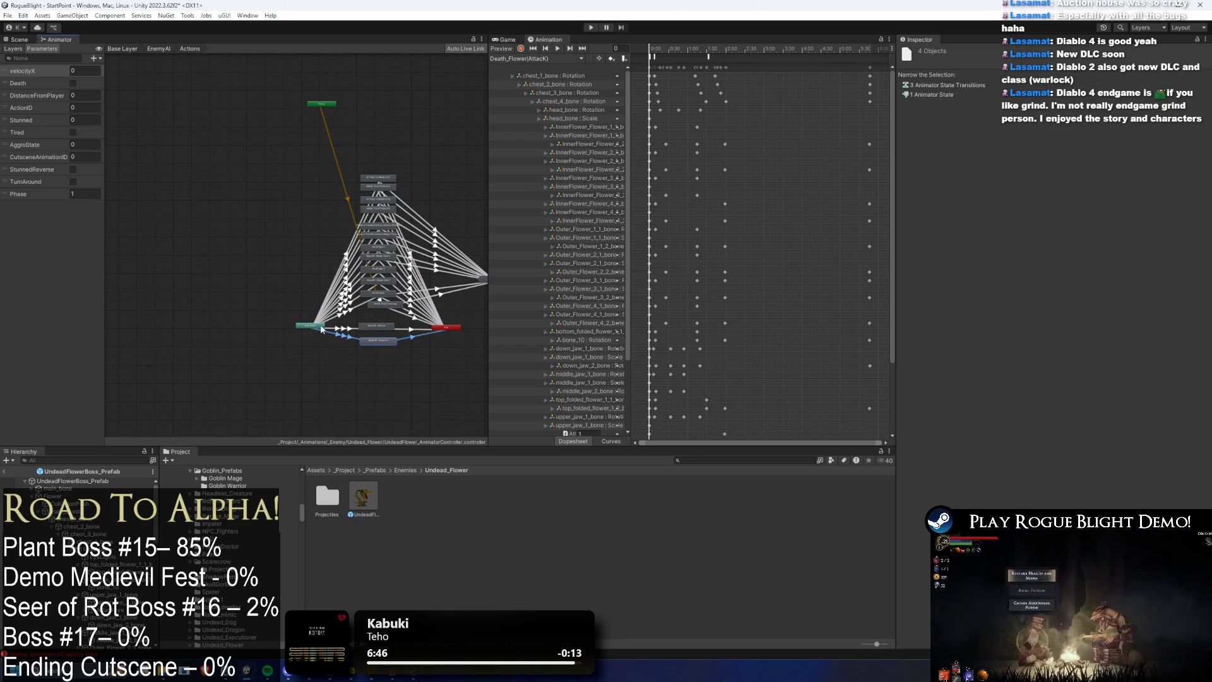
pyautogui.click(305, 332)
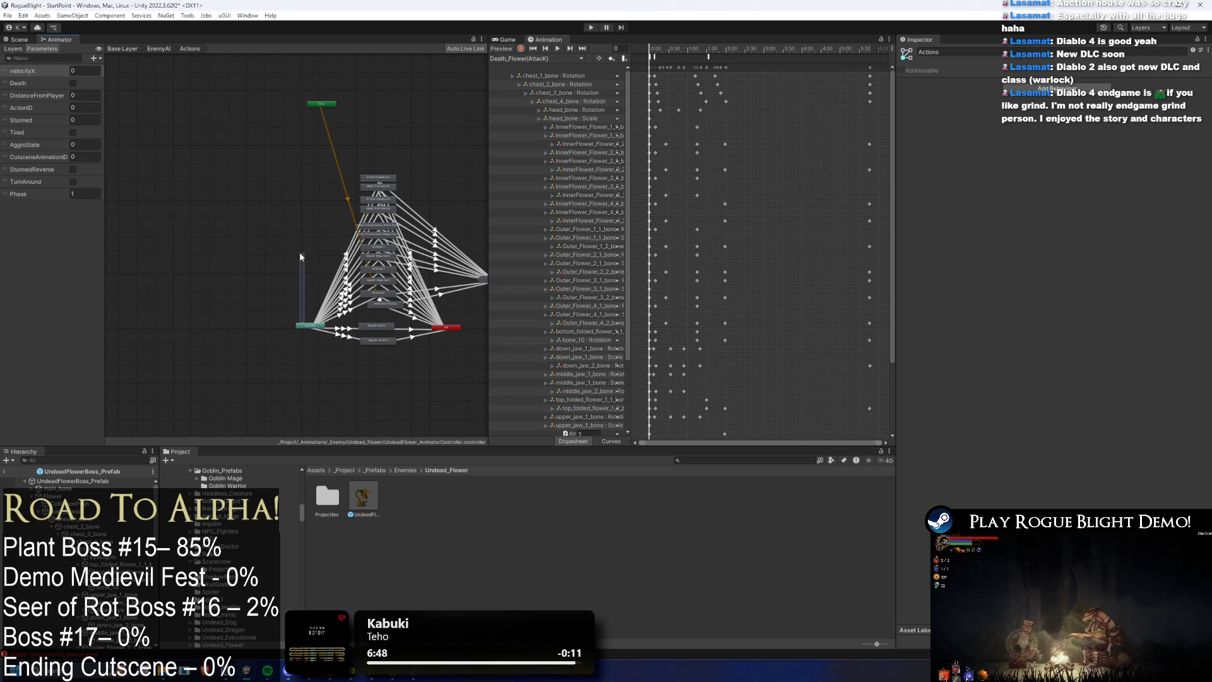
# Step: Raise Any State and Exit, and place Mag SR - Attack 0 below Mag SR - Attack
pyautogui.click(307, 327)
pyautogui.moveTo(307, 328); pyautogui.dragTo(313, 266)
pyautogui.moveTo(442, 329); pyautogui.dragTo(460, 221)
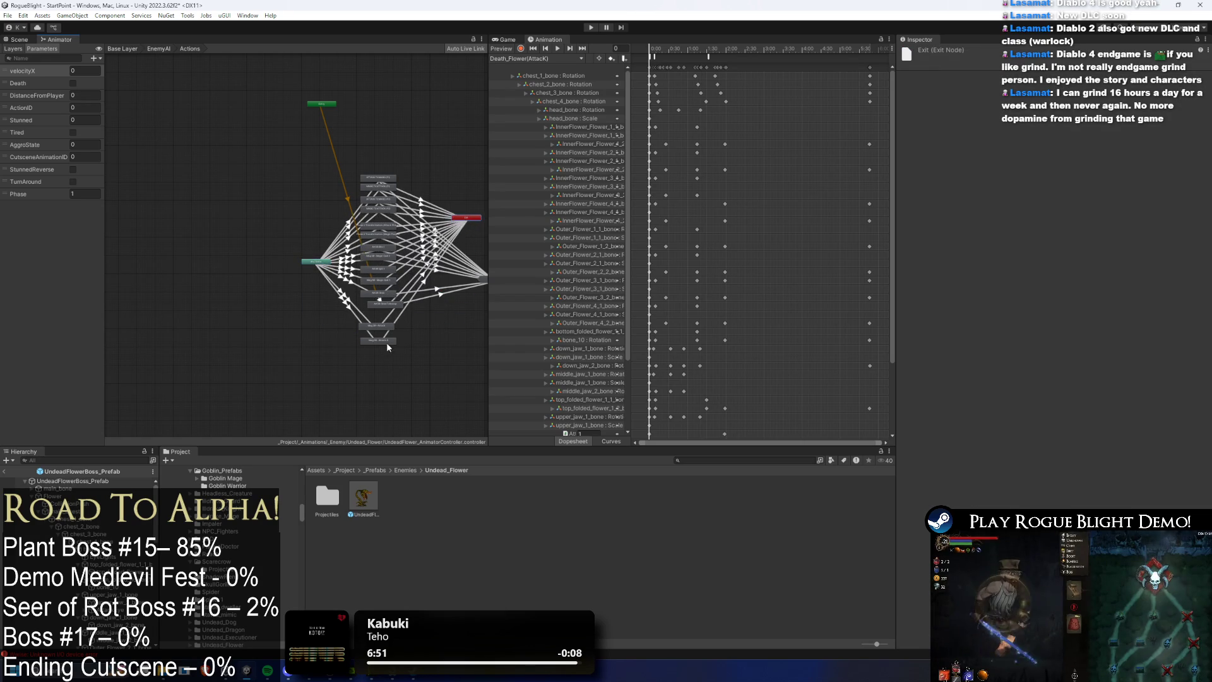
pyautogui.scroll(5, 382, 342)
pyautogui.click(388, 302)
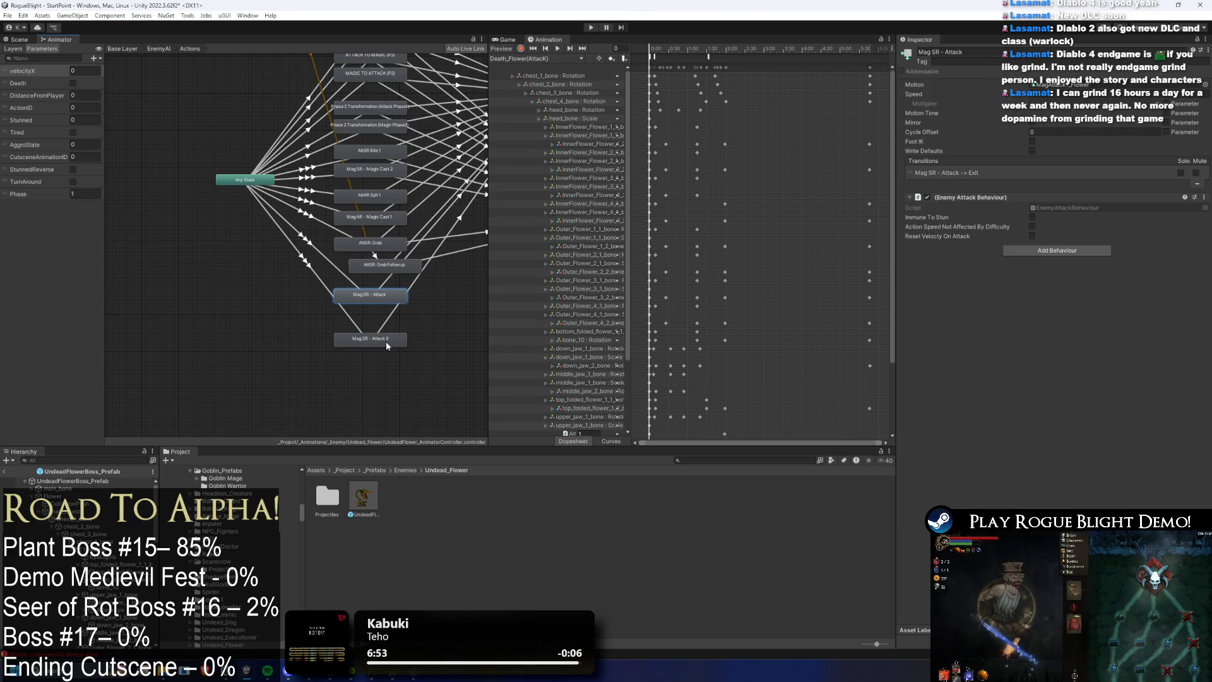
pyautogui.moveTo(387, 345); pyautogui.dragTo(389, 326)
# Step: Rename the duplicated state to AttAR: Ultimate
pyautogui.click(960, 52)
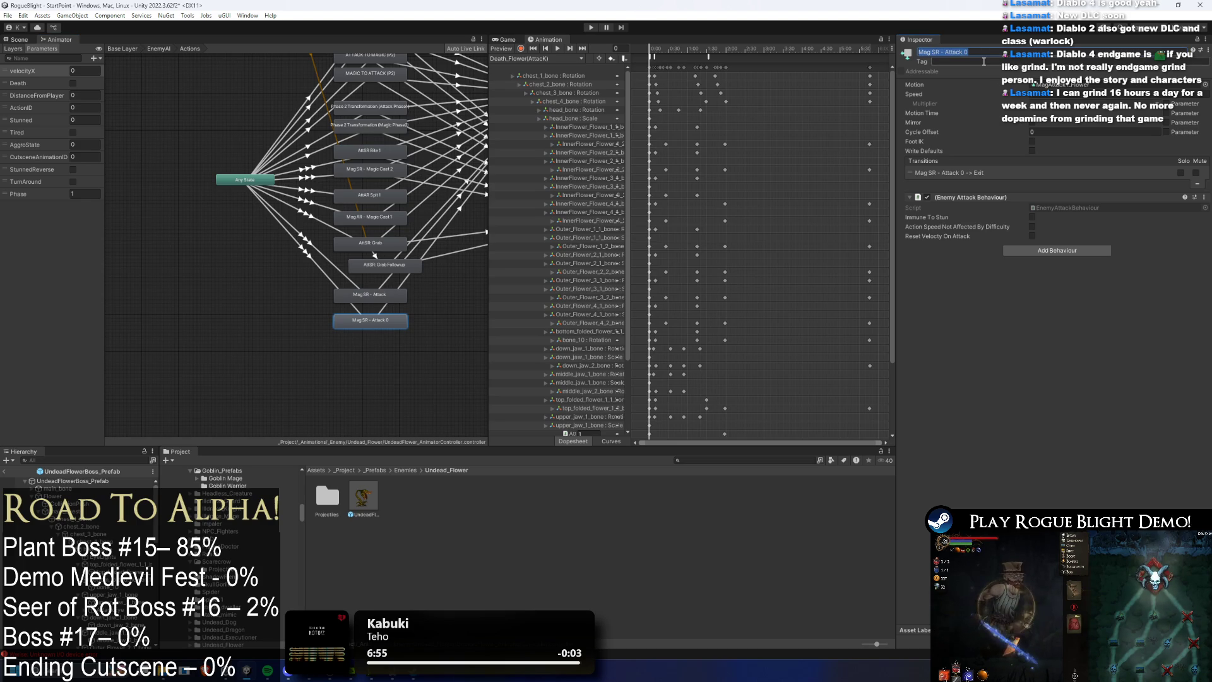
pyautogui.press('BackSpace')
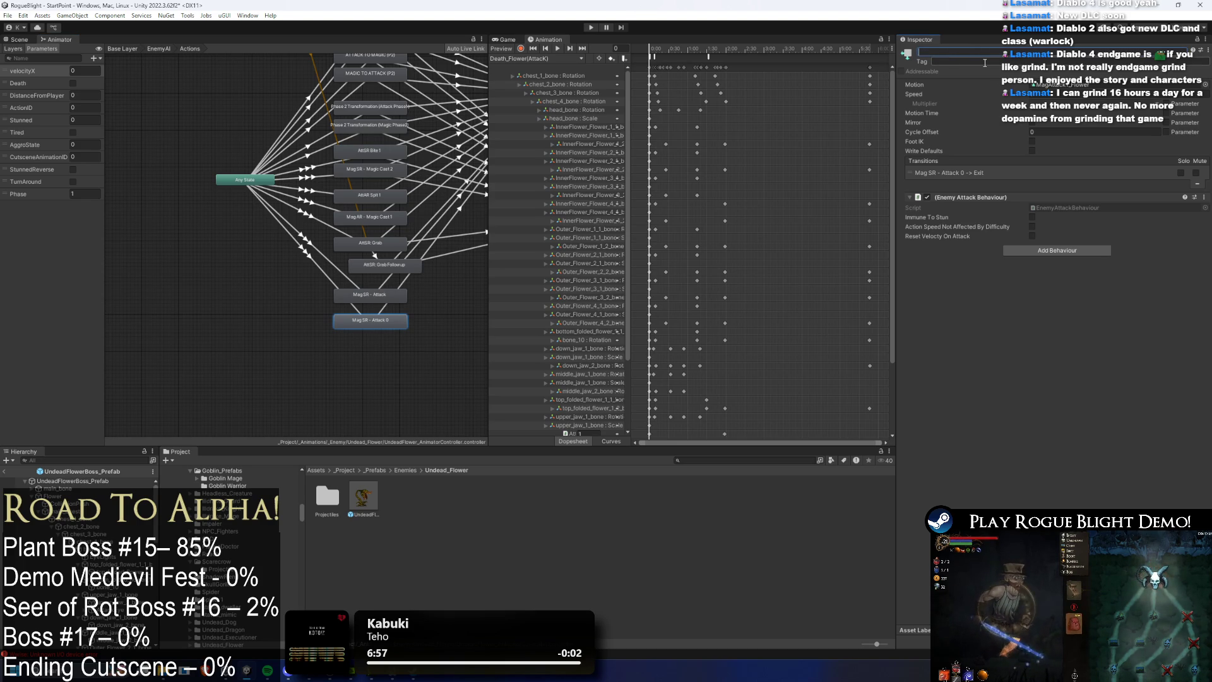
pyautogui.write('Att')
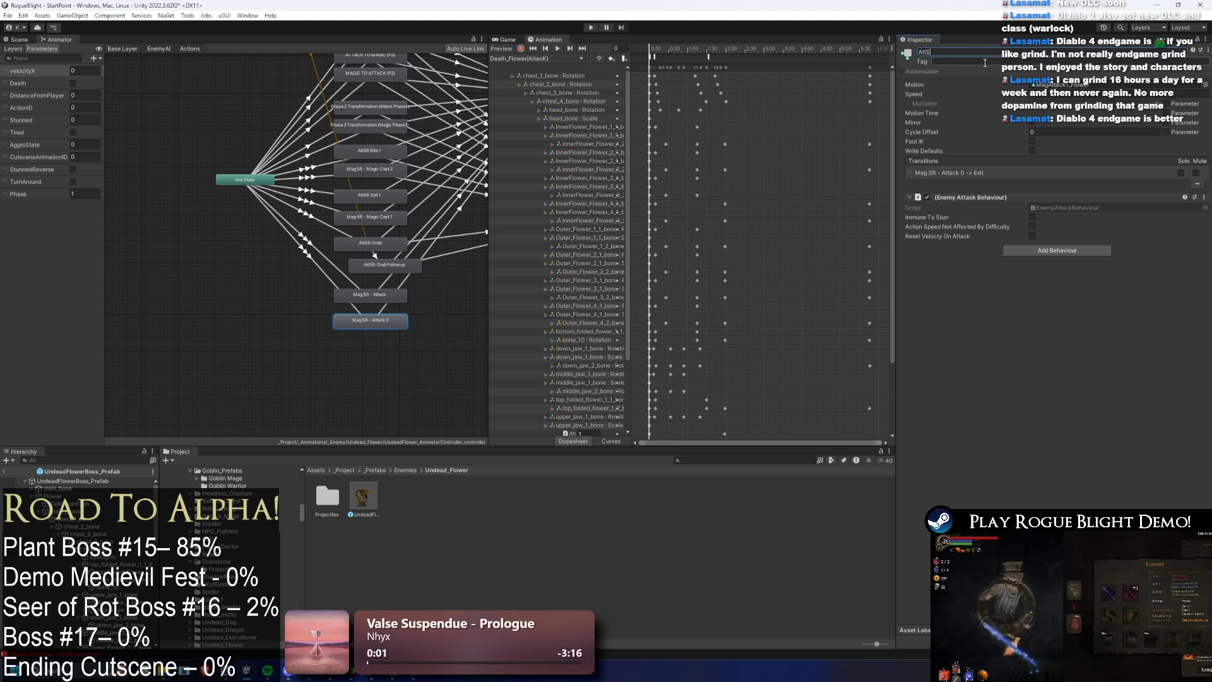
pyautogui.write('AR')
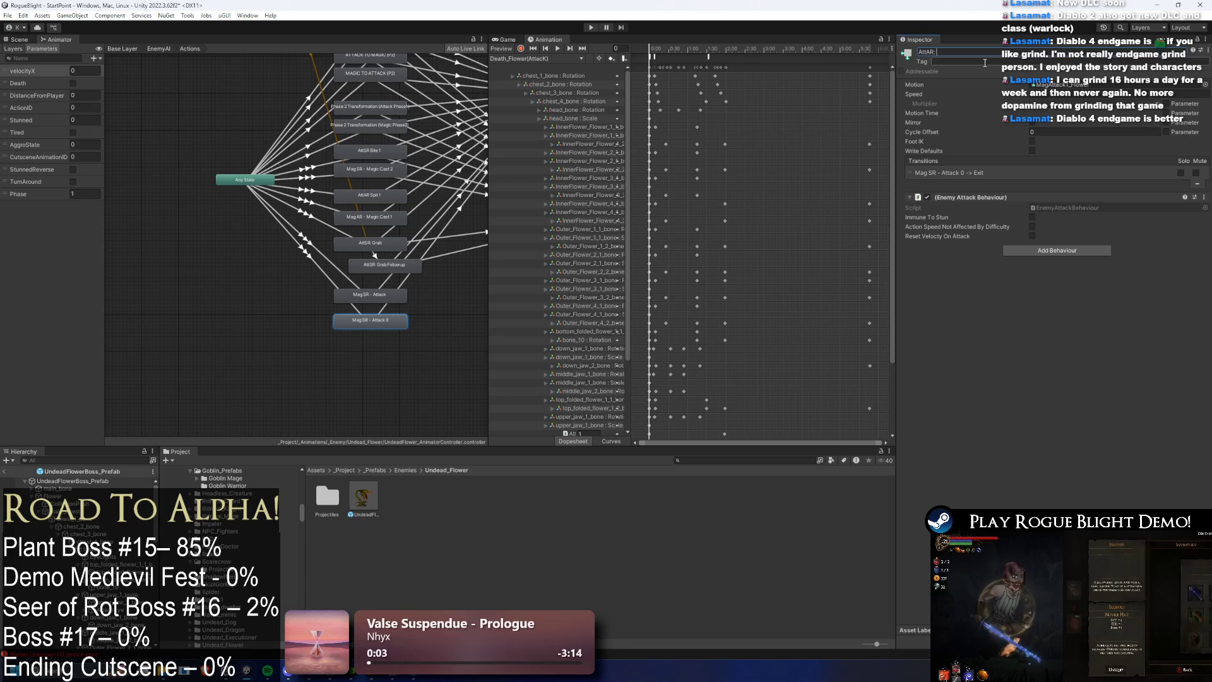
pyautogui.write(': Ultimate')
pyautogui.press('Return')
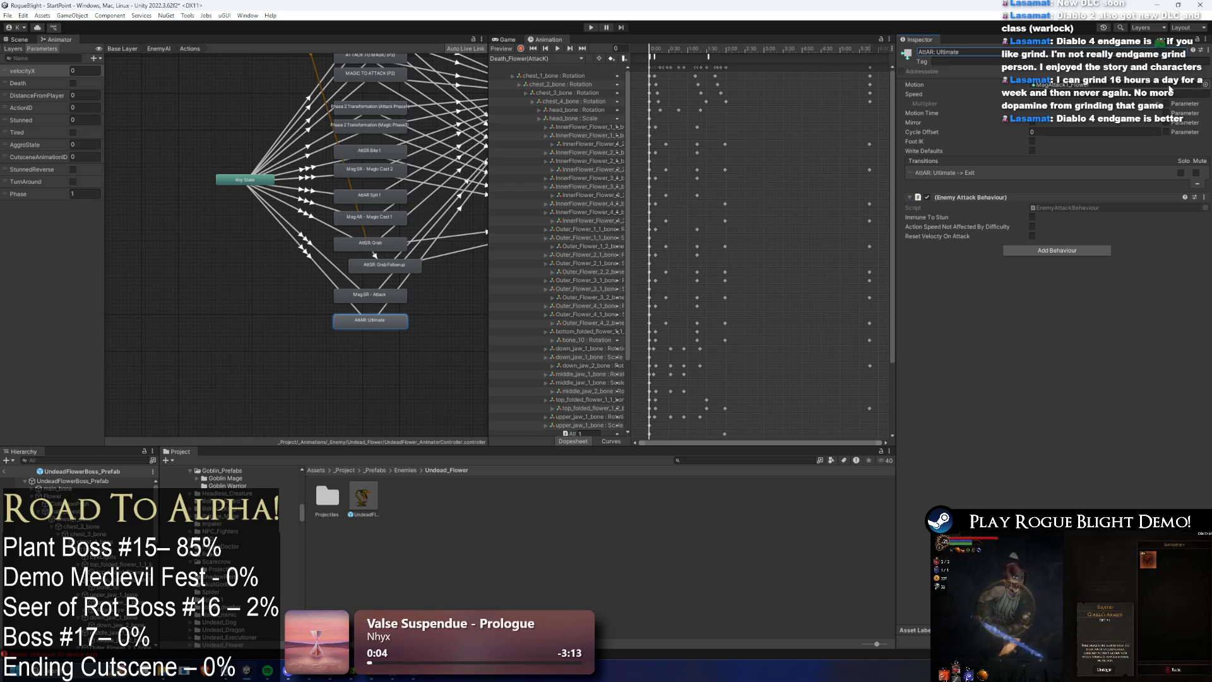
# Step: Assign the AttUltimate_Flower(AttackForm) clip as the state's Motion
pyautogui.click(1206, 85)
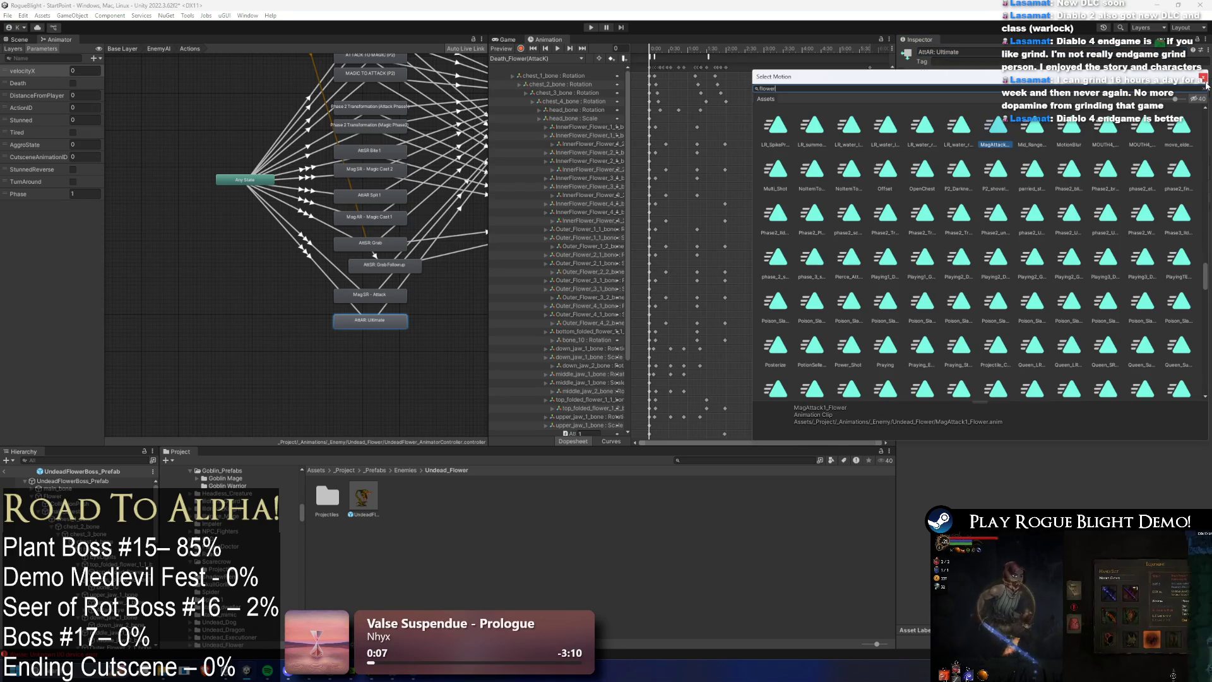
pyautogui.write('flower ulti')
pyautogui.doubleClick(812, 124)
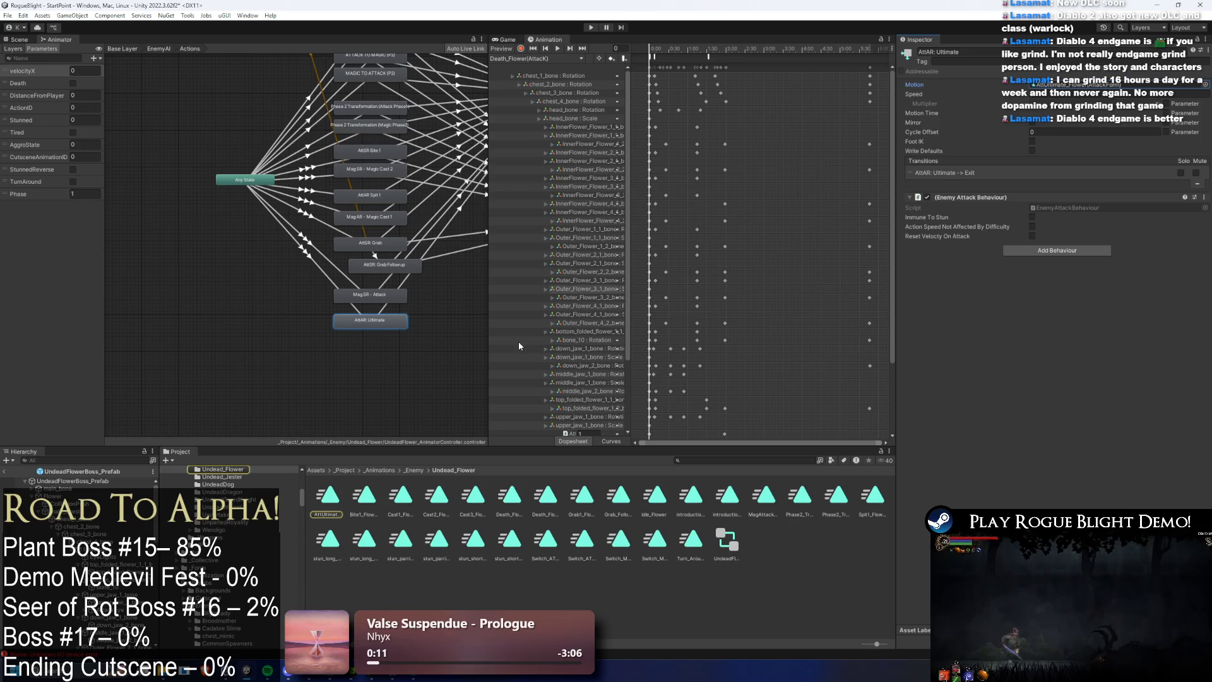
pyautogui.doubleClick(1130, 84)
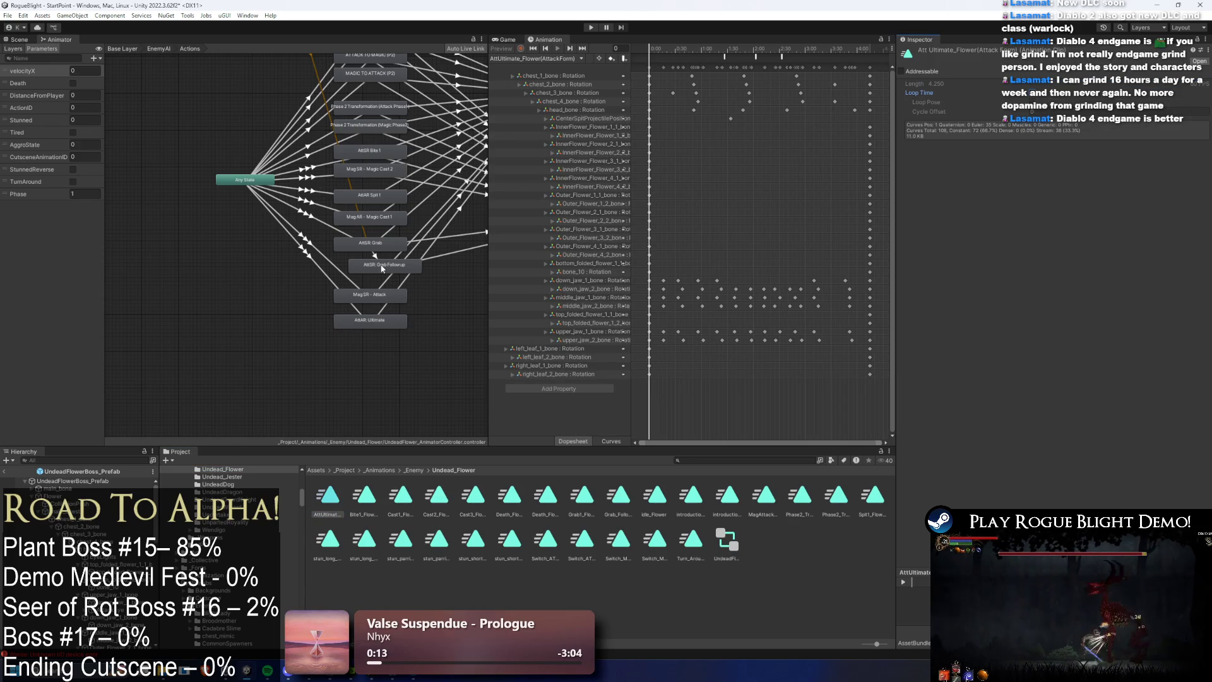
pyautogui.click(310, 260)
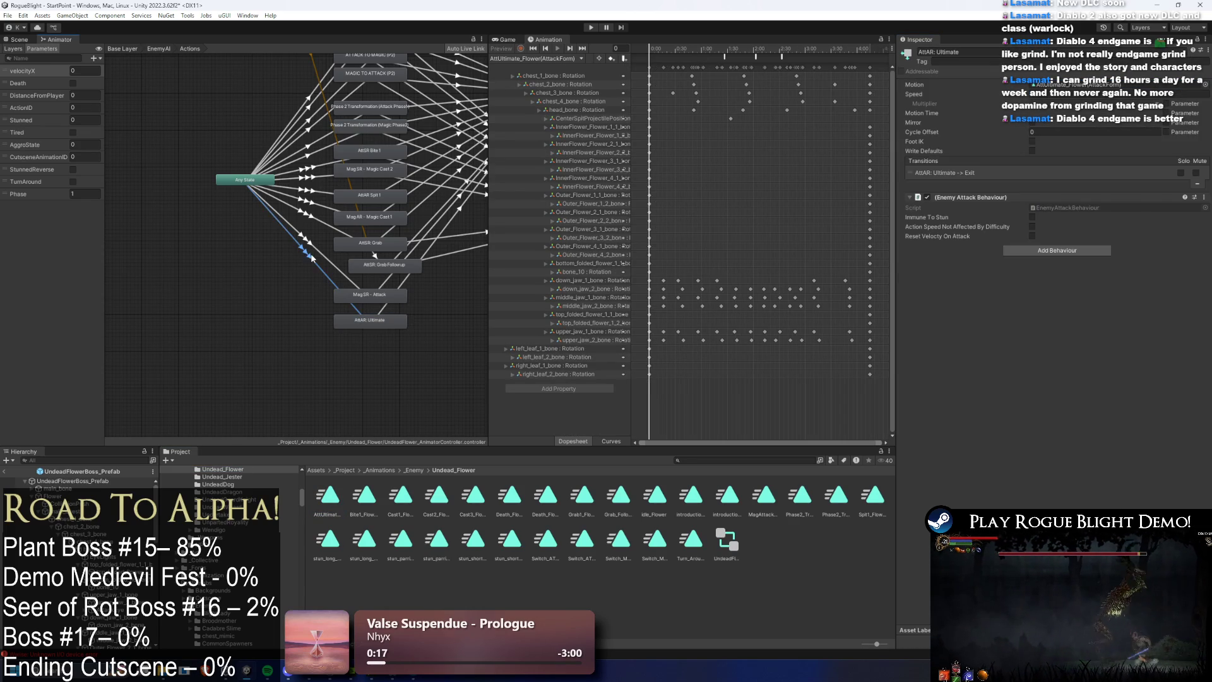
# Step: Set the Phase and ActionID 8 conditions on both Any State → AttAR: Ultimate transitions
pyautogui.click(912, 171)
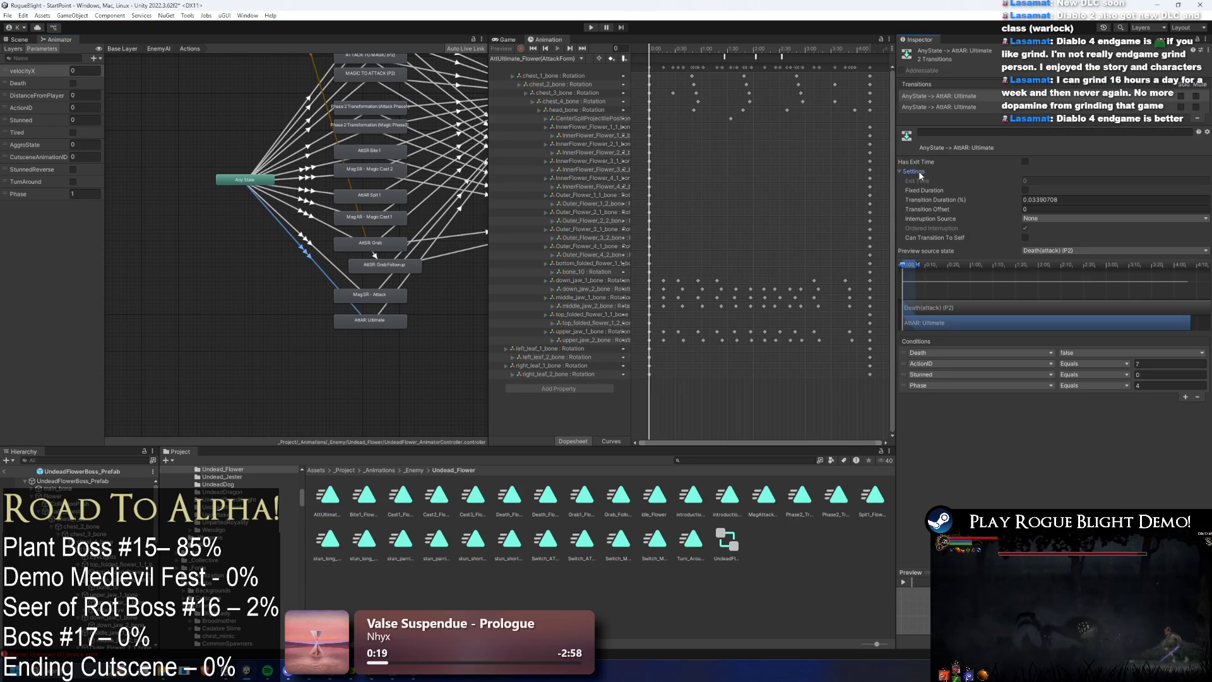
pyautogui.click(1150, 385)
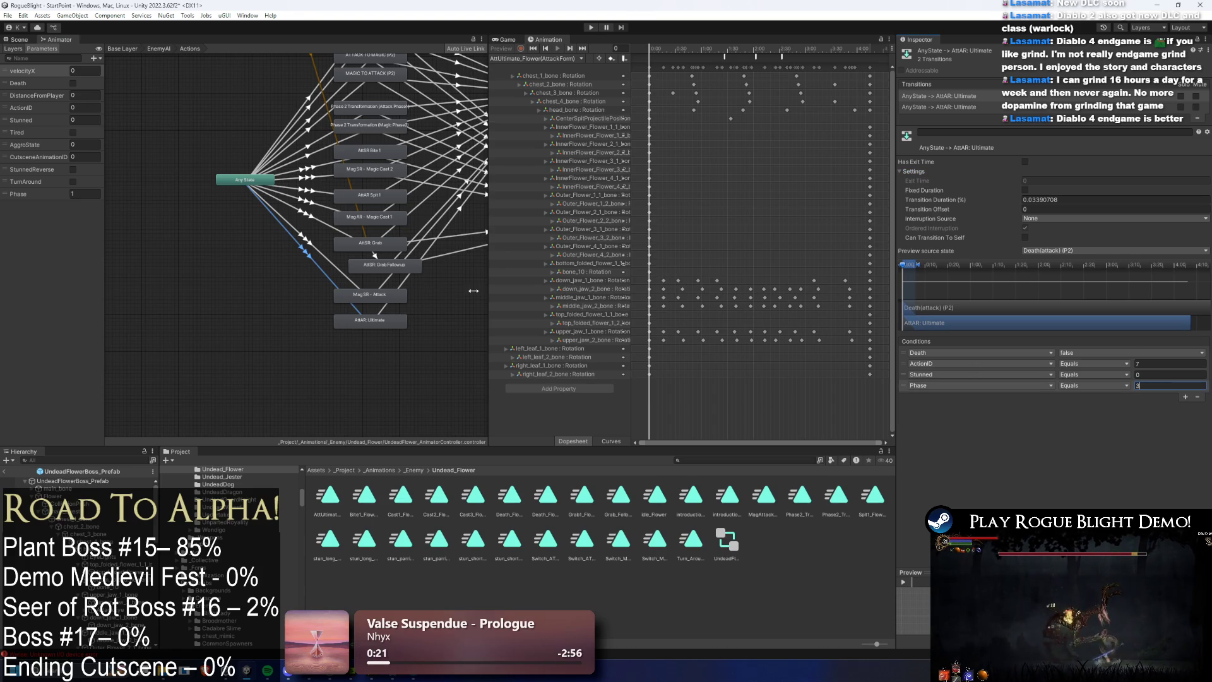
pyautogui.click(947, 106)
pyautogui.click(1159, 362)
pyautogui.write('8')
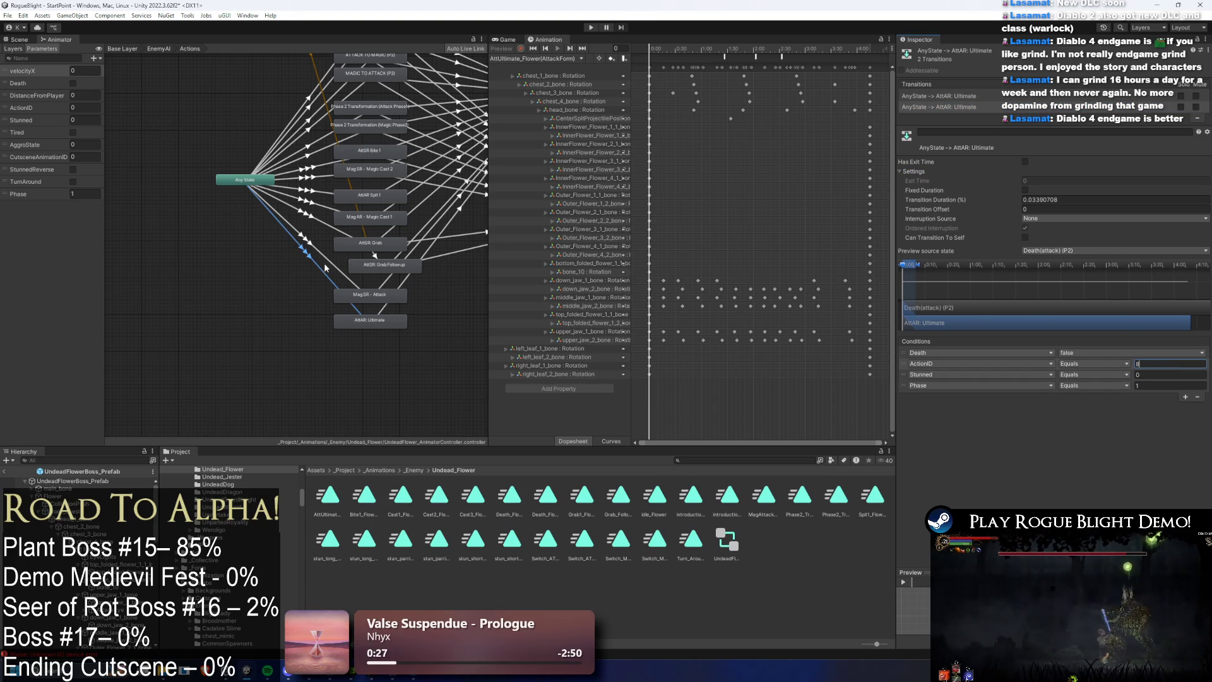
pyautogui.click(947, 96)
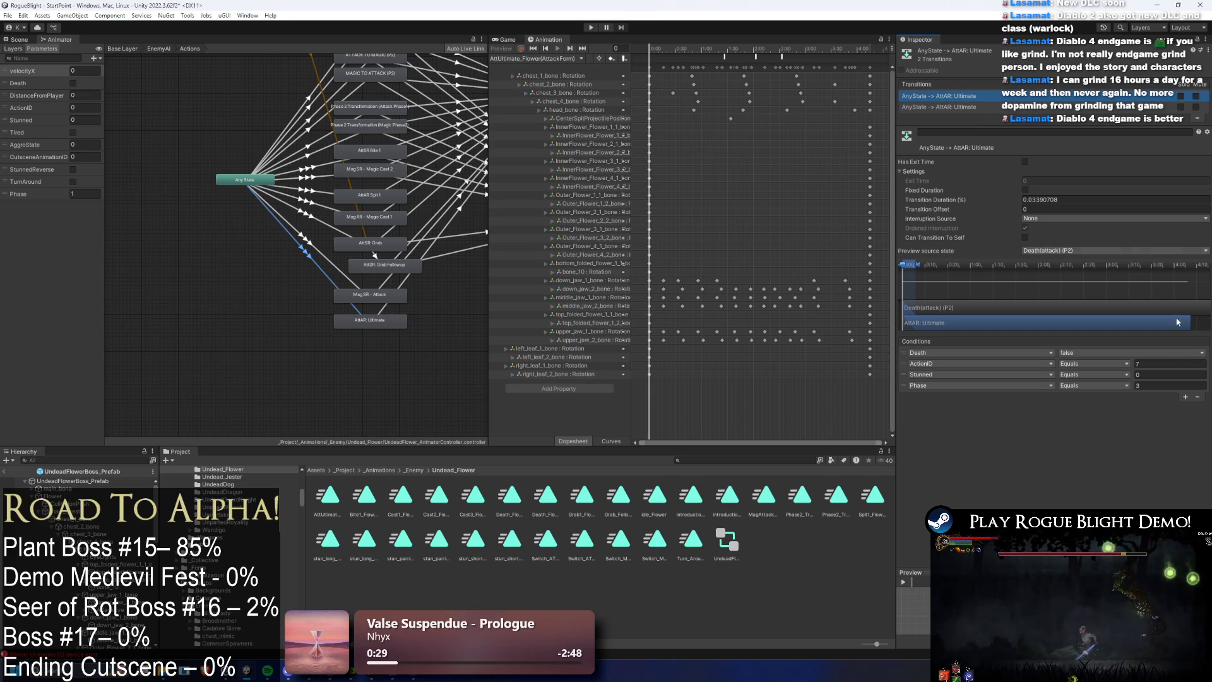
pyautogui.click(1152, 364)
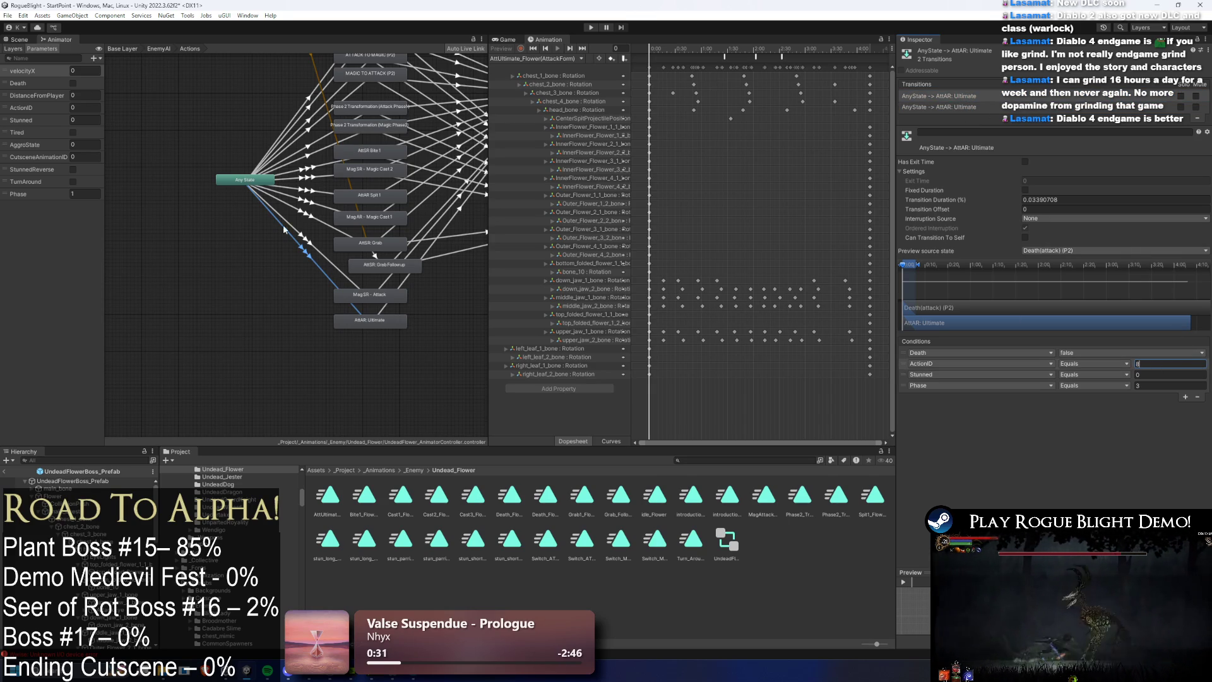
pyautogui.write('8')
pyautogui.click(944, 98)
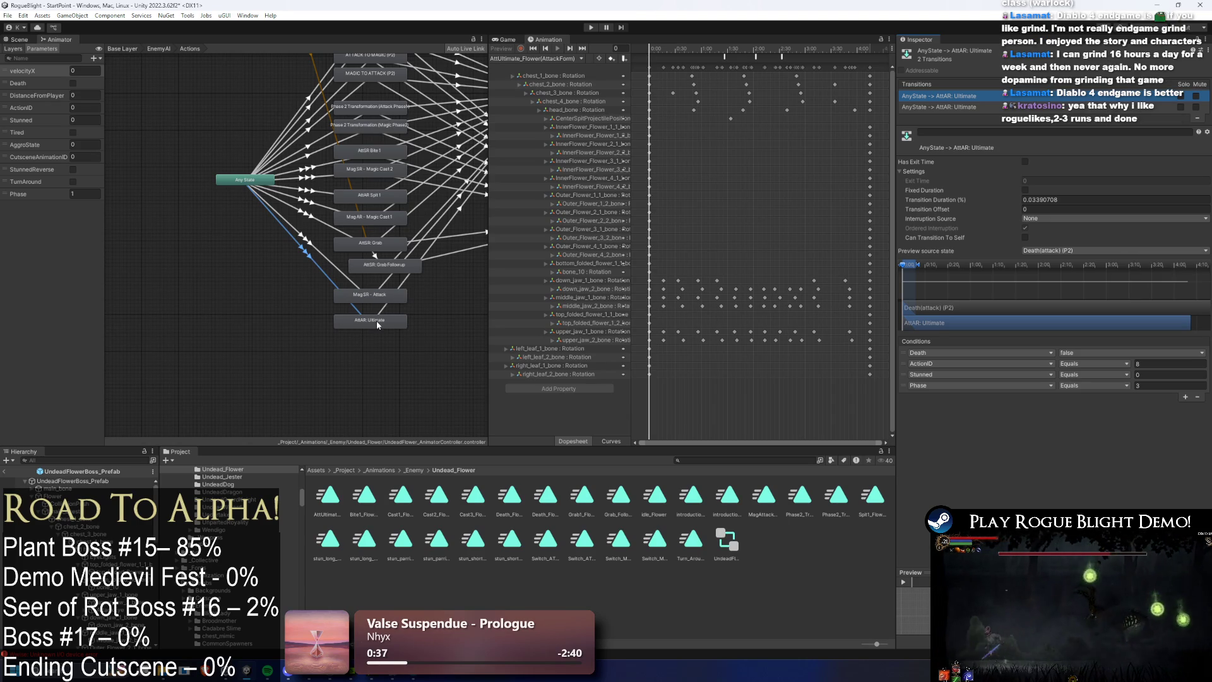
# Step: Select the AttAR: Ultimate state and locate its AttUltimate clip in the Project
pyautogui.click(377, 325)
pyautogui.click(1111, 84)
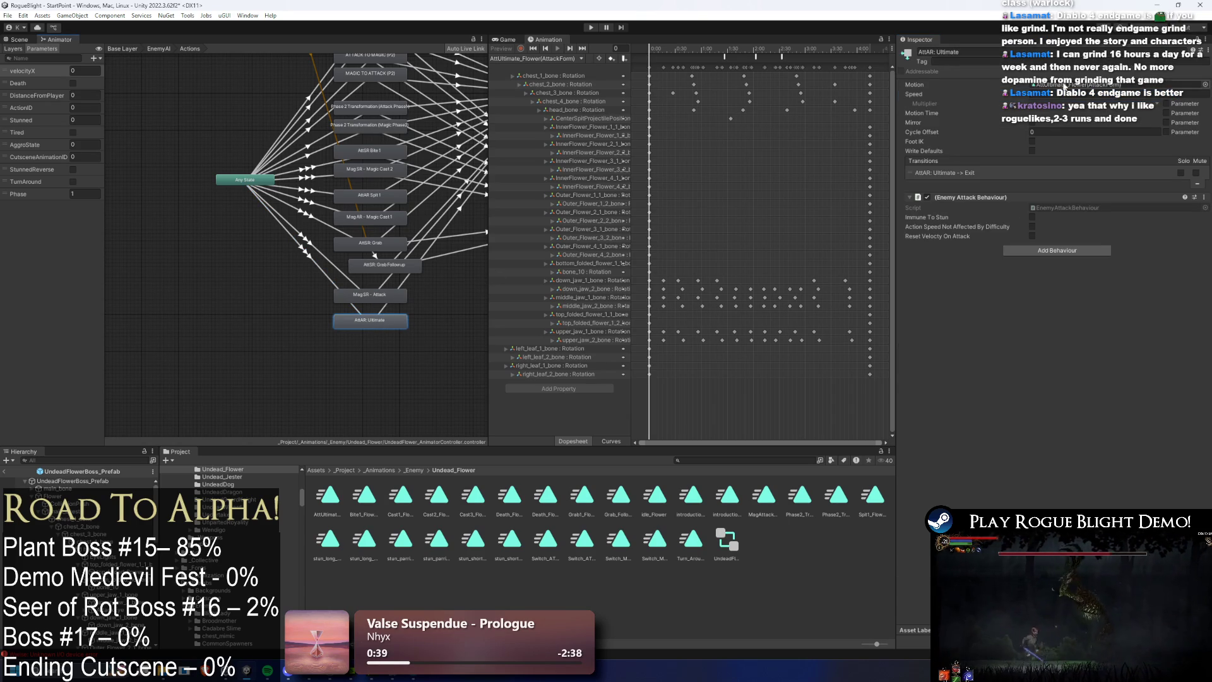
pyautogui.click(327, 495)
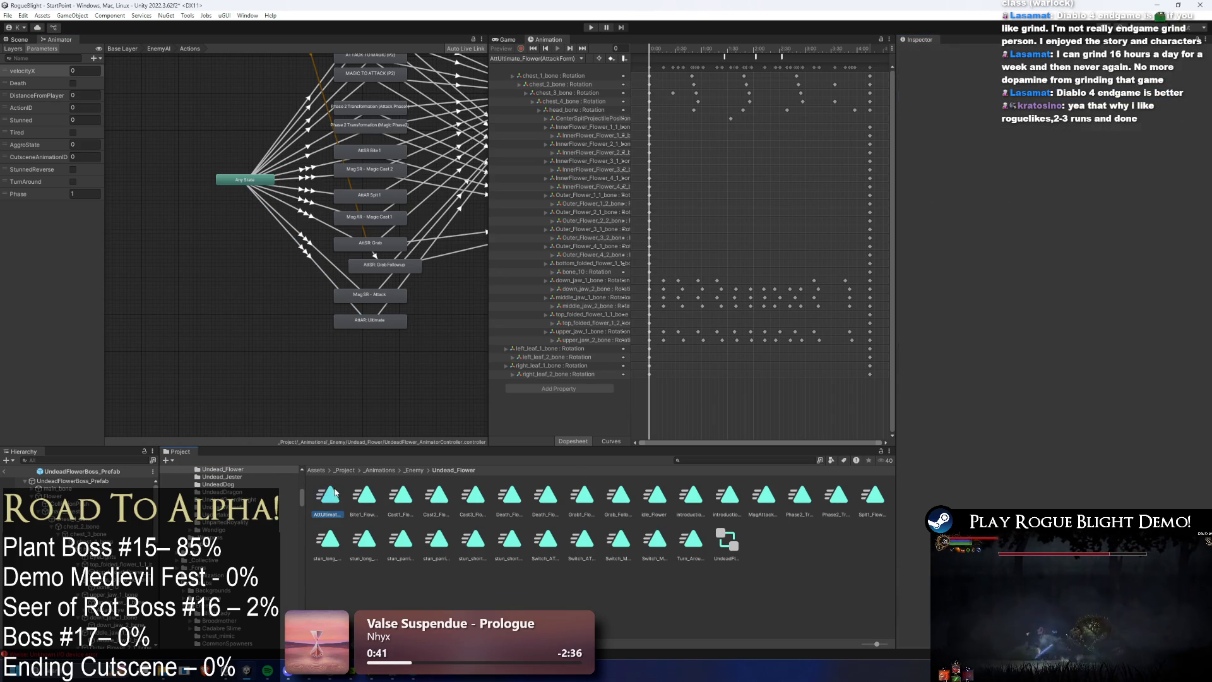
# Step: On UndeadFlowerBoss_Prefab, expand FORM CHANGE (P1) and set Elements 0 and 2 Percentage to 0
pyautogui.click(126, 475)
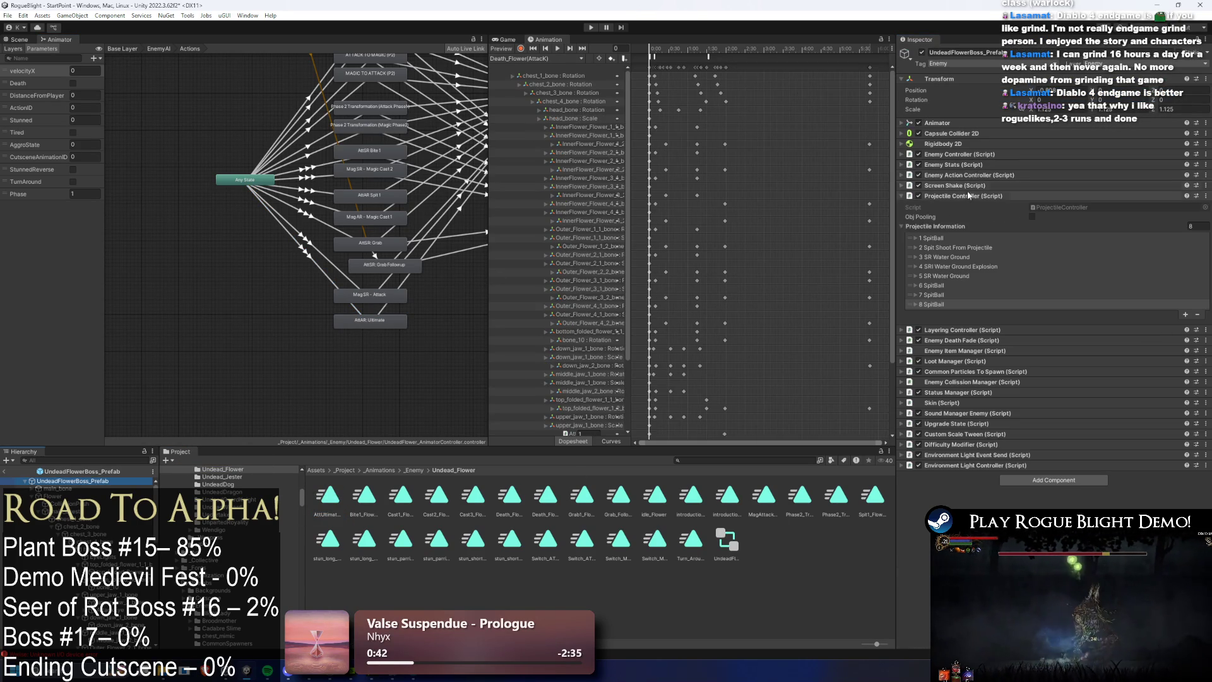
pyautogui.click(971, 217)
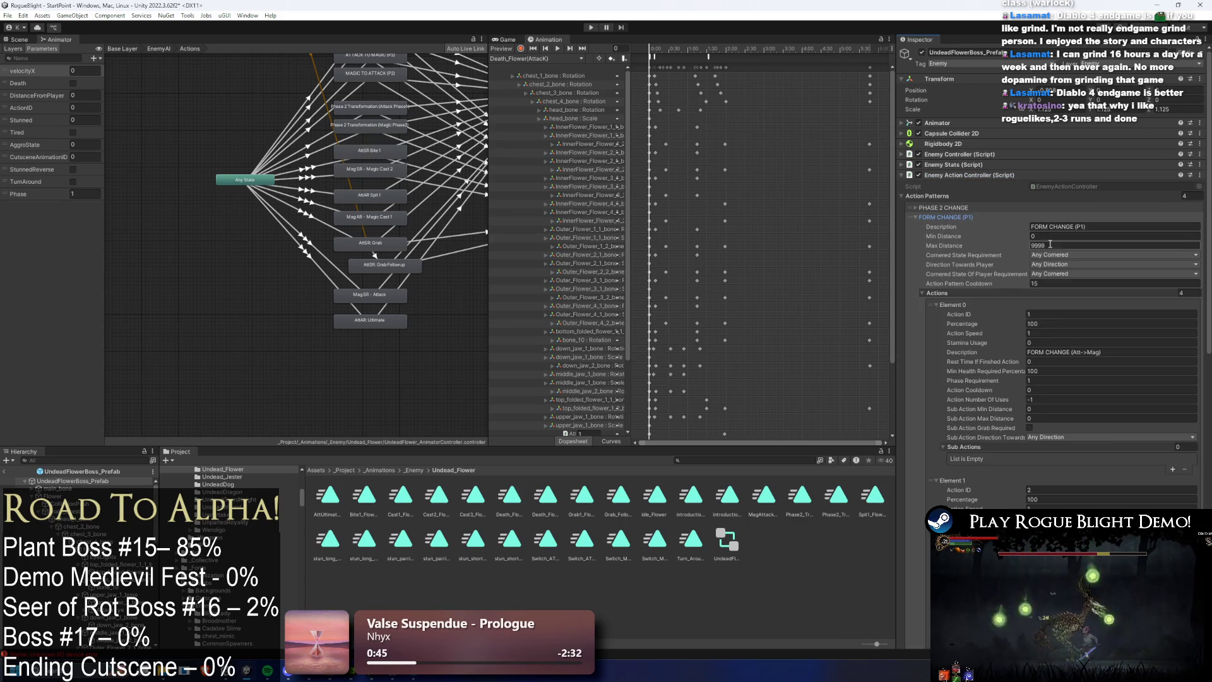
pyautogui.click(1057, 358)
pyautogui.scroll(-3, 1056, 359)
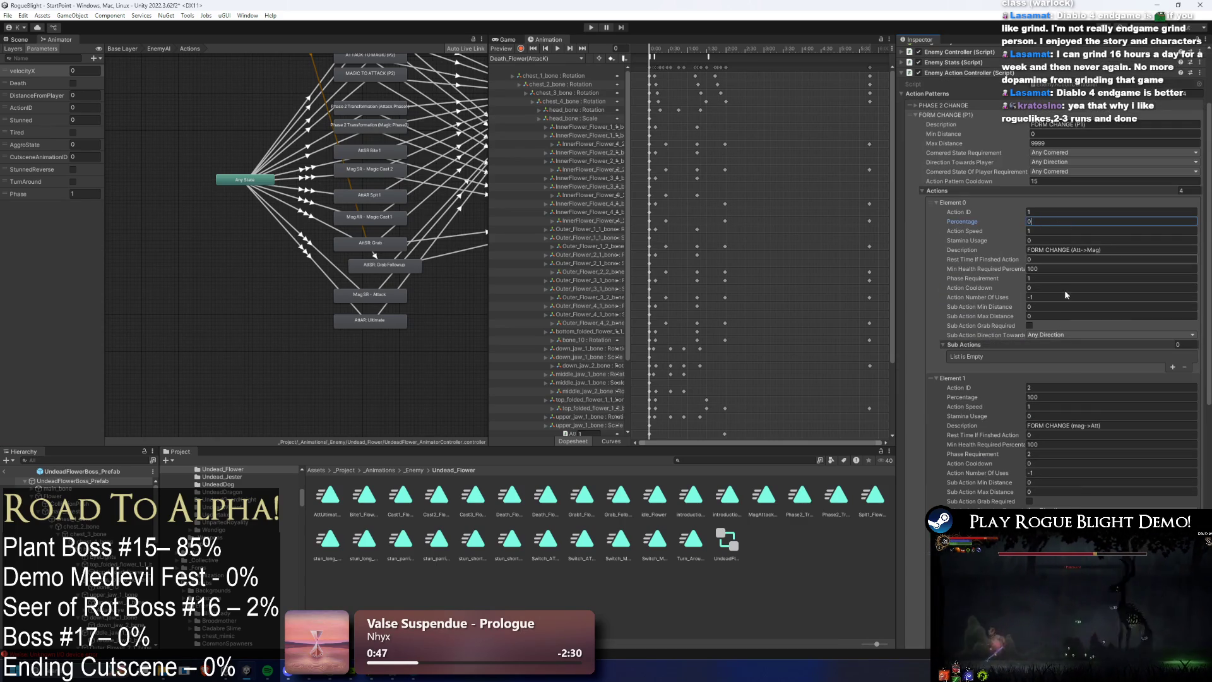
pyautogui.scroll(-3, 1070, 397)
pyautogui.click(1048, 470)
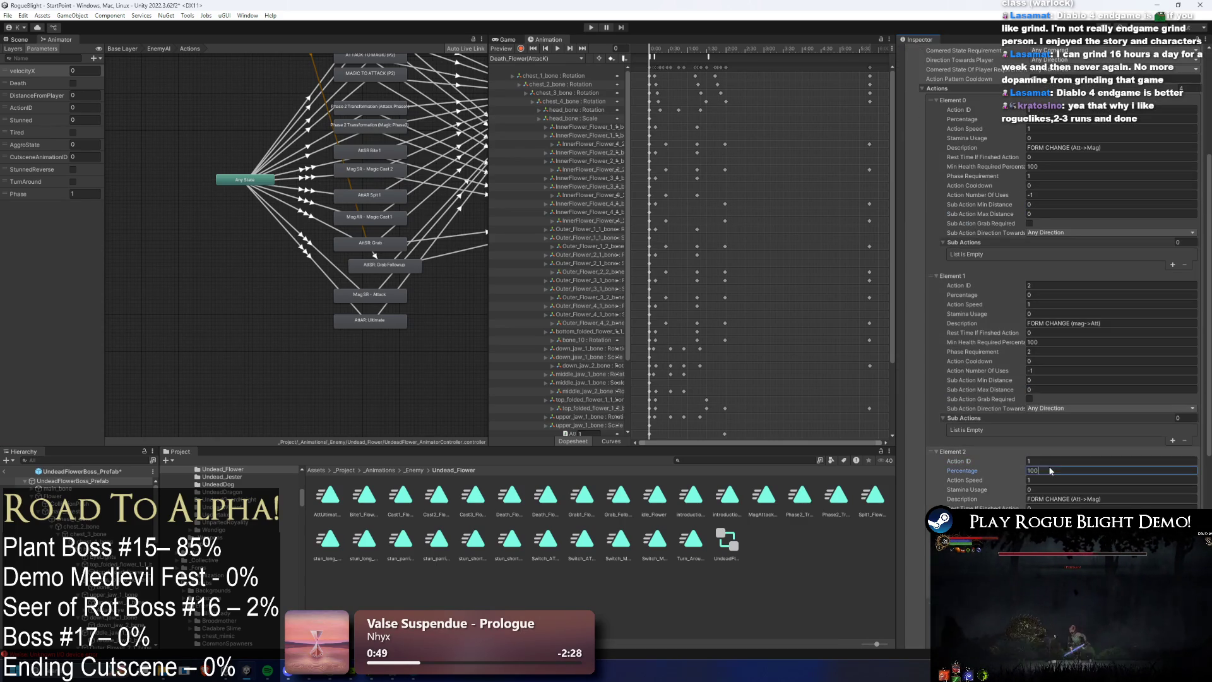
pyautogui.write('0')
pyautogui.scroll(-4, 1048, 470)
# Step: Zero Element 3's Percentage, then add a new action pattern entry and drag it to the top
pyautogui.click(1045, 495)
pyautogui.write('0')
pyautogui.scroll(-7, 1073, 480)
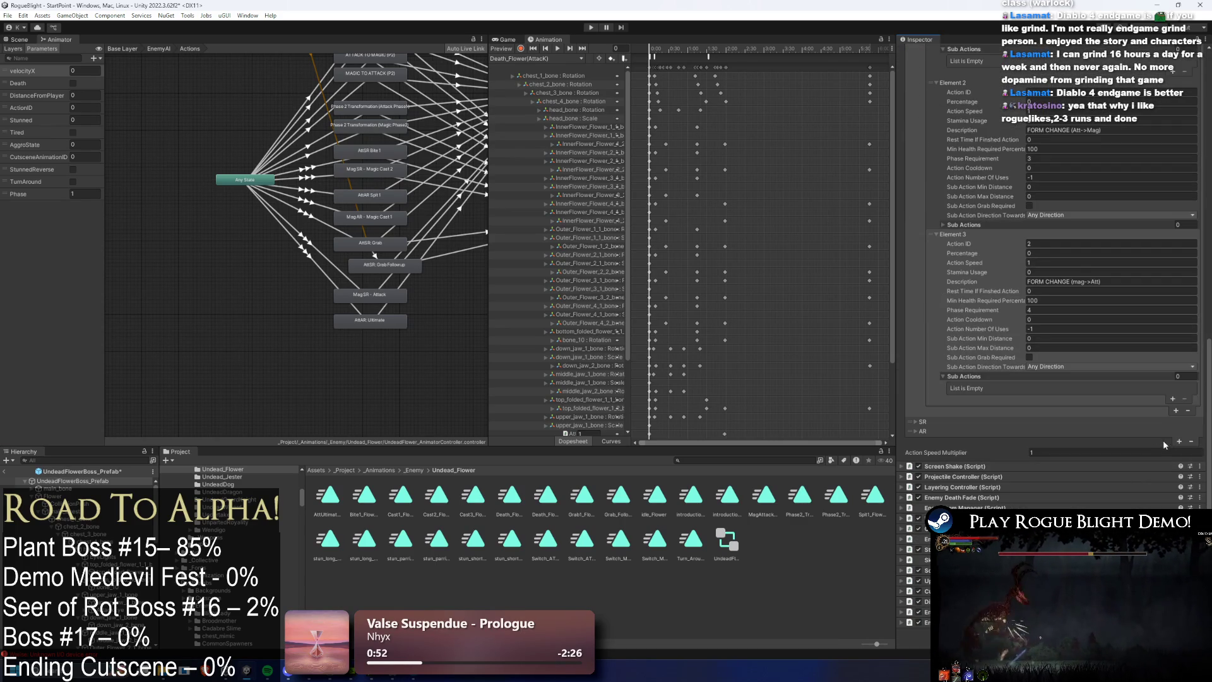
pyautogui.click(1179, 442)
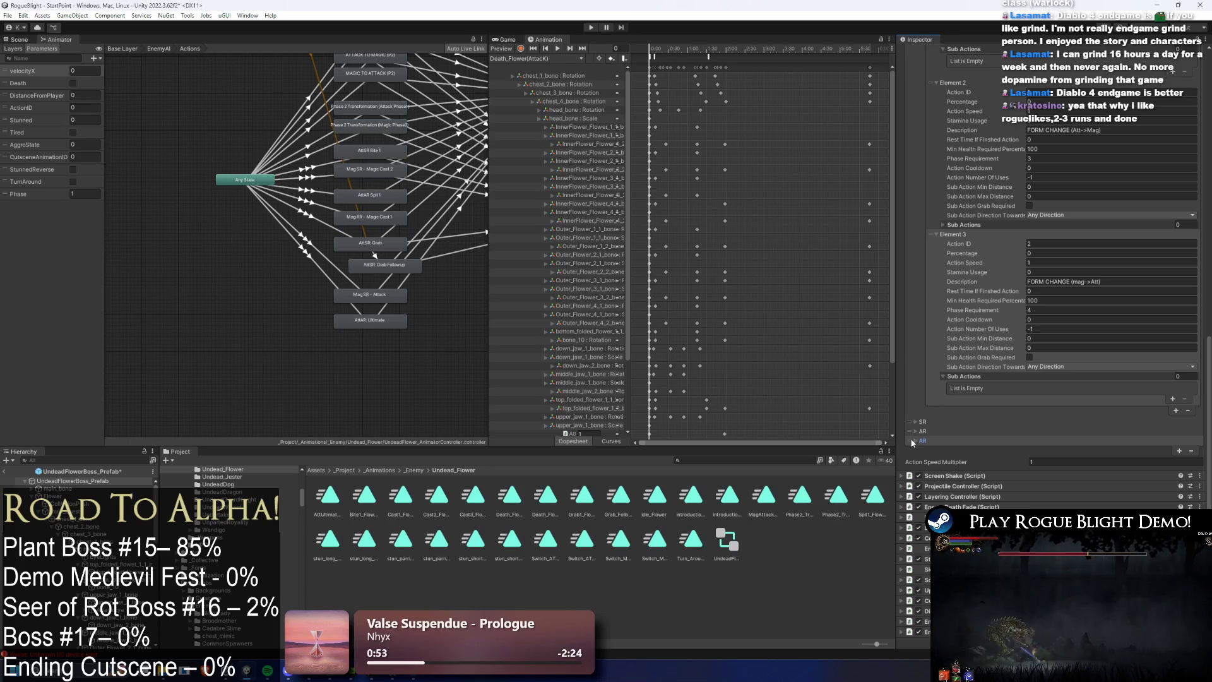
pyautogui.moveTo(914, 442); pyautogui.dragTo(923, 60)
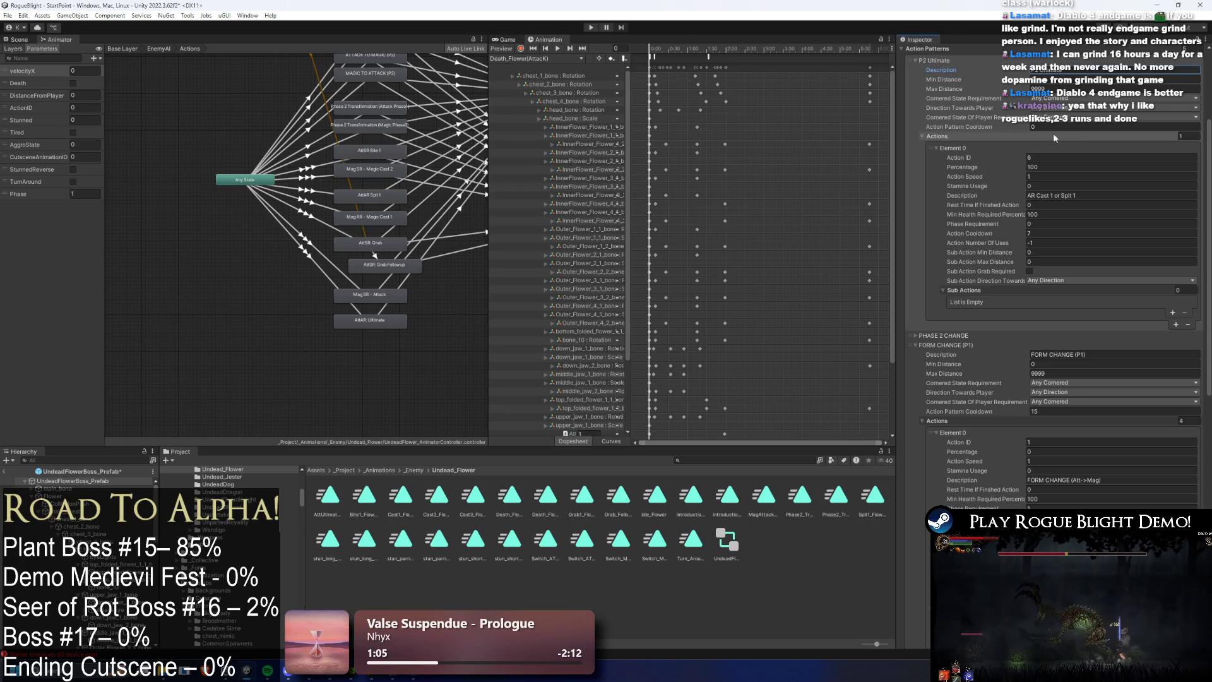
# Step: Collapse the FORM CHANGE (P1) pattern and clear the new pattern's Element 0 description
pyautogui.click(935, 355)
pyautogui.click(950, 345)
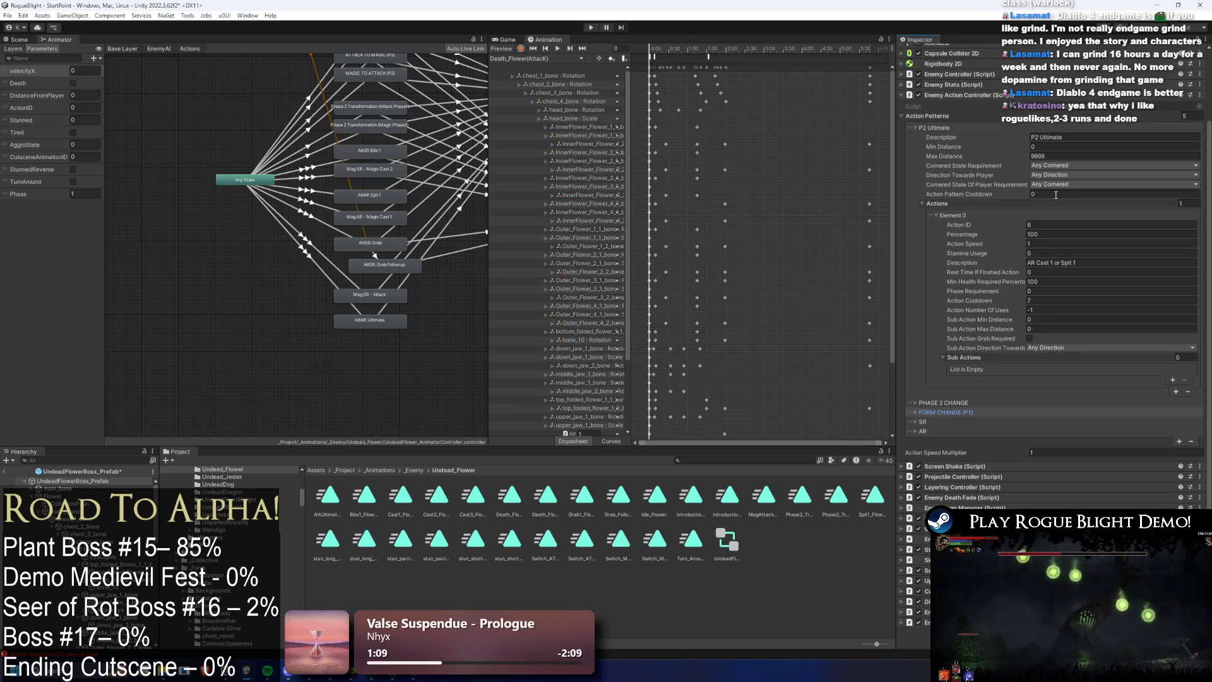
pyautogui.click(1087, 263)
pyautogui.press('BackSpace')
pyautogui.write('P2 Ultimate')
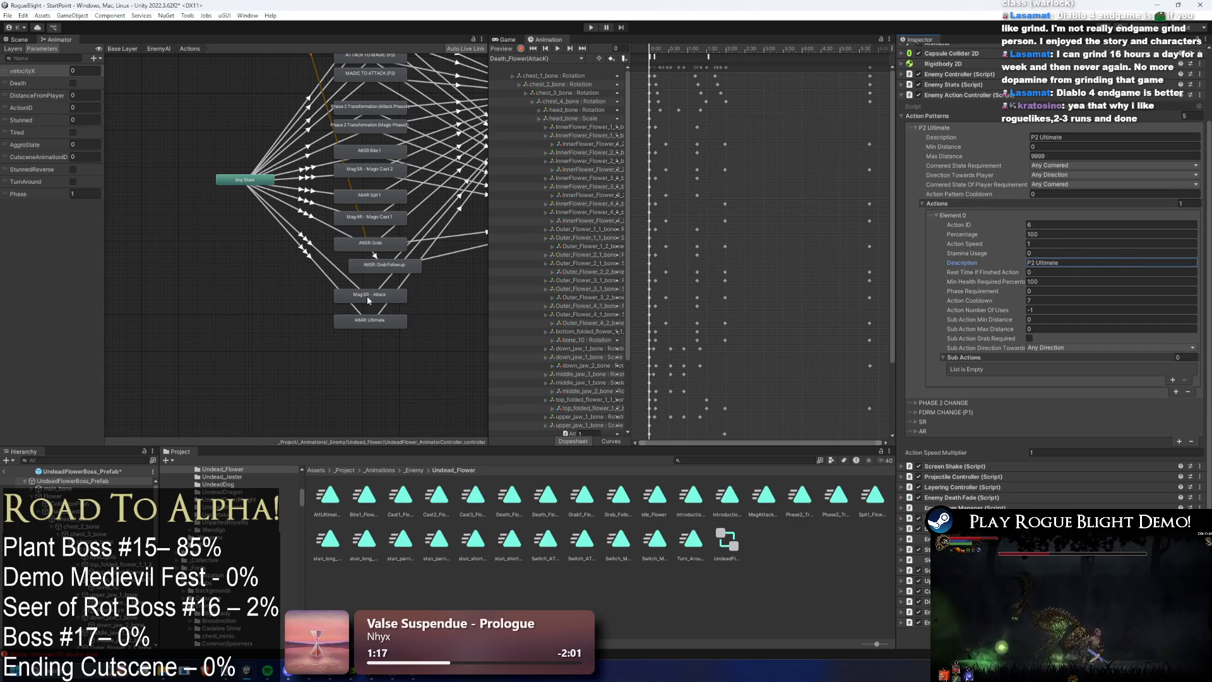
# Step: Match P2 Ultimate's Action ID to the ultimate transition condition and enter 27 as Action Cooldown
pyautogui.click(309, 260)
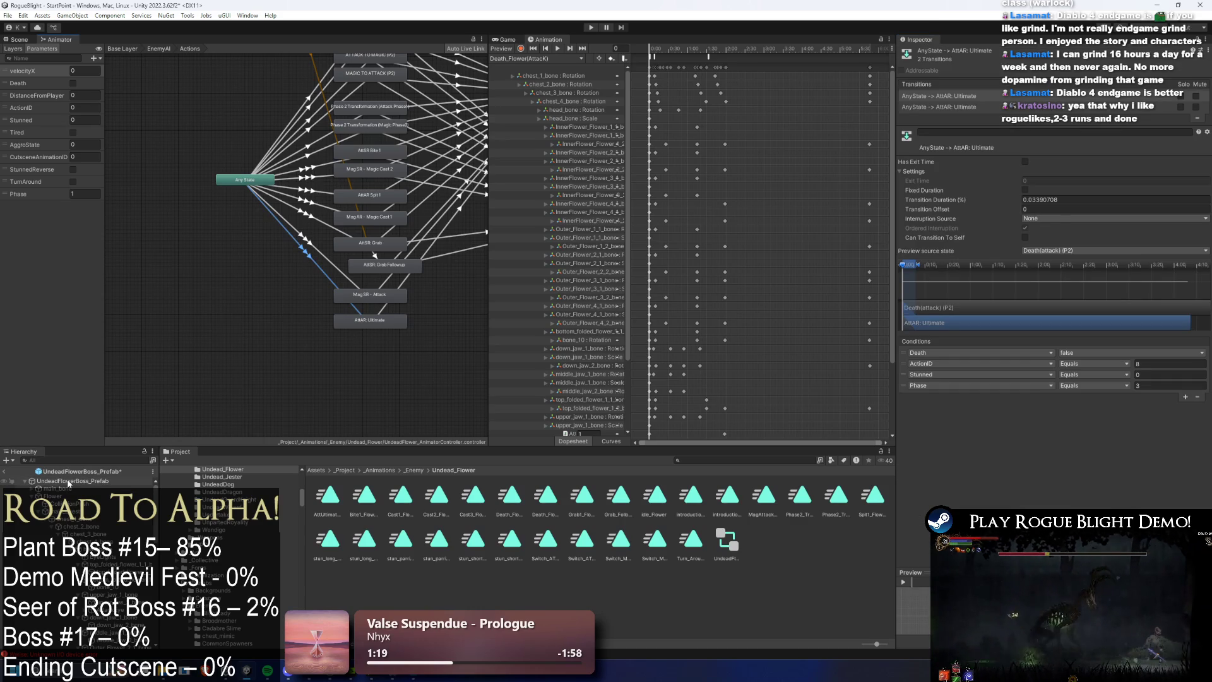
pyautogui.click(58, 481)
pyautogui.click(1046, 307)
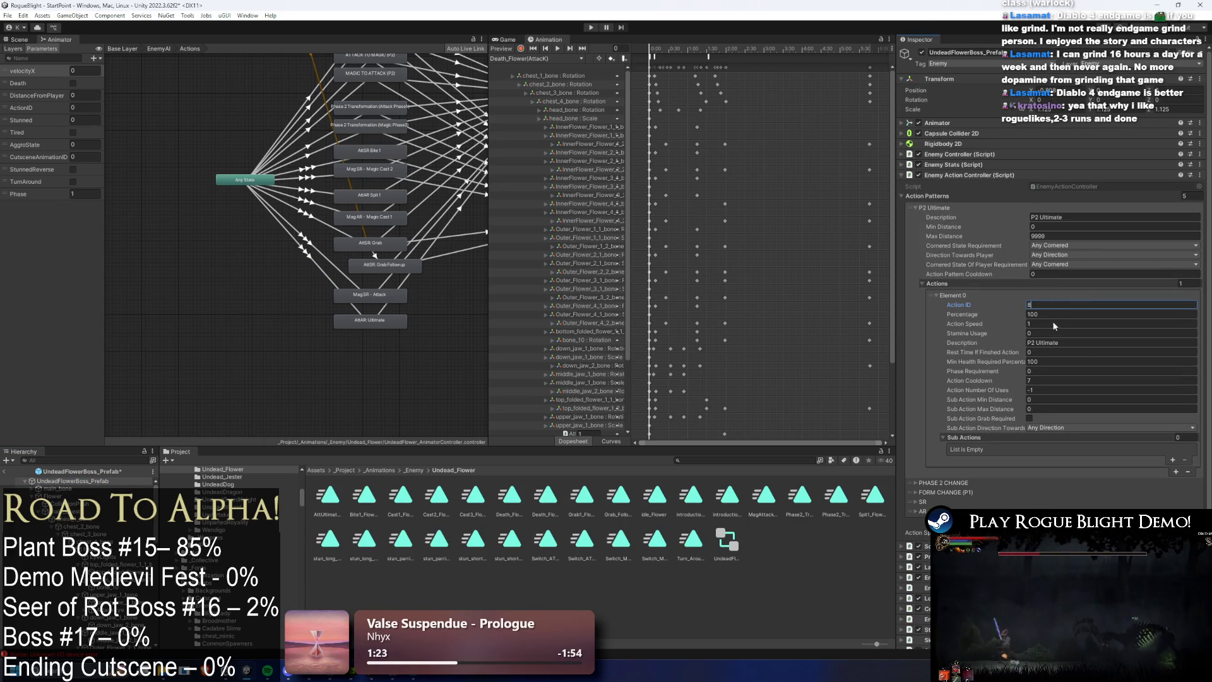
pyautogui.click(1041, 381)
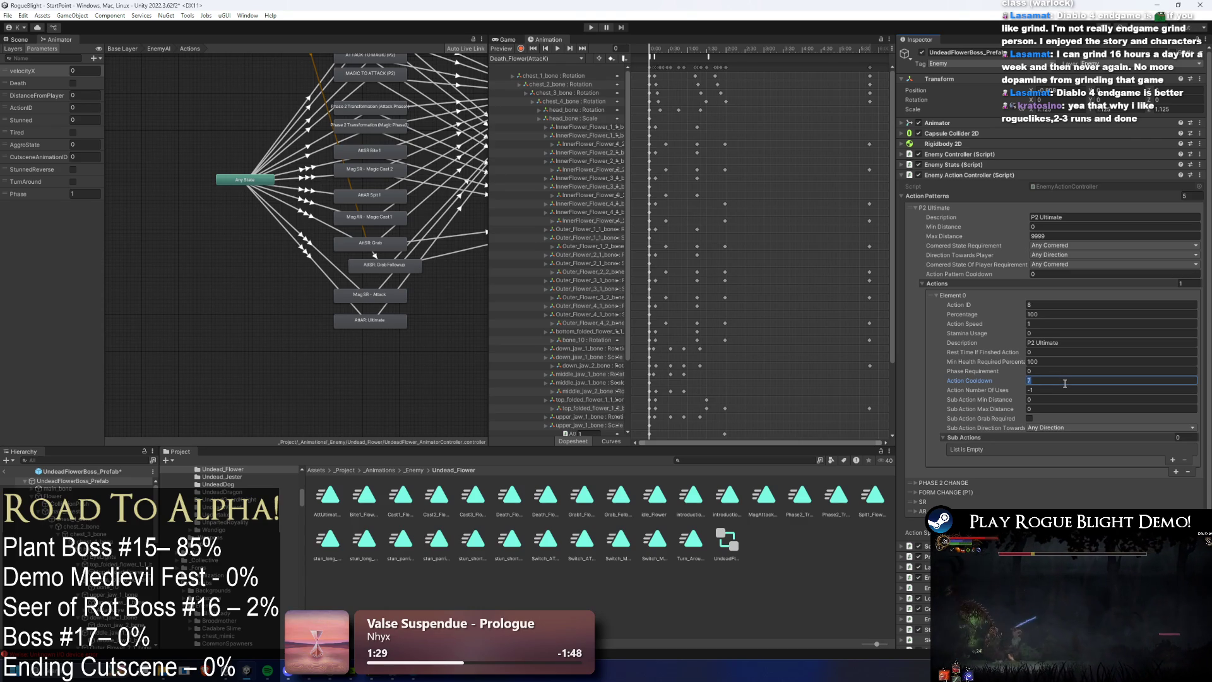
pyautogui.write('2')
pyautogui.write('7')
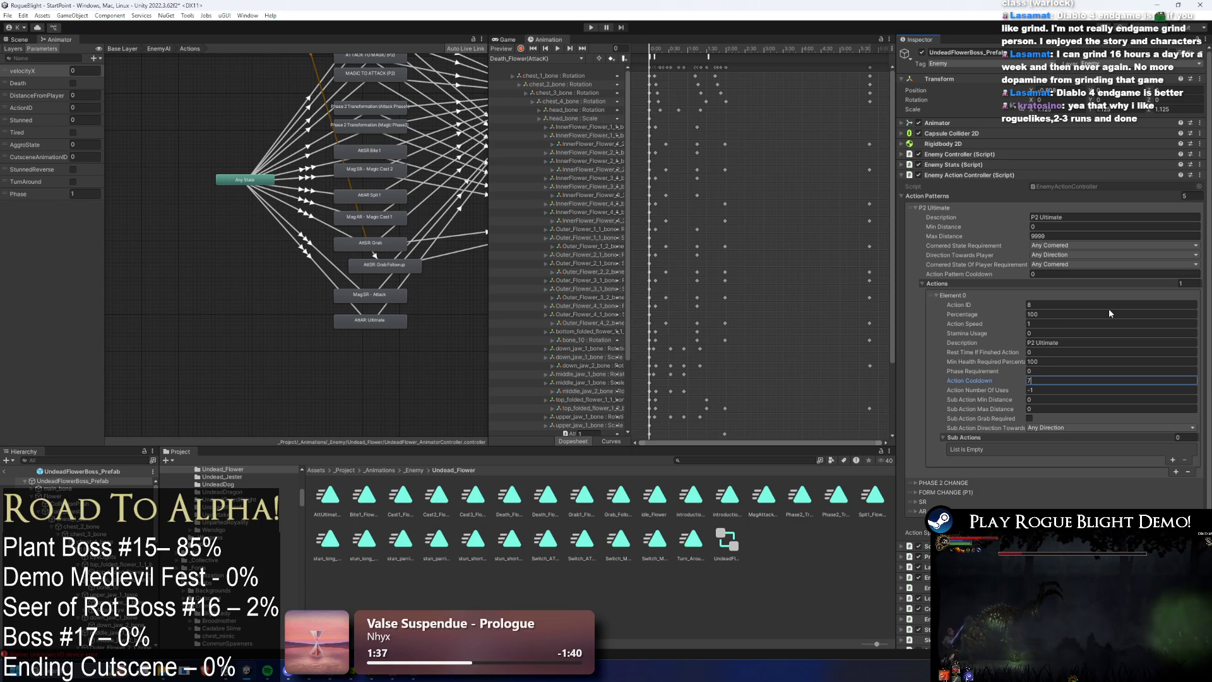
# Step: Run the game until the Rogue Blight title menu appears, then stop Play mode
pyautogui.click(592, 28)
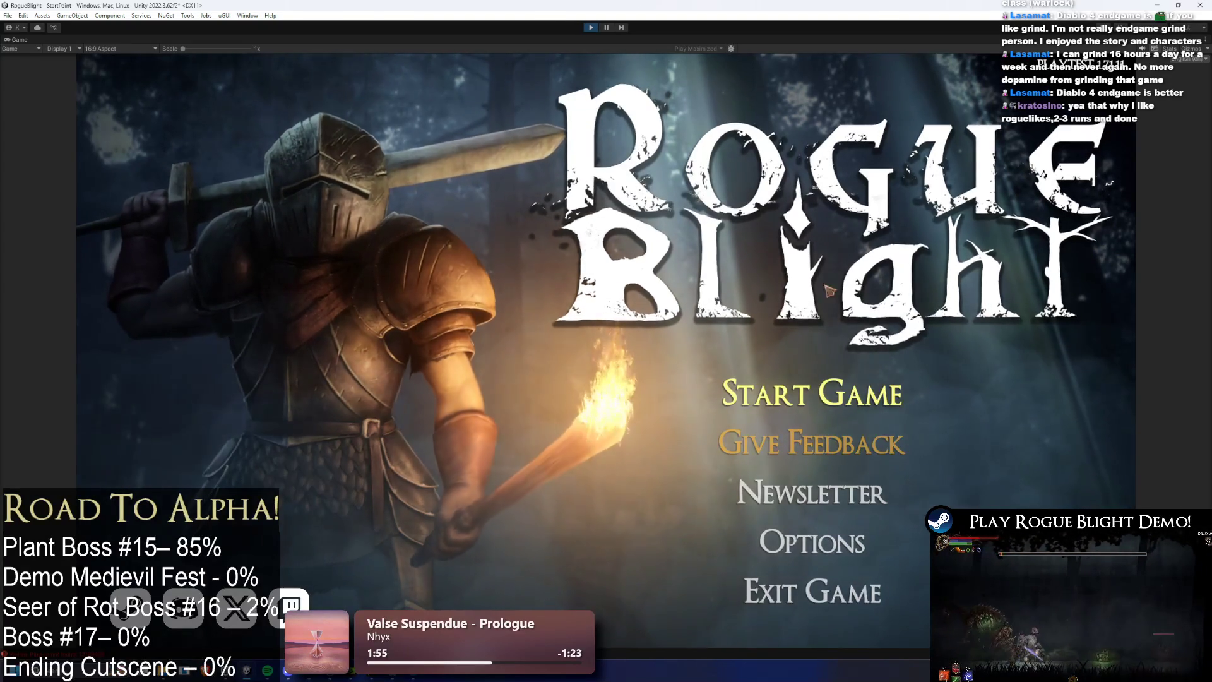
pyautogui.click(588, 28)
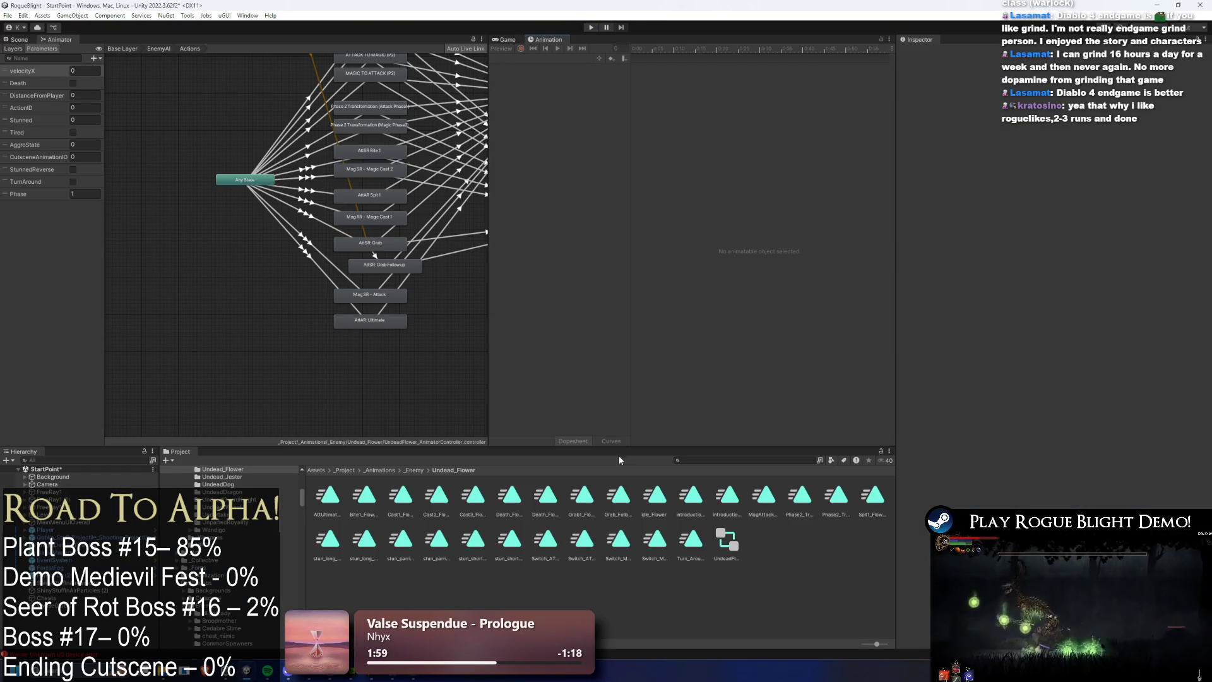
# Step: Search 'undead f', open the UndeadFlowerBoss prefab, and set P2 Ultimate's Phase Requirement to 1
pyautogui.click(715, 459)
pyautogui.write('undead flower prefa')
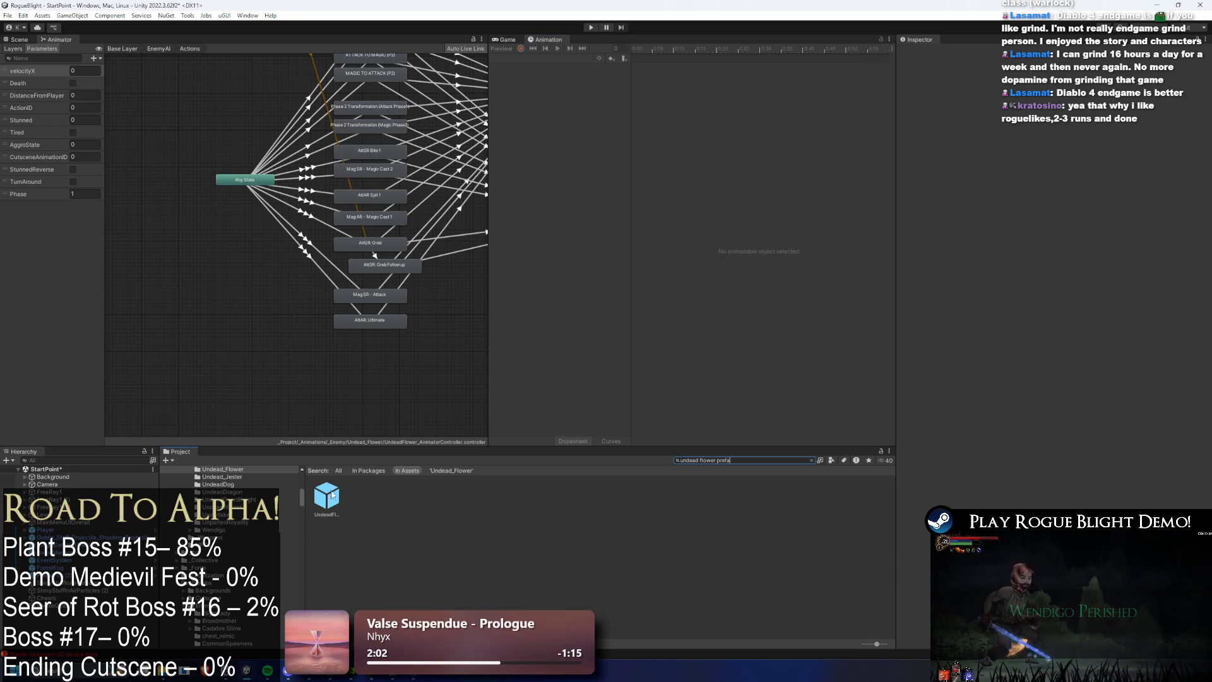
pyautogui.doubleClick(326, 495)
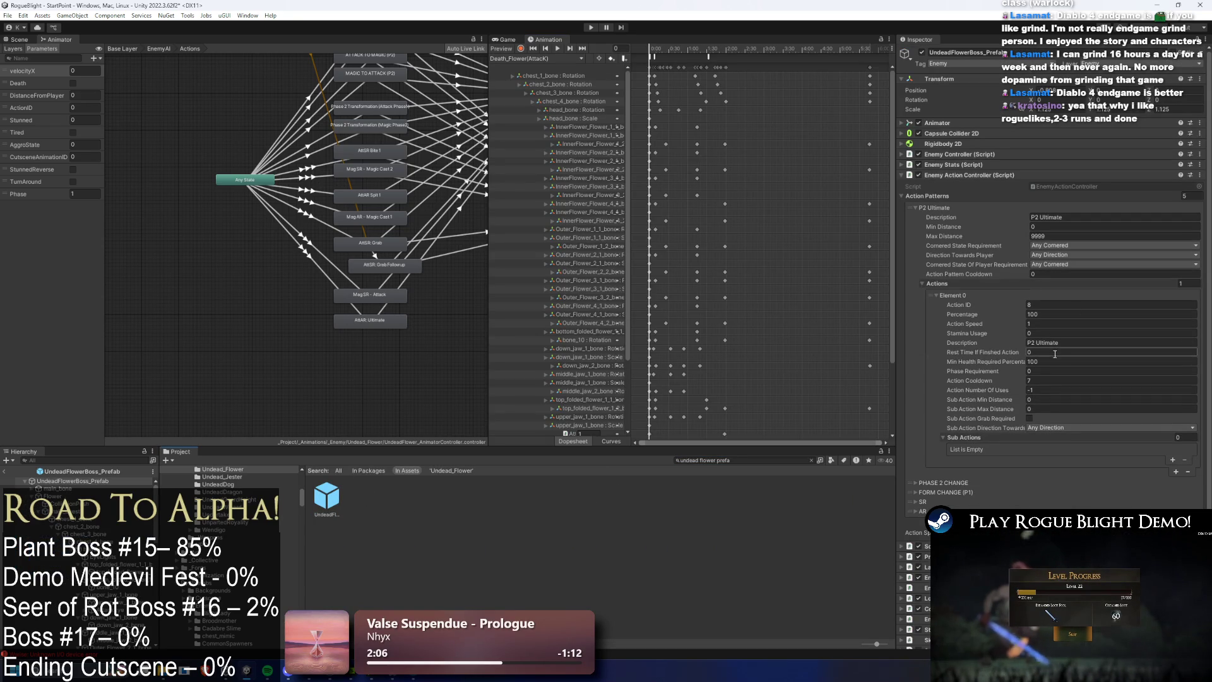
pyautogui.click(1052, 380)
pyautogui.hotkey('shift', 'Tab')
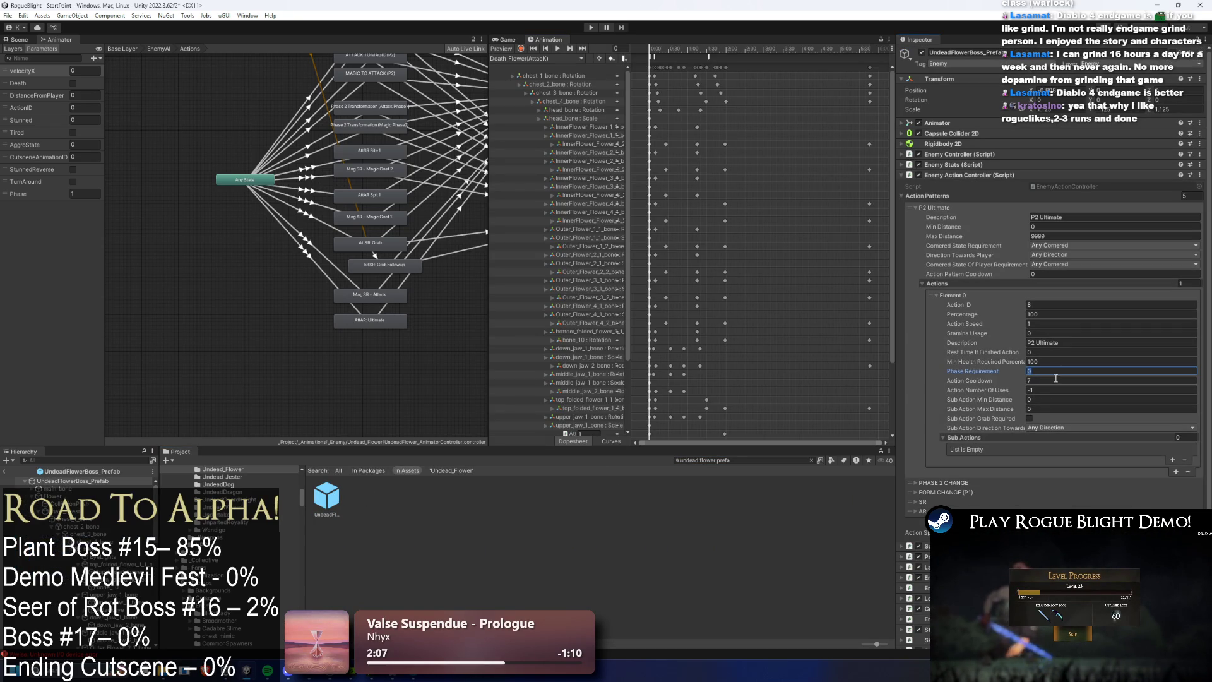
pyautogui.write('1')
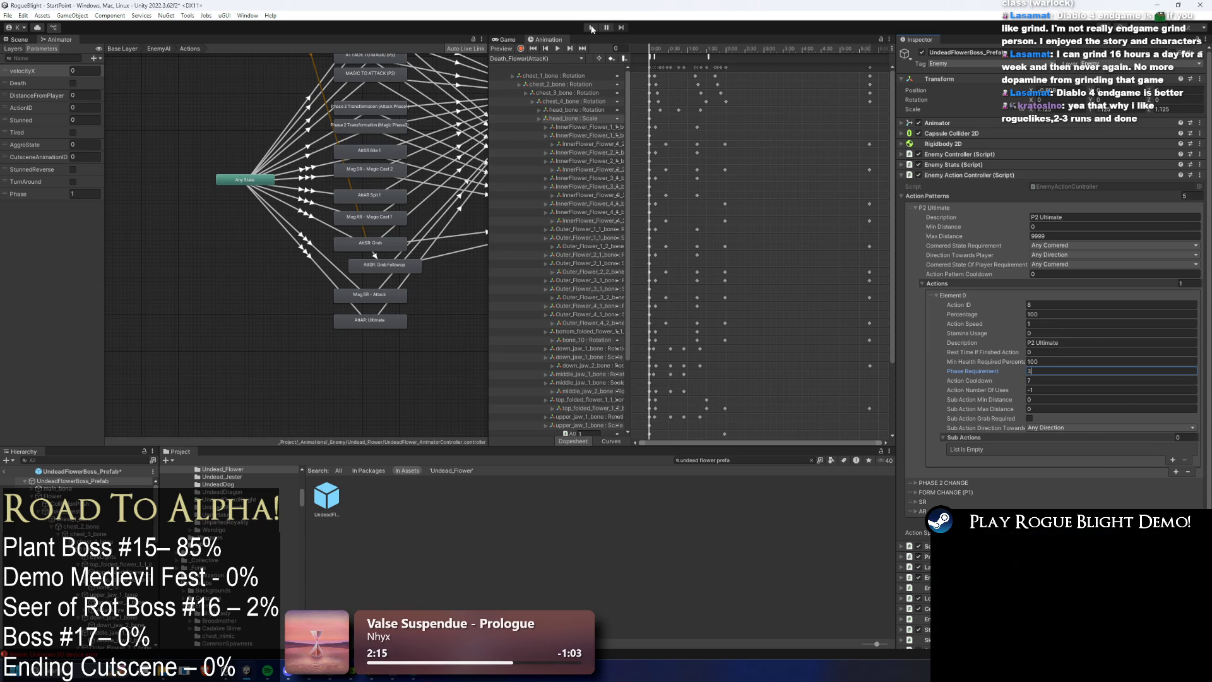
# Step: Save the boss prefab, enter Play mode past the warning, and start a new game in a save slot
pyautogui.hotkey('ctrl', 's')
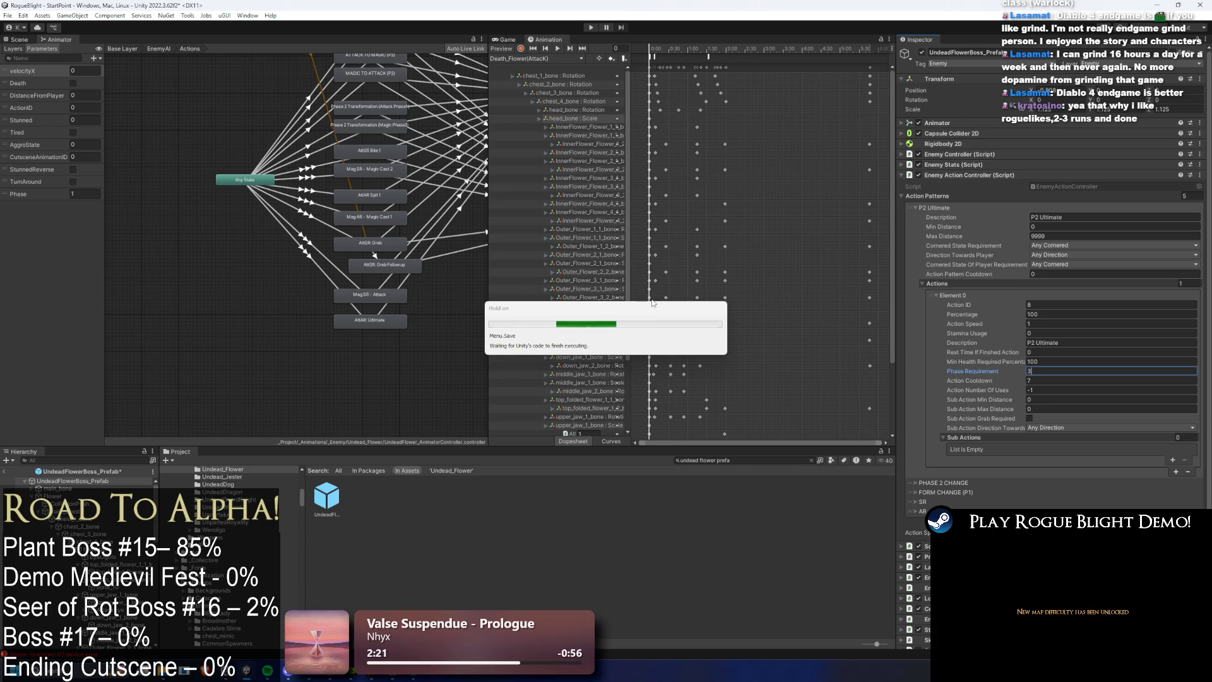
pyautogui.hotkey('ctrl', 'p')
pyautogui.press('Return')
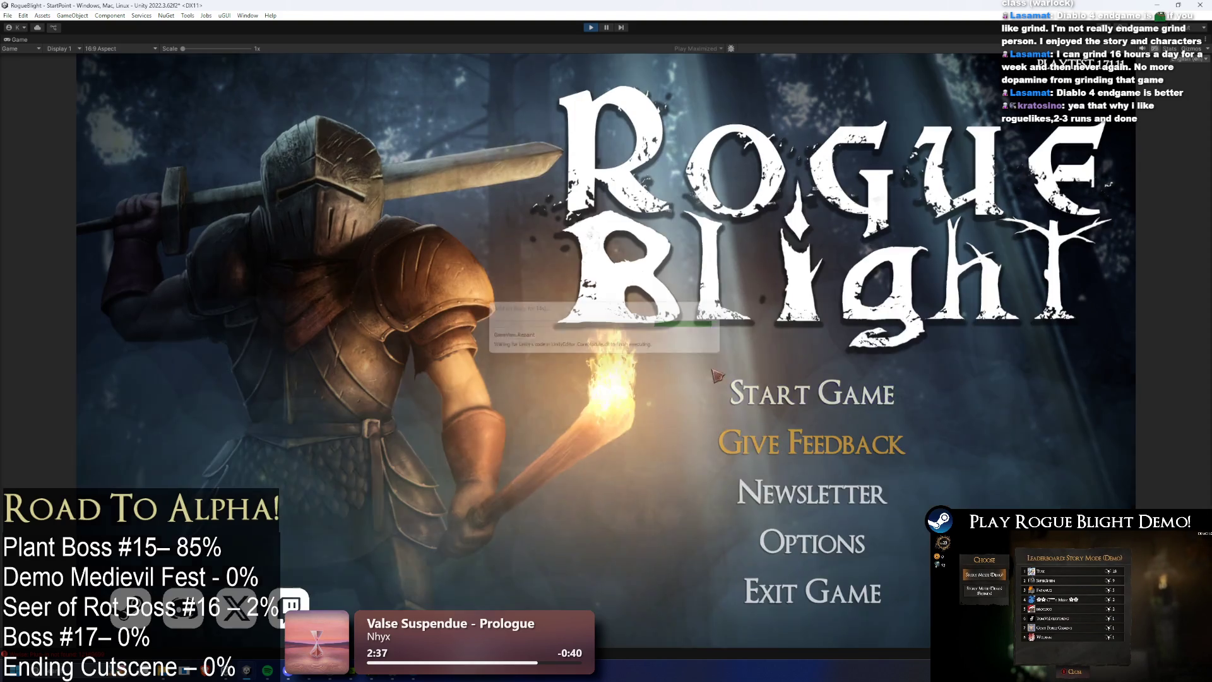
pyautogui.click(827, 404)
pyautogui.click(874, 365)
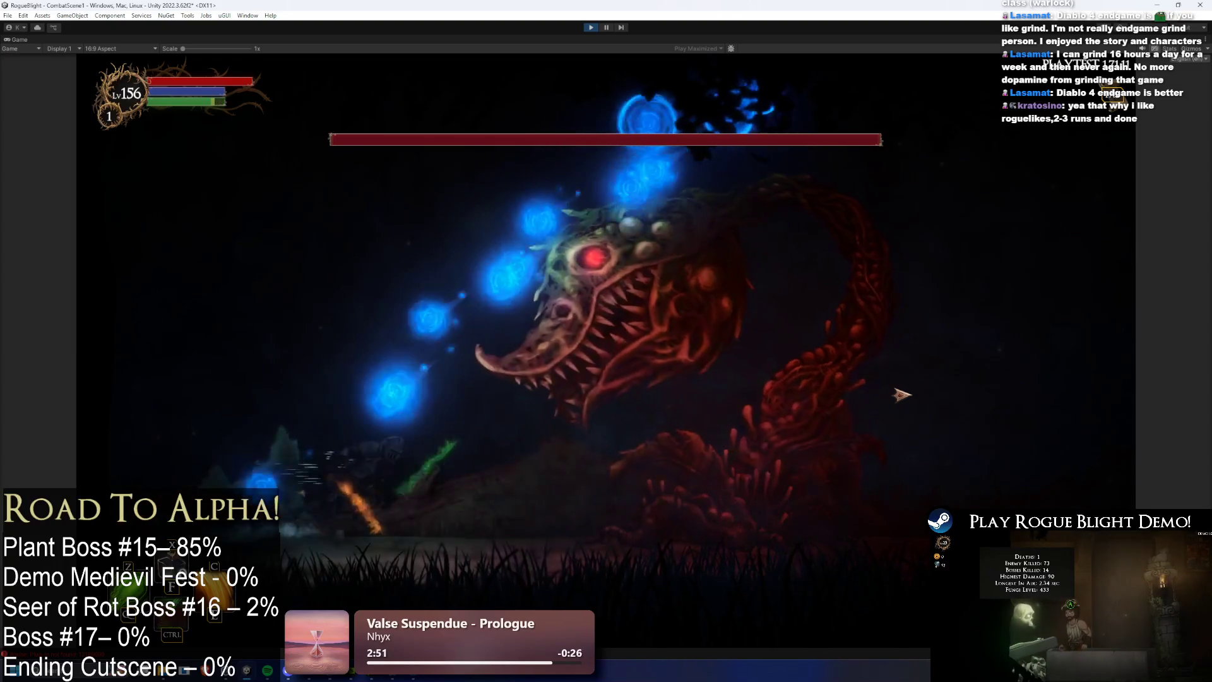
# Step: Fight the plant boss, running under it and slashing it from below
pyautogui.press('d')
pyautogui.click(865, 412)
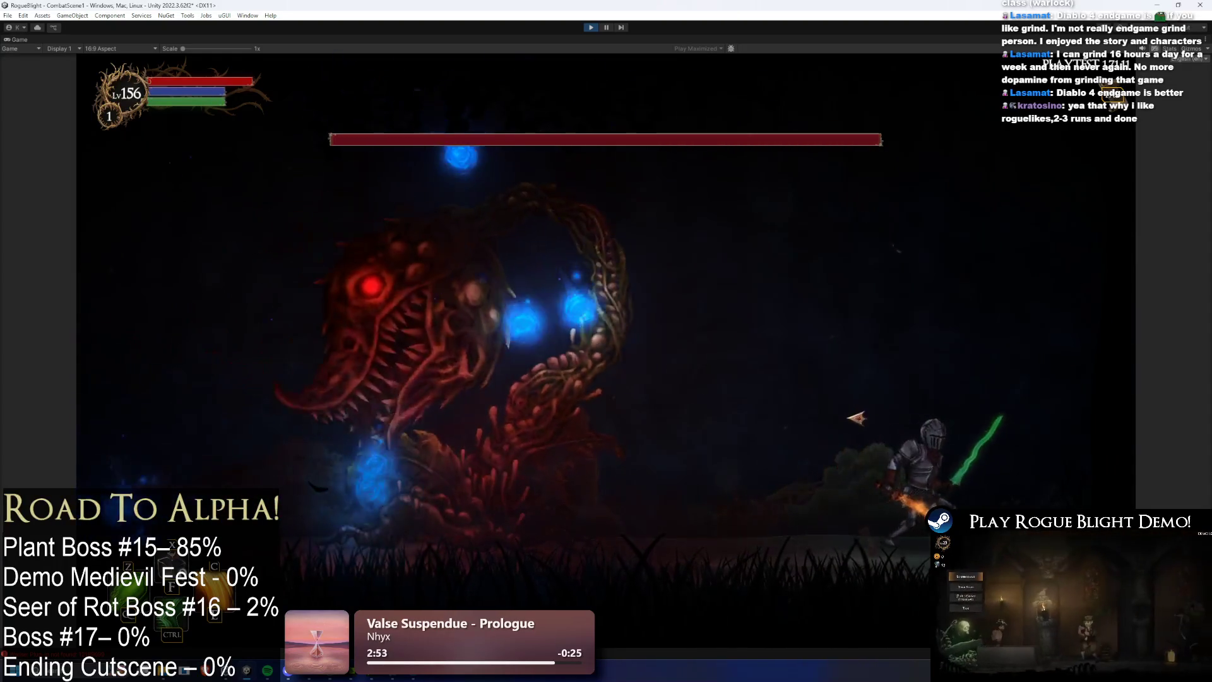
pyautogui.press('a')
pyautogui.press('a')
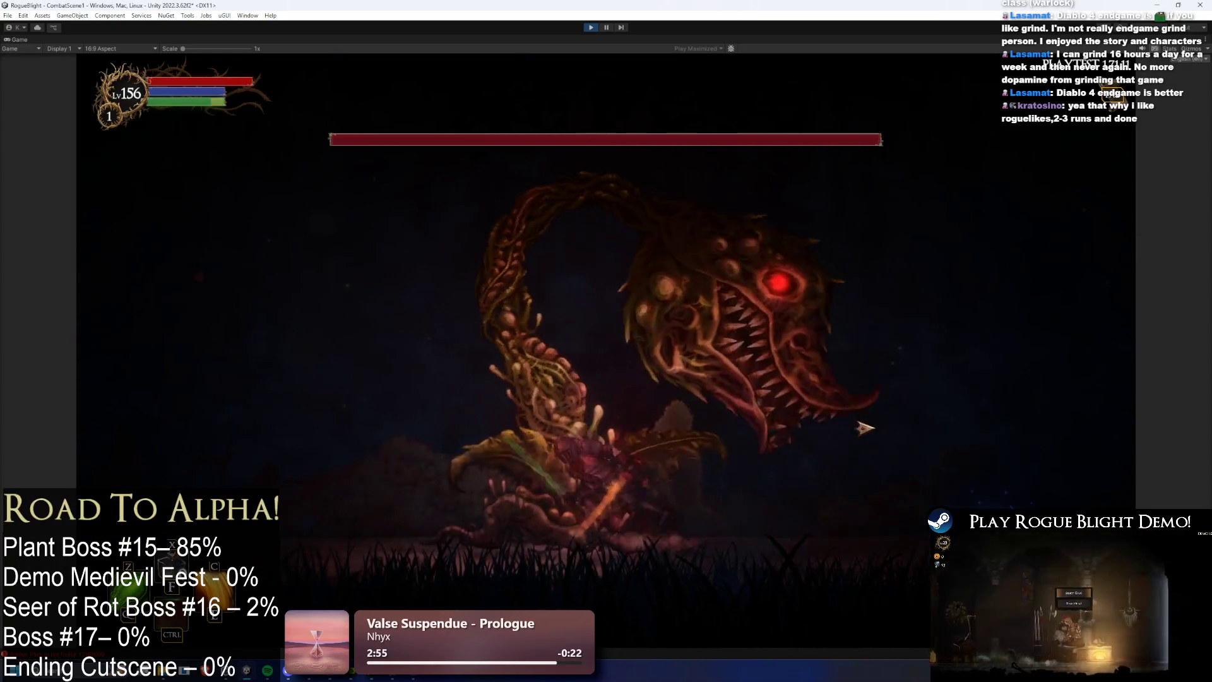
pyautogui.click(909, 447)
pyautogui.click(901, 455)
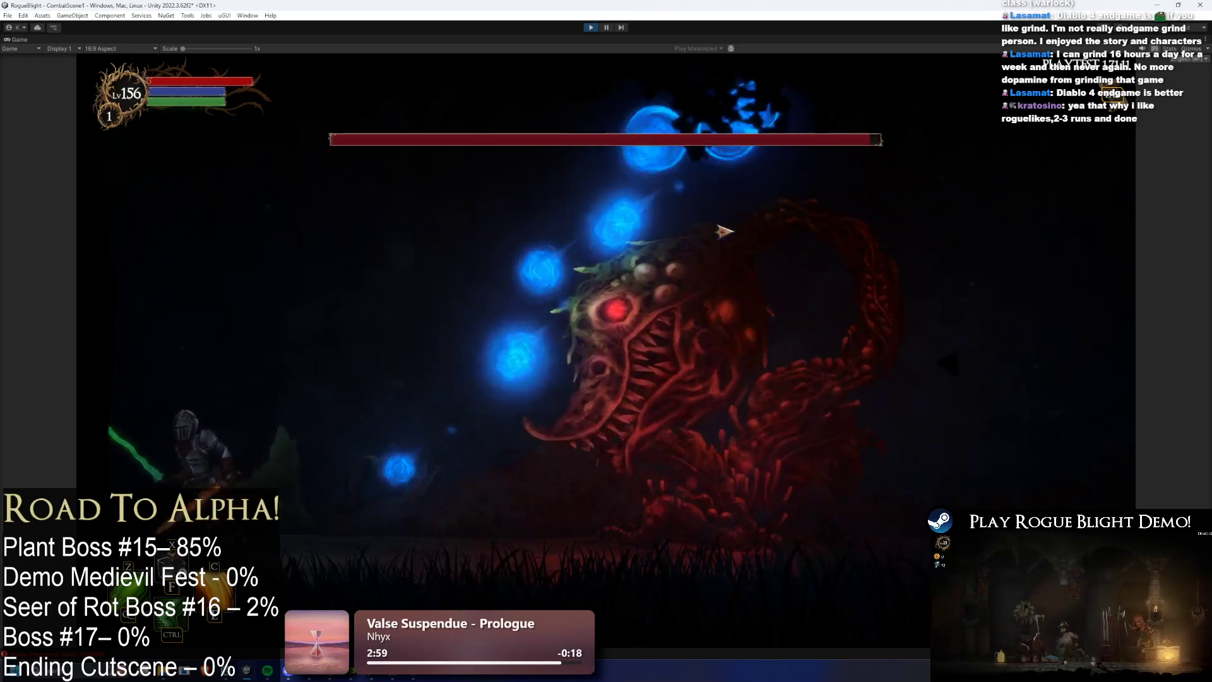
pyautogui.press('d')
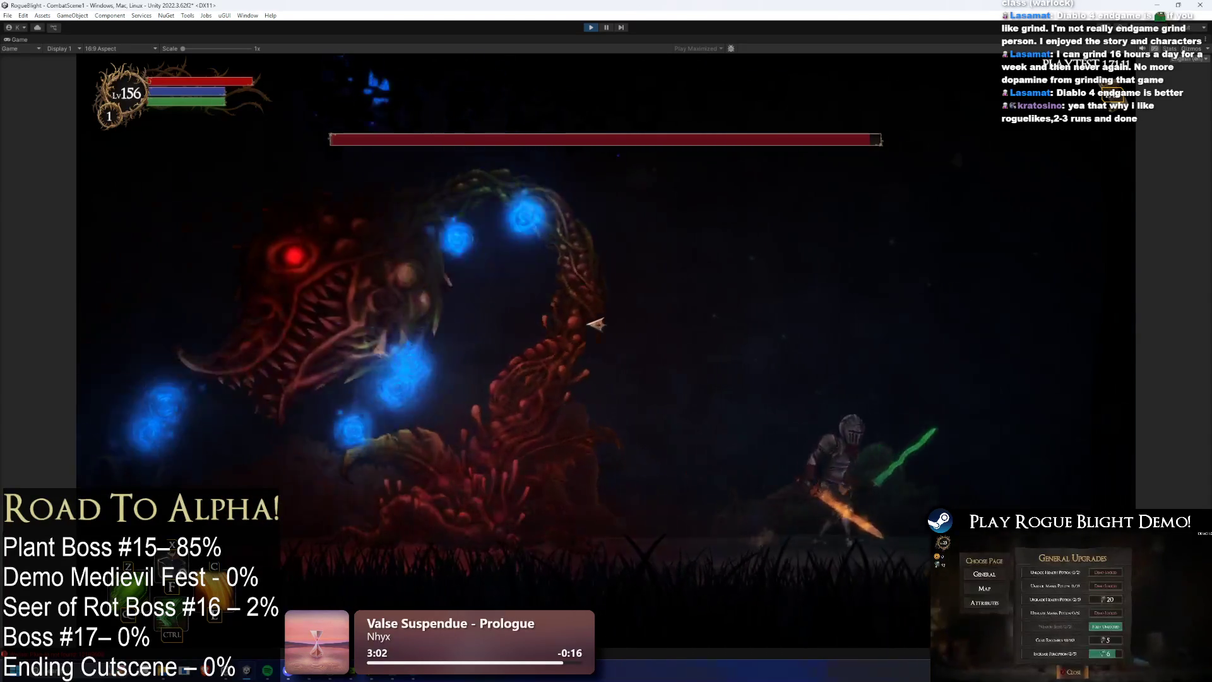
pyautogui.press('a')
pyautogui.click(596, 326)
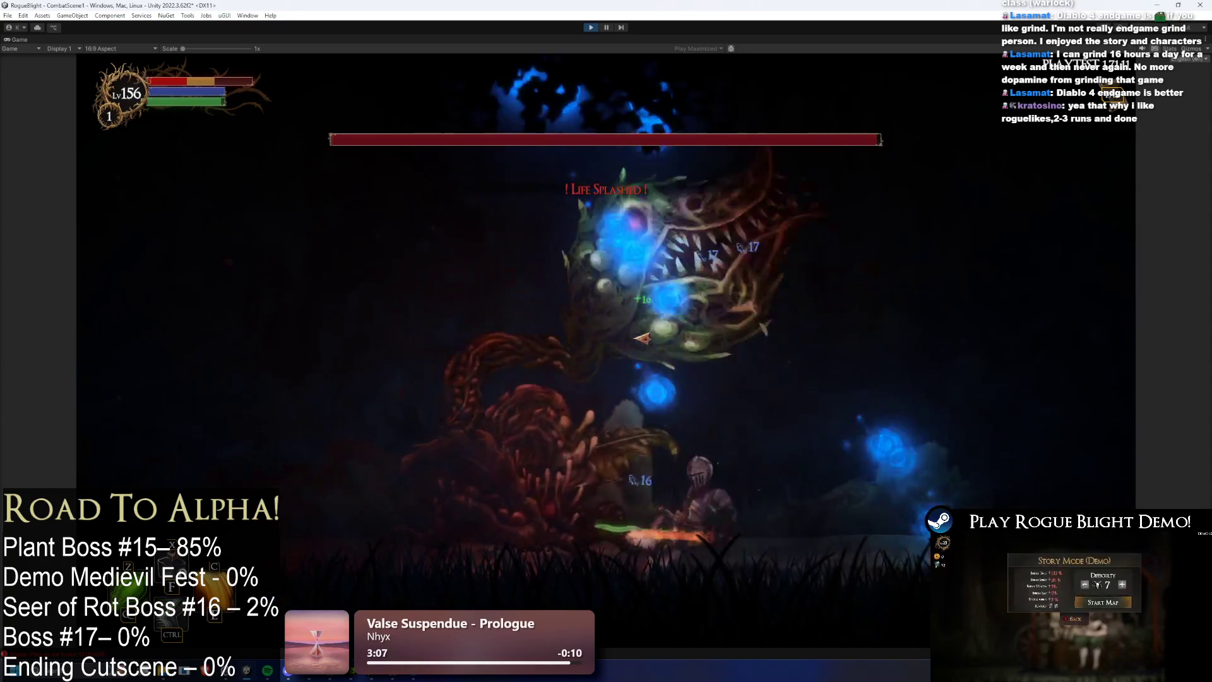
pyautogui.click(651, 339)
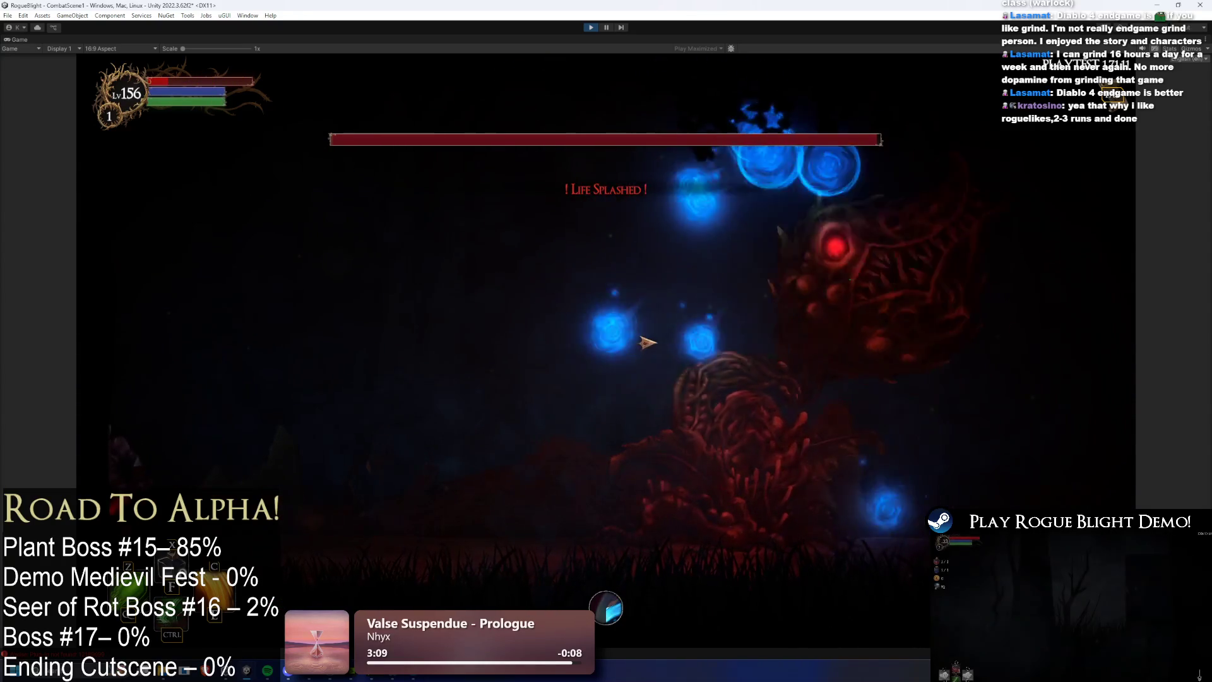
pyautogui.press('d')
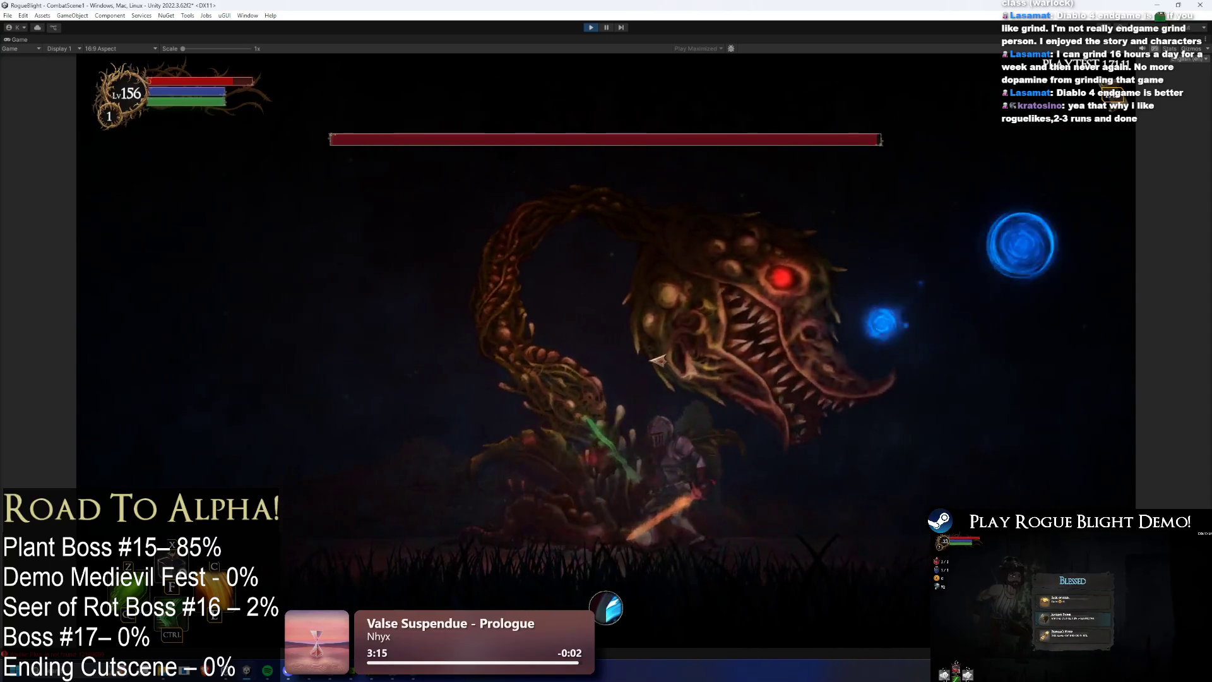
pyautogui.press('d')
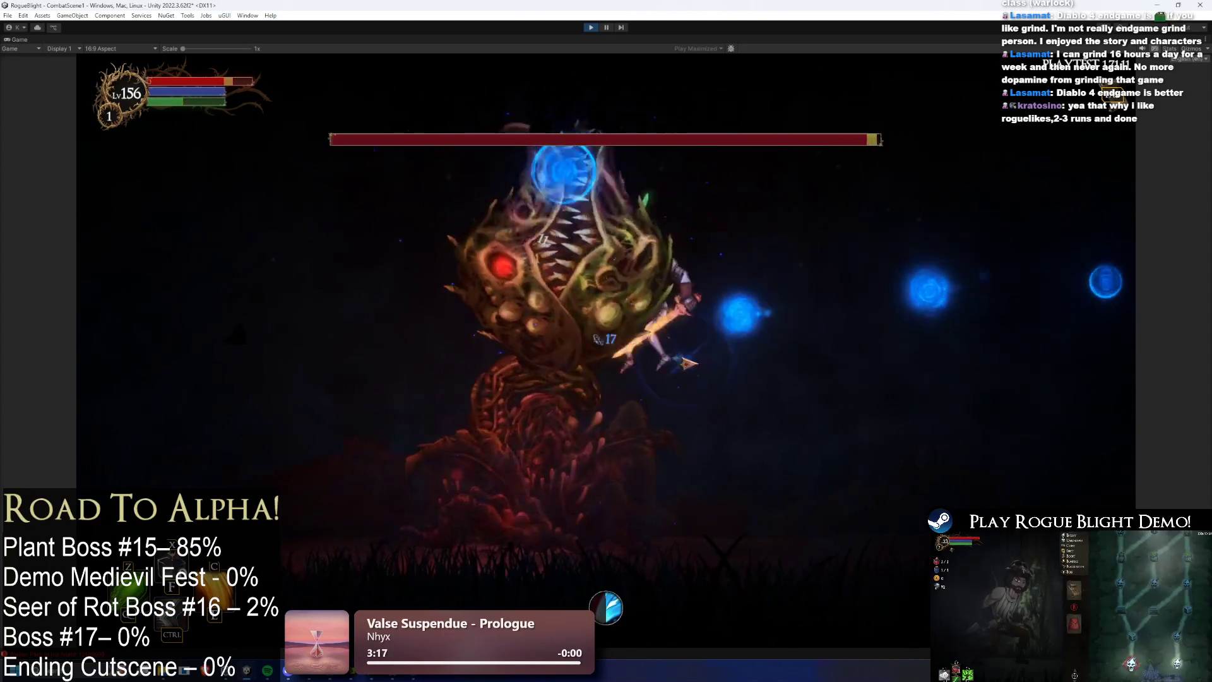
pyautogui.press('a')
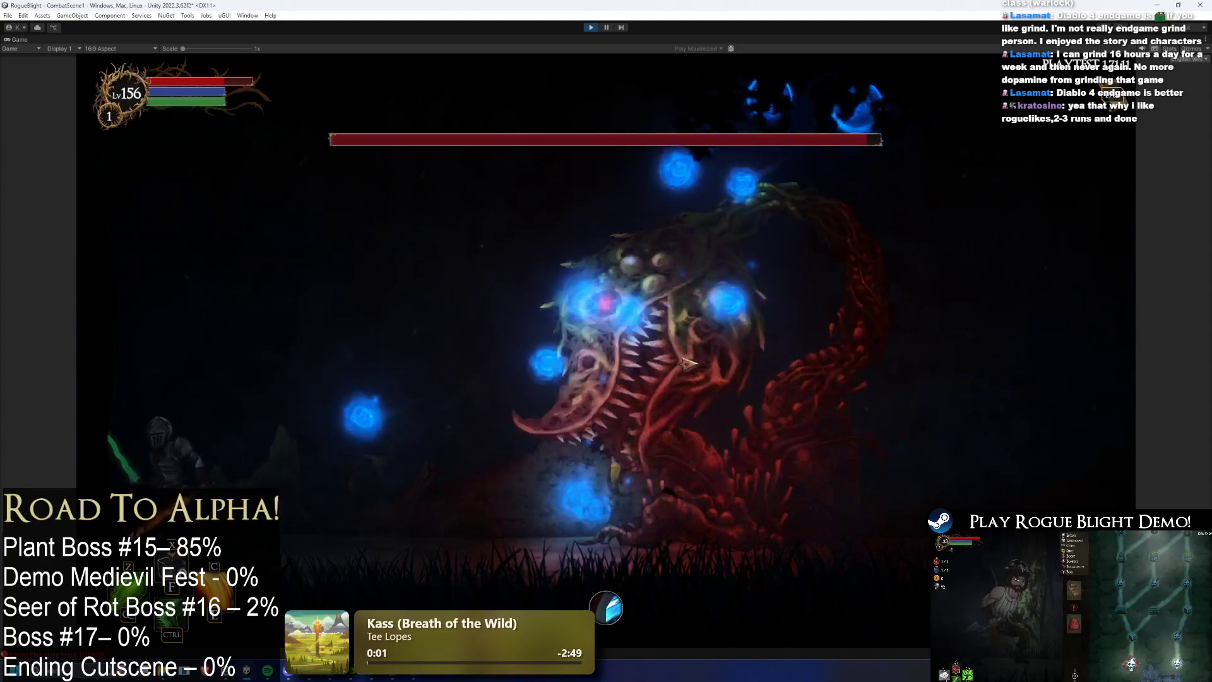
pyautogui.press('d')
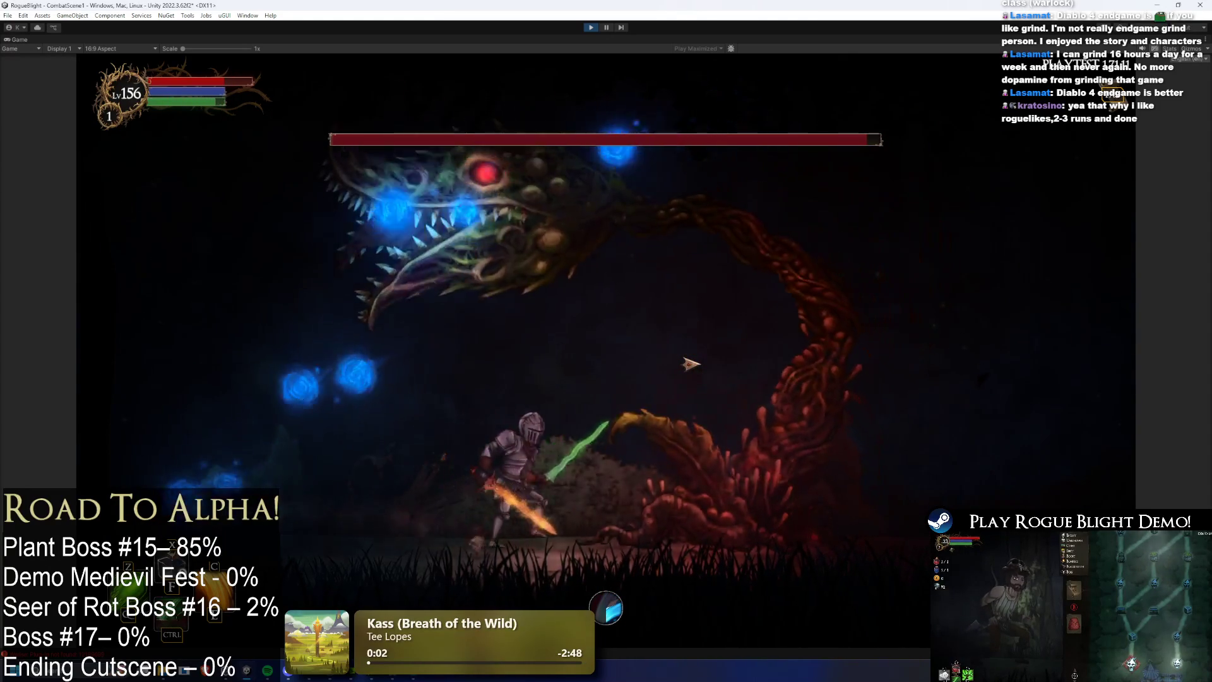
pyautogui.press('d')
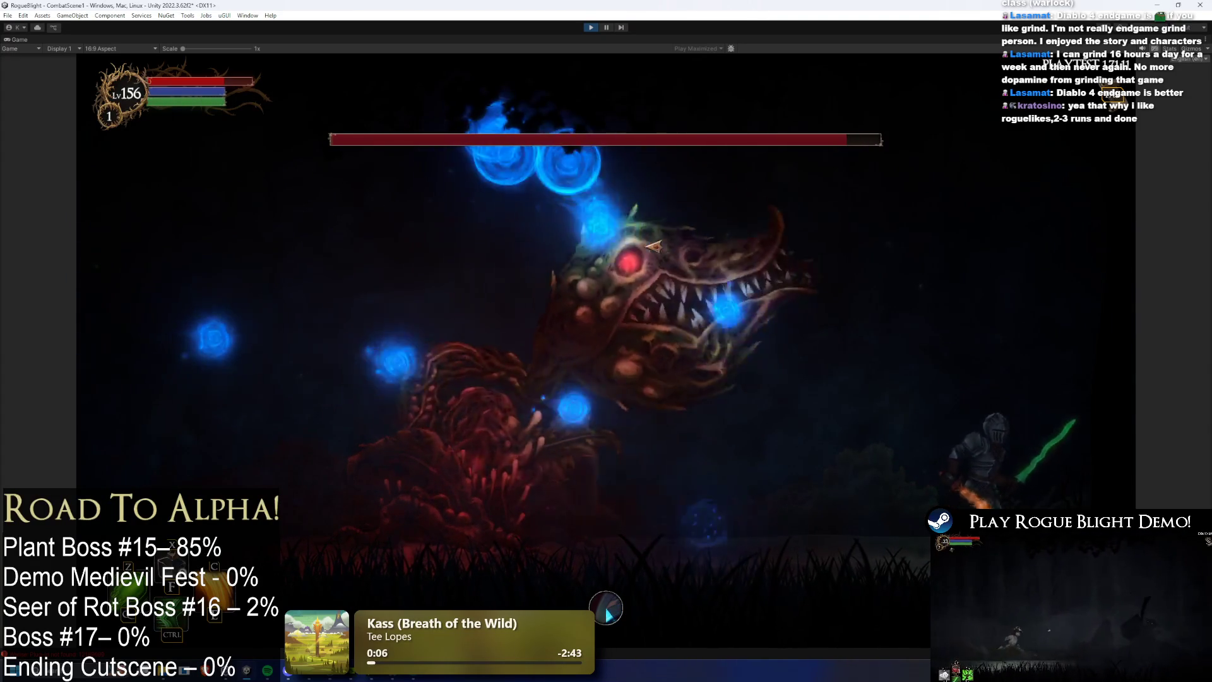
pyautogui.press('a')
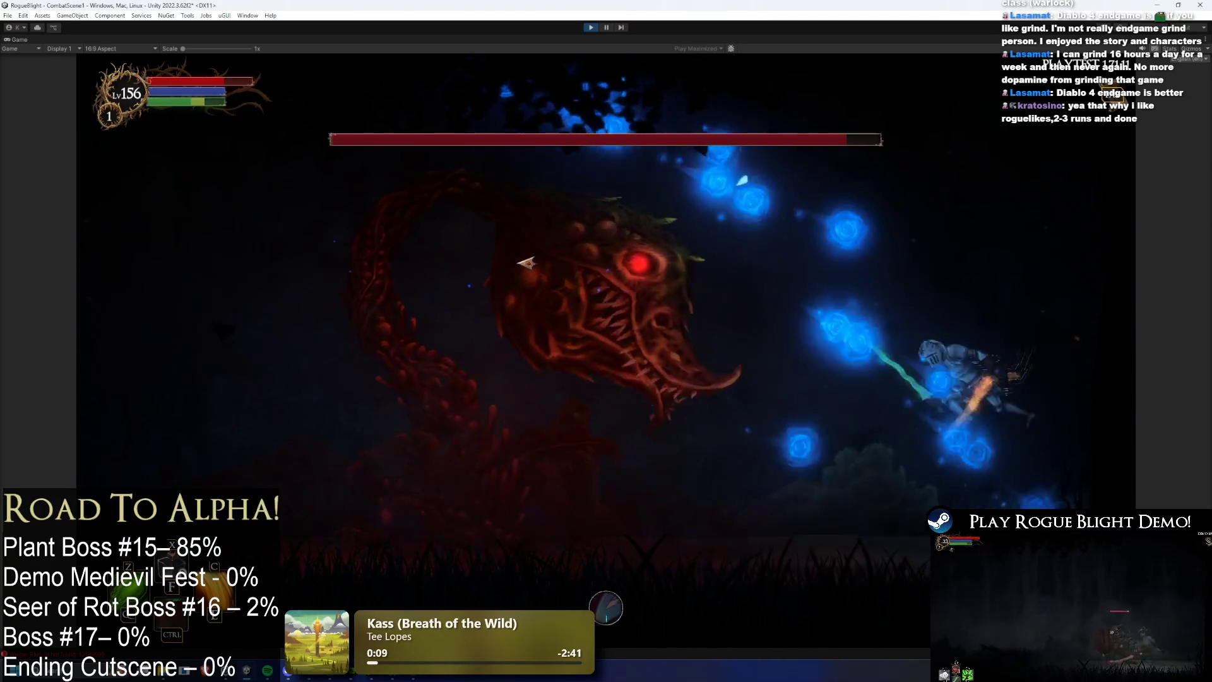
pyautogui.press('d')
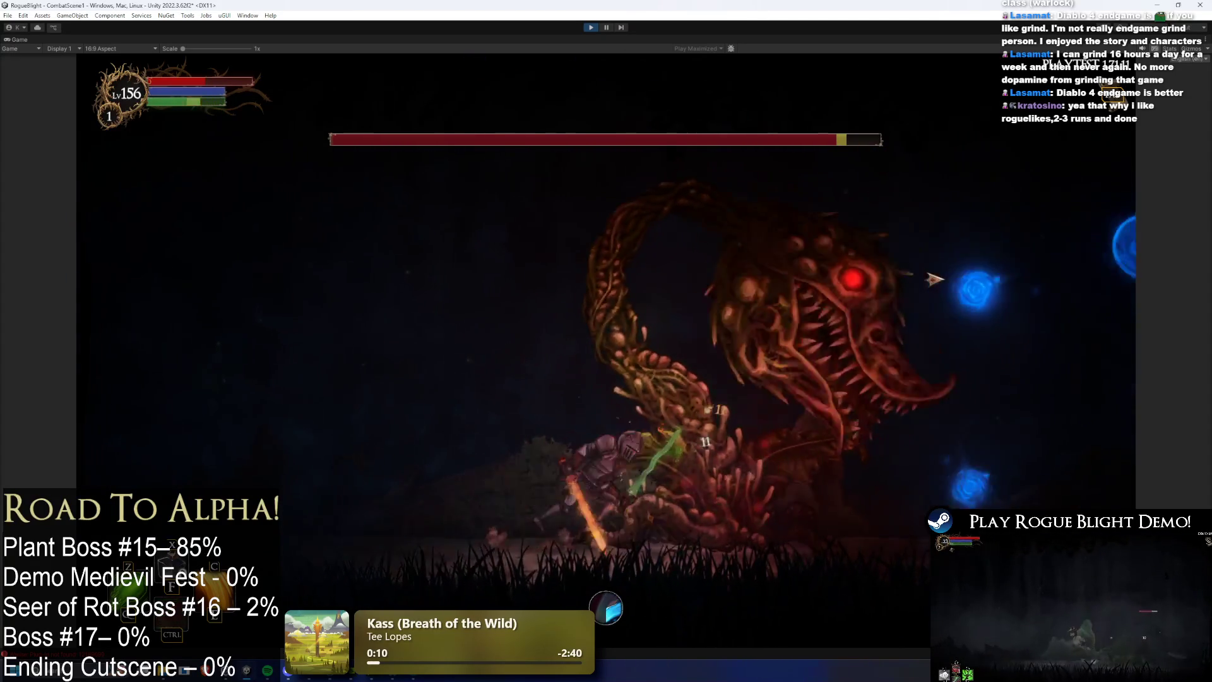
pyautogui.press('a')
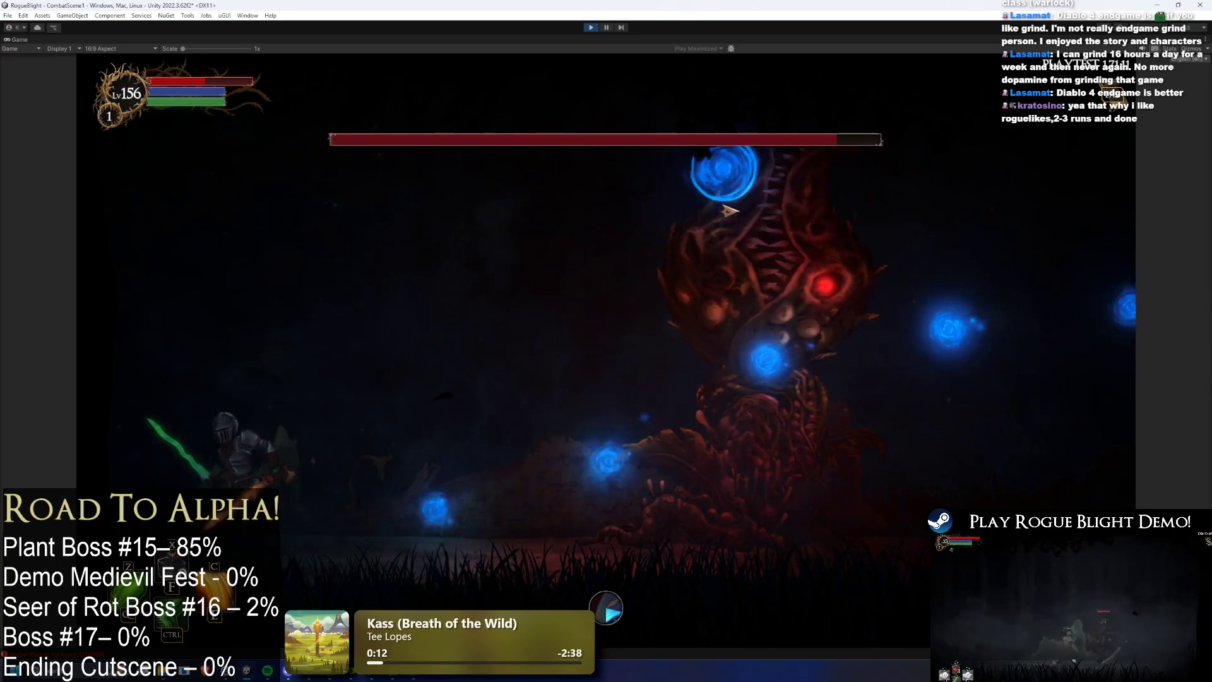
pyautogui.press('d')
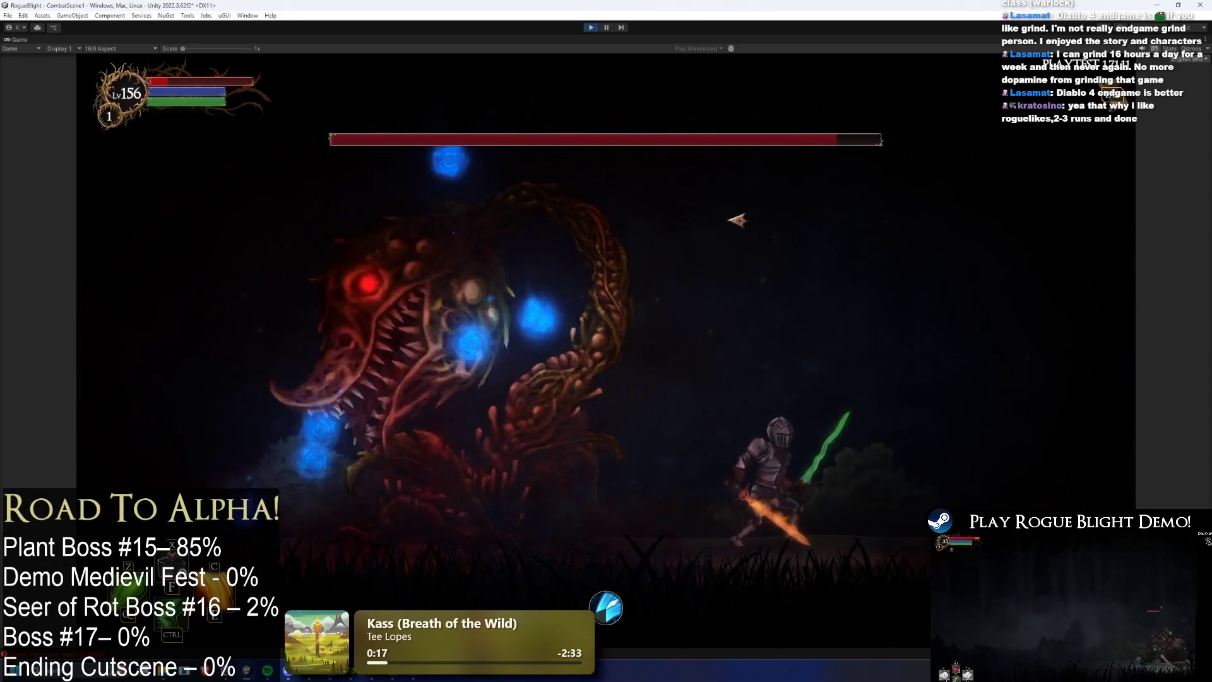
# Step: Enable cheats with F1 to restore health and mana, retreat left, and end the playtest
pyautogui.press('F1')
pyautogui.press('d')
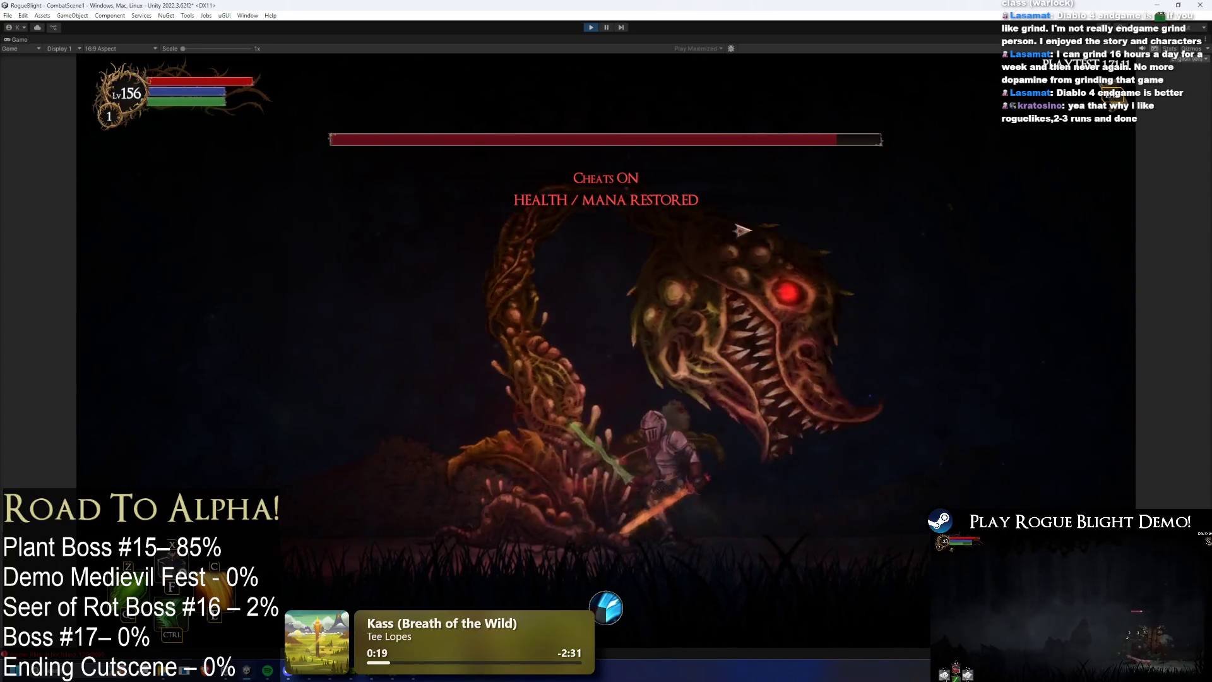
pyautogui.press('space')
pyautogui.press('a')
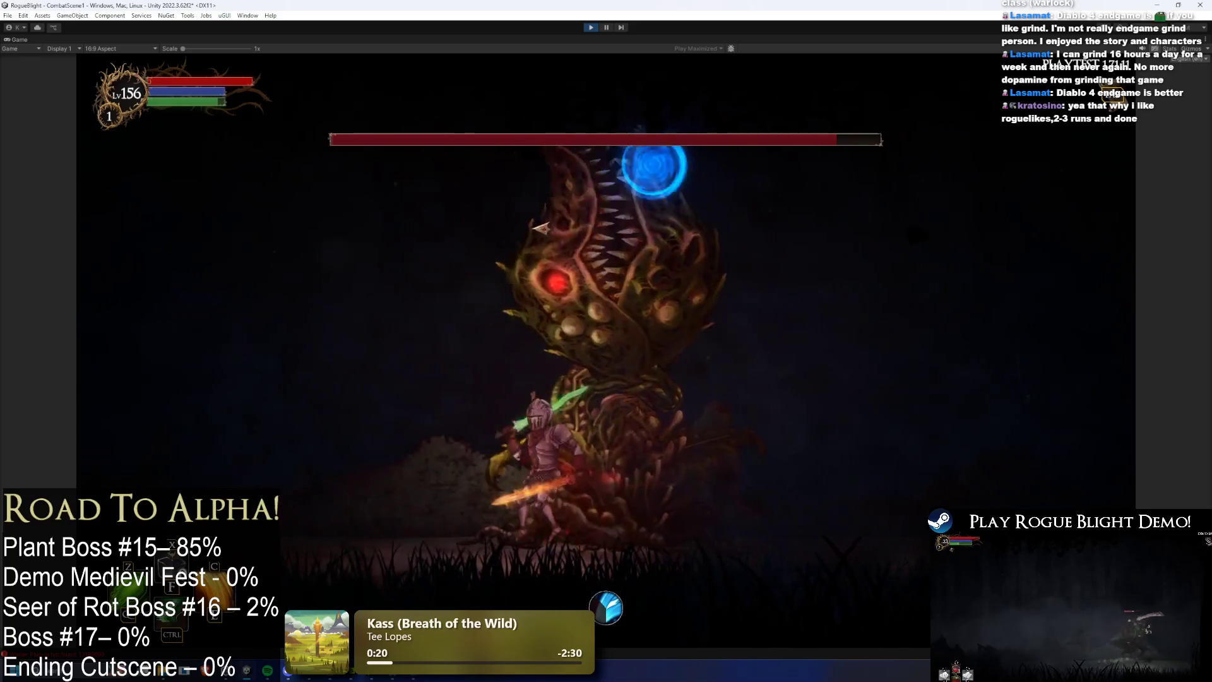
pyautogui.press('a')
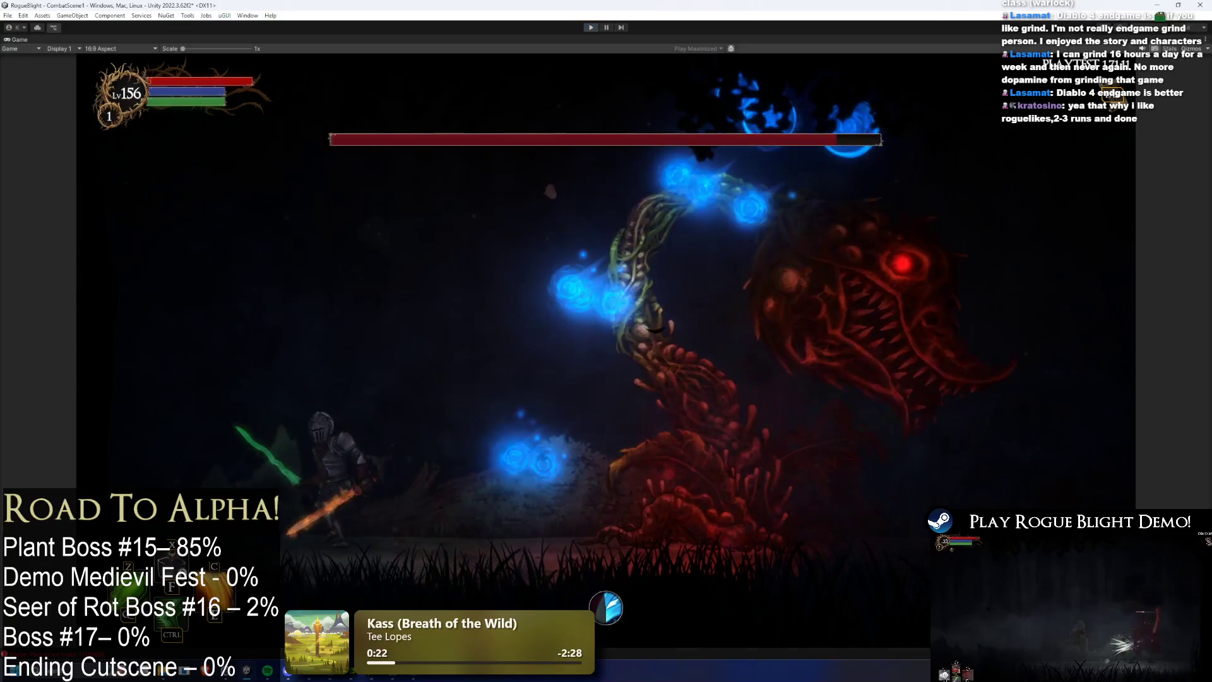
pyautogui.hotkey('ctrl', 'p')
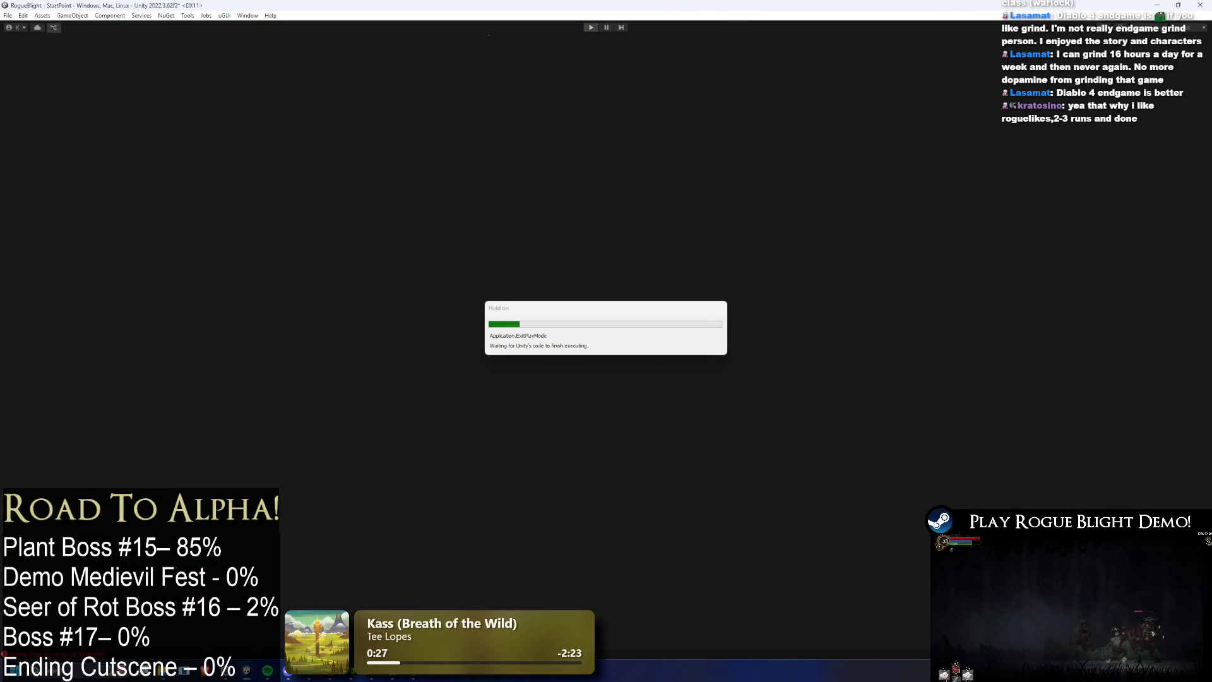
# Step: Bring the twitch.tv browser window to the front
pyautogui.press('super')
pyautogui.press('Escape')
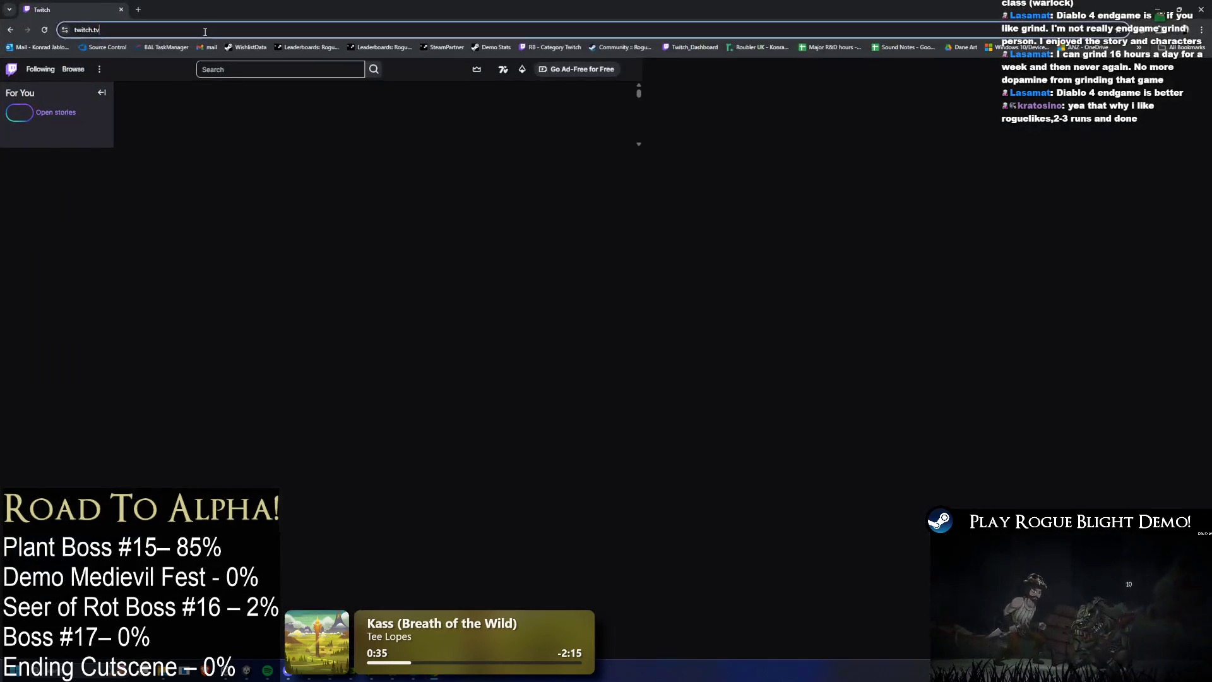
# Step: Load the streamer's own channel page at twitch.tv/coderadgames
pyautogui.click(204, 32)
pyautogui.write('/coderadgames')
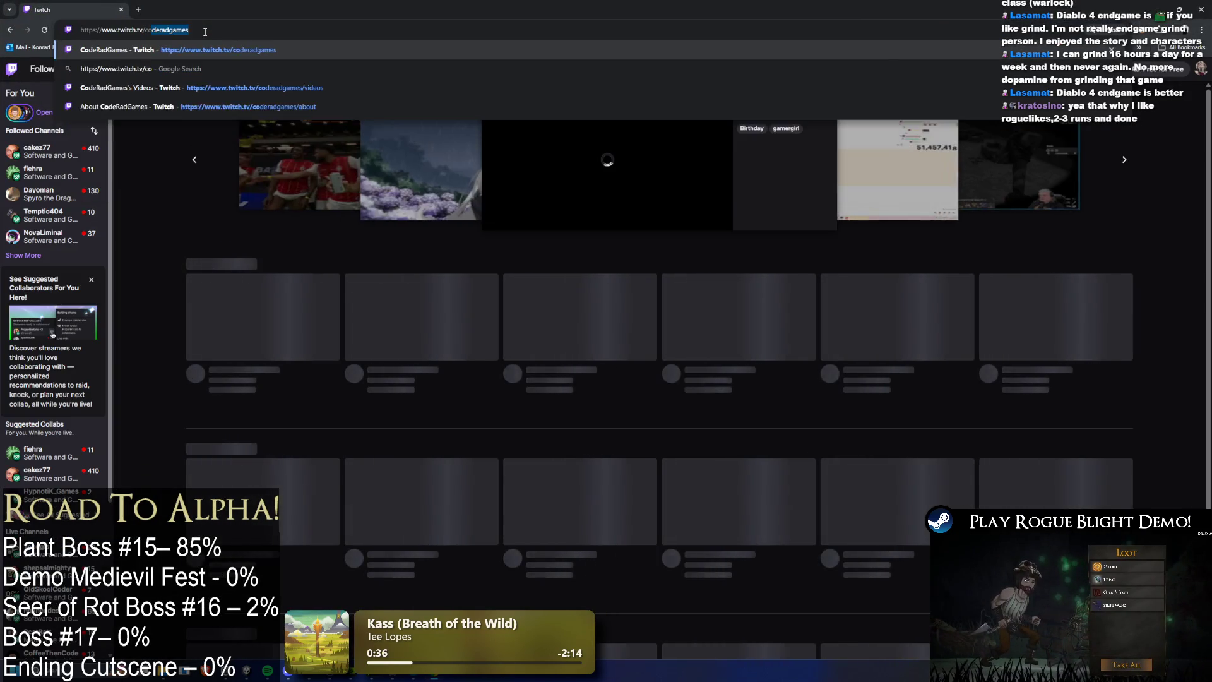
pyautogui.press('Return')
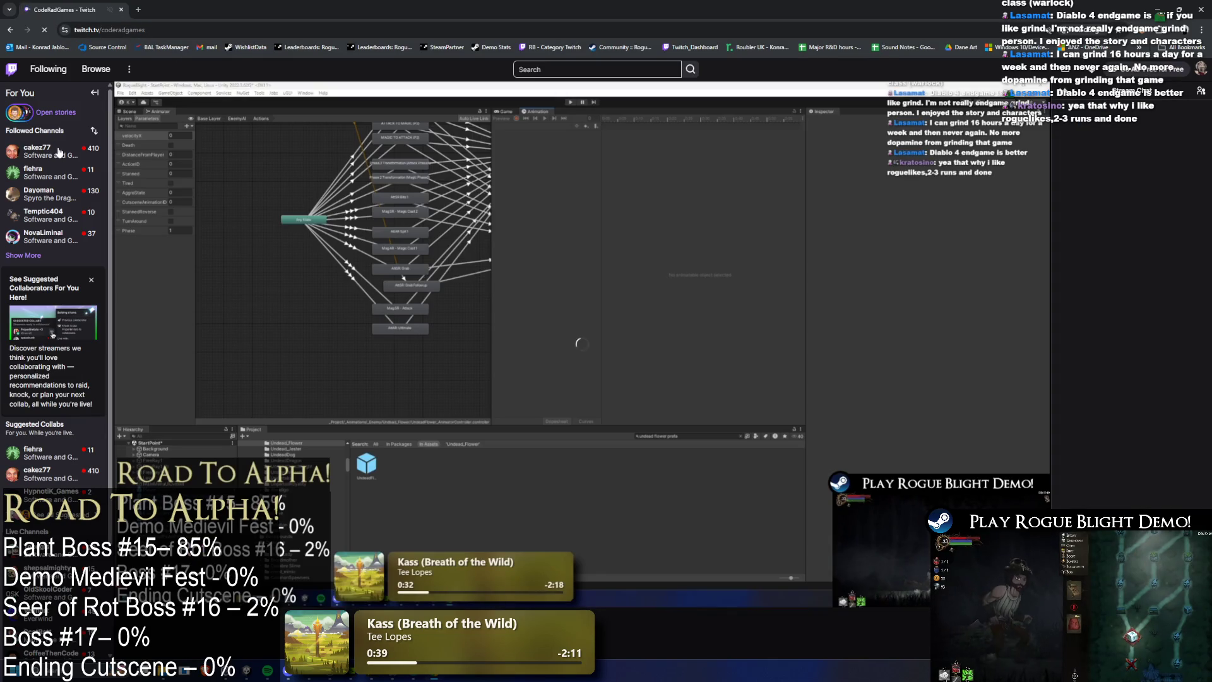
# Step: Preview a followed channel in a new tab, close it, and expand the followed list with Show More
pyautogui.middleClick(59, 156)
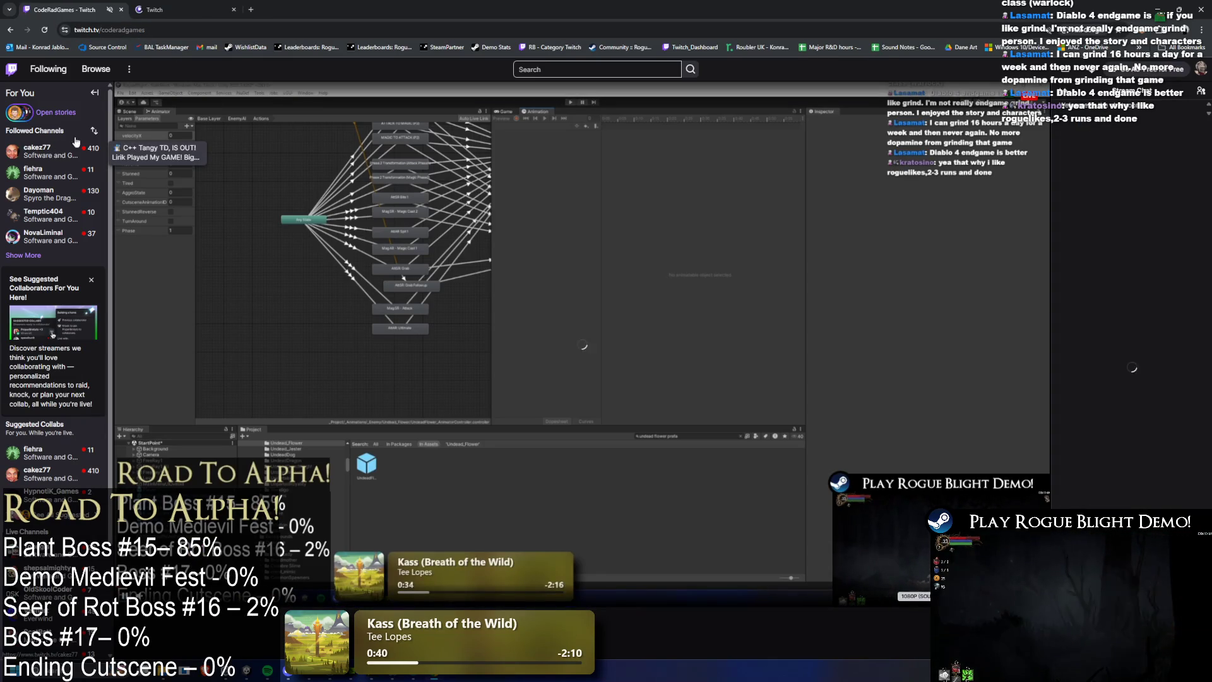
pyautogui.click(187, 6)
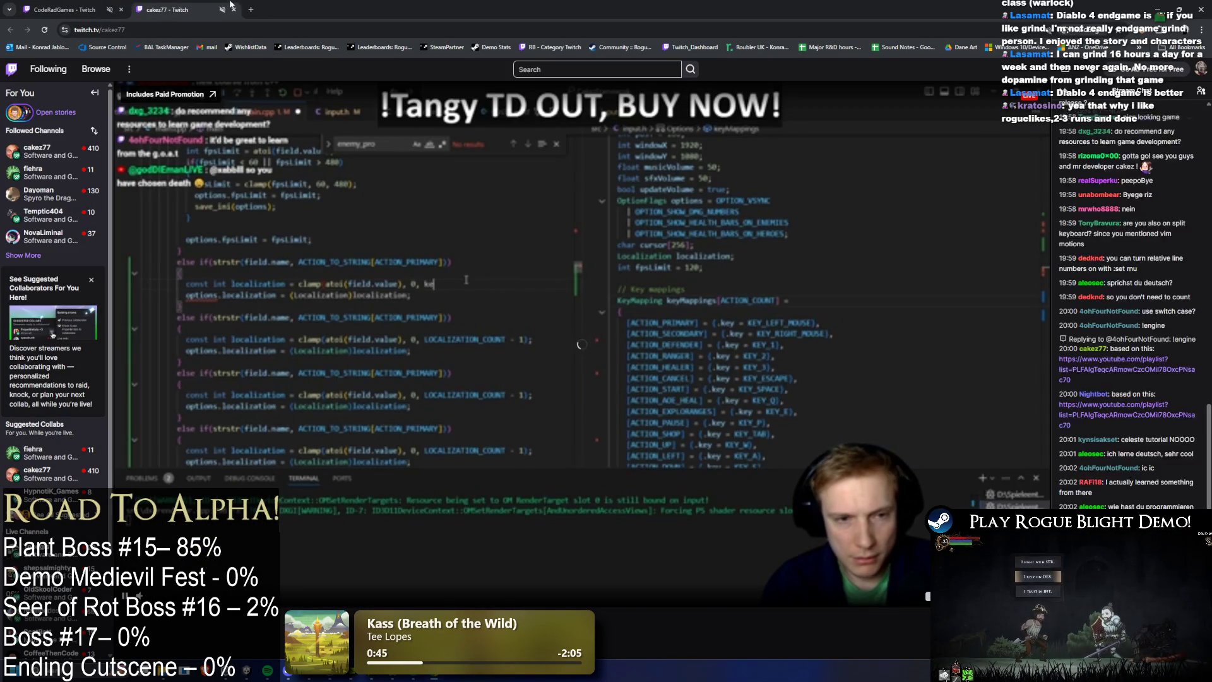
pyautogui.click(233, 8)
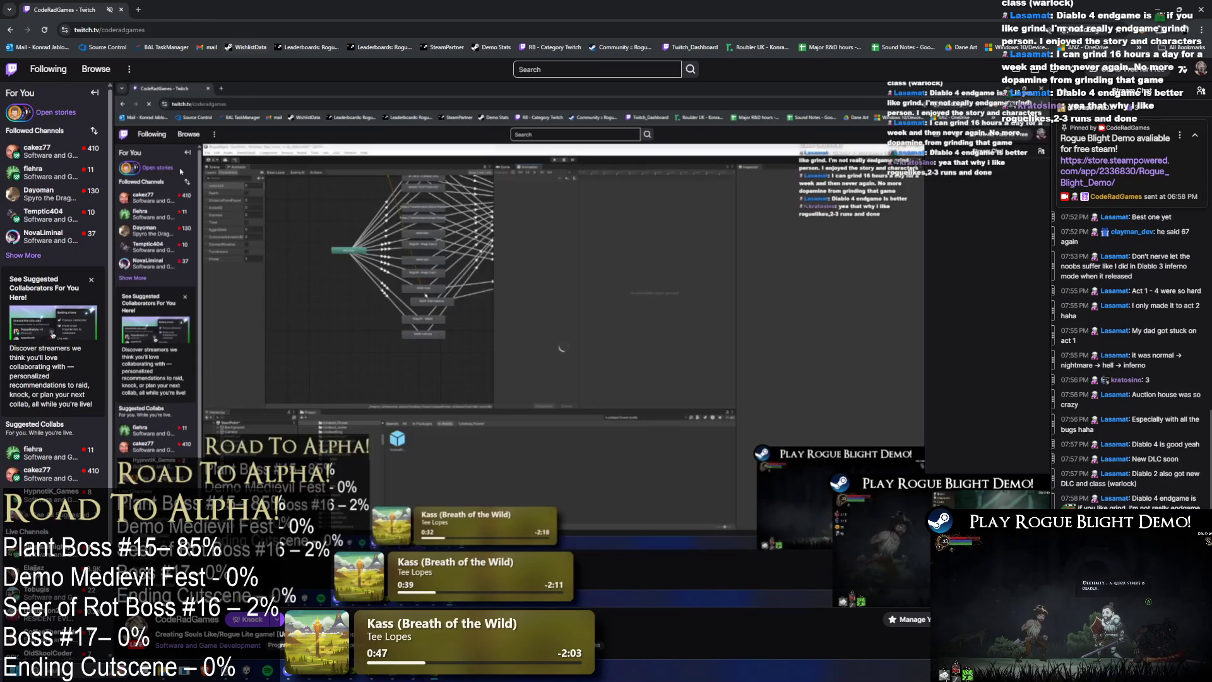
pyautogui.click(39, 258)
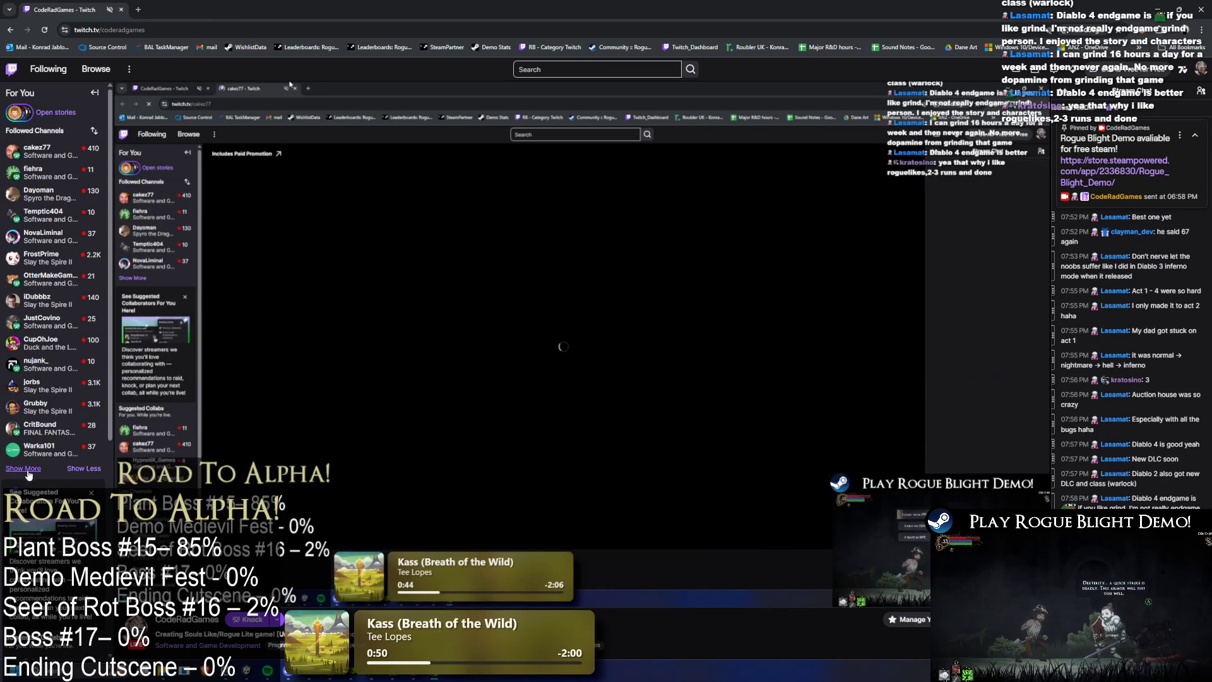
# Step: Scroll the Followed Channels sidebar, use Show More again, and browse the longer list of live channels
pyautogui.scroll(-3, 60, 451)
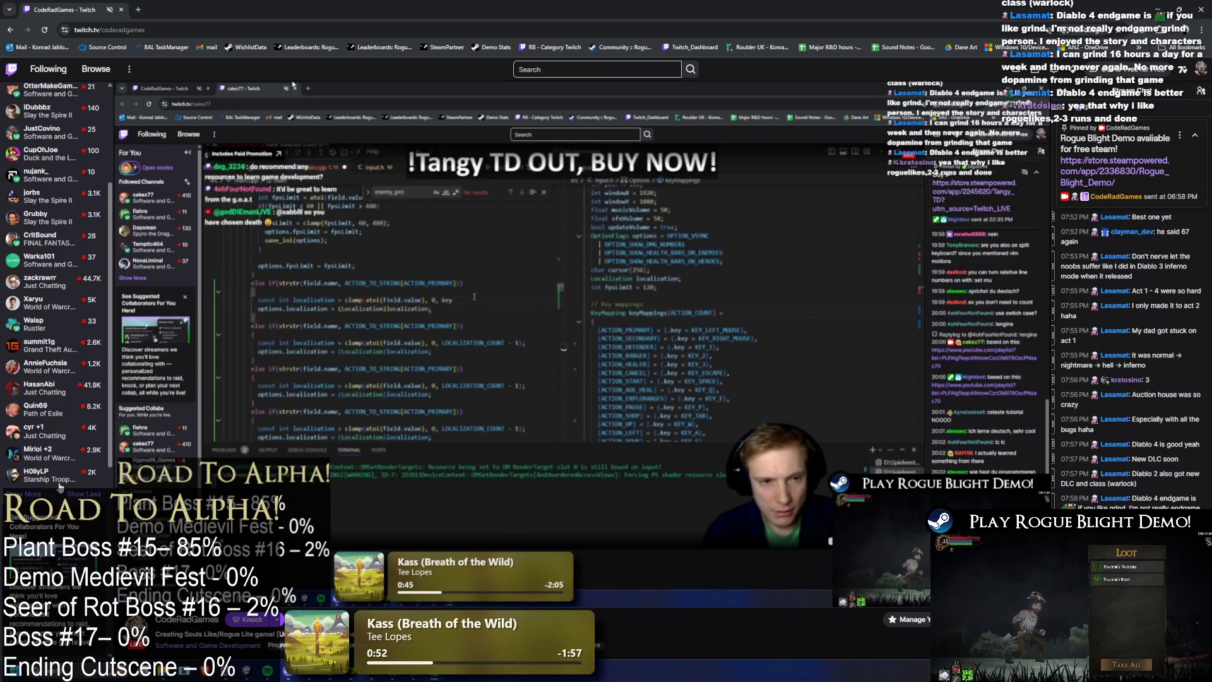
pyautogui.scroll(-2, 95, 471)
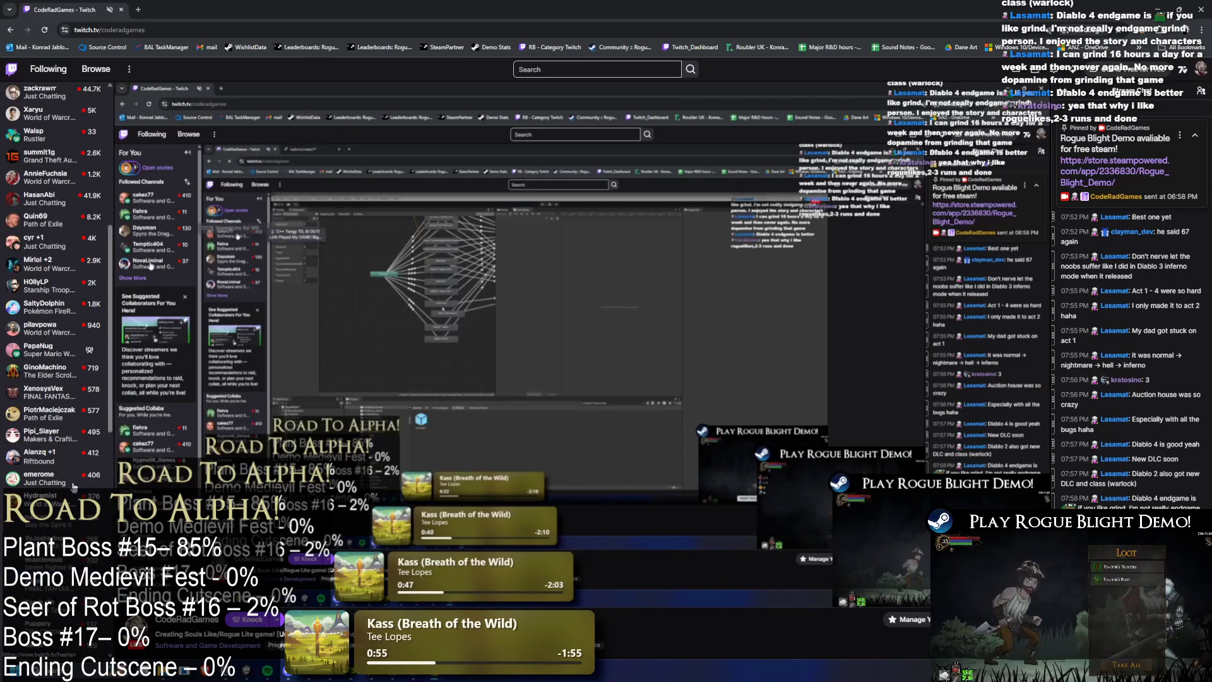
pyautogui.scroll(-4, 95, 471)
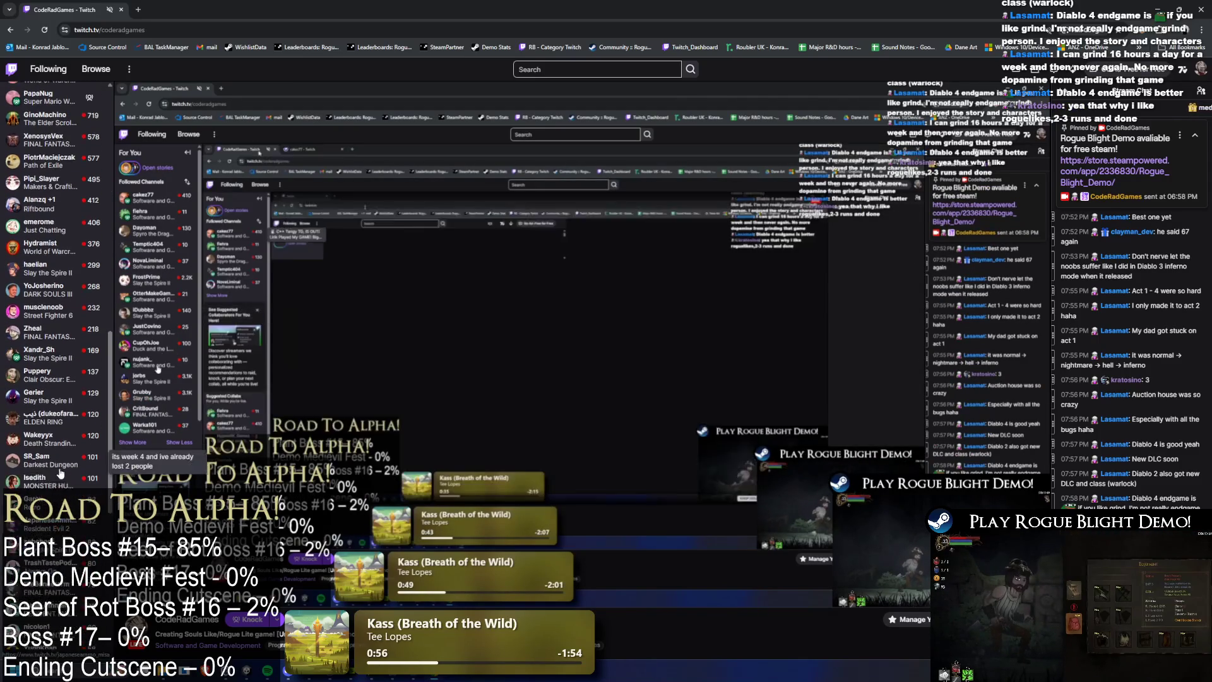
pyautogui.scroll(-4, 45, 477)
pyautogui.click(26, 471)
pyautogui.scroll(-4, 39, 467)
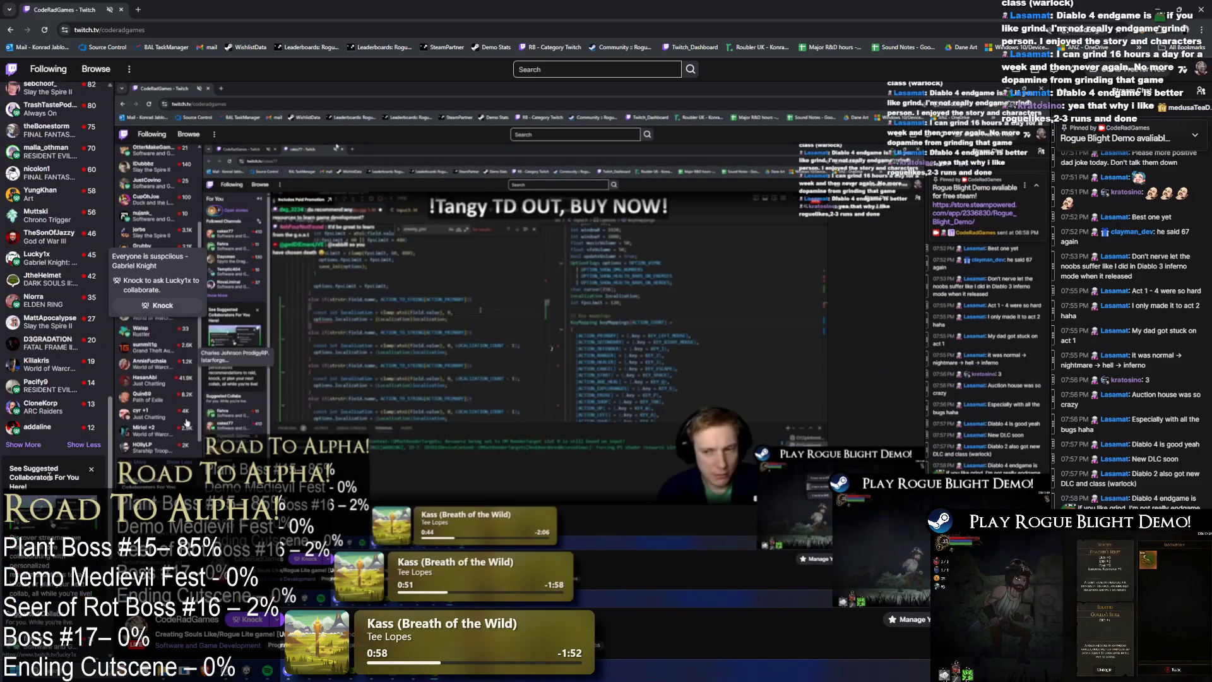
pyautogui.scroll(-3, 43, 450)
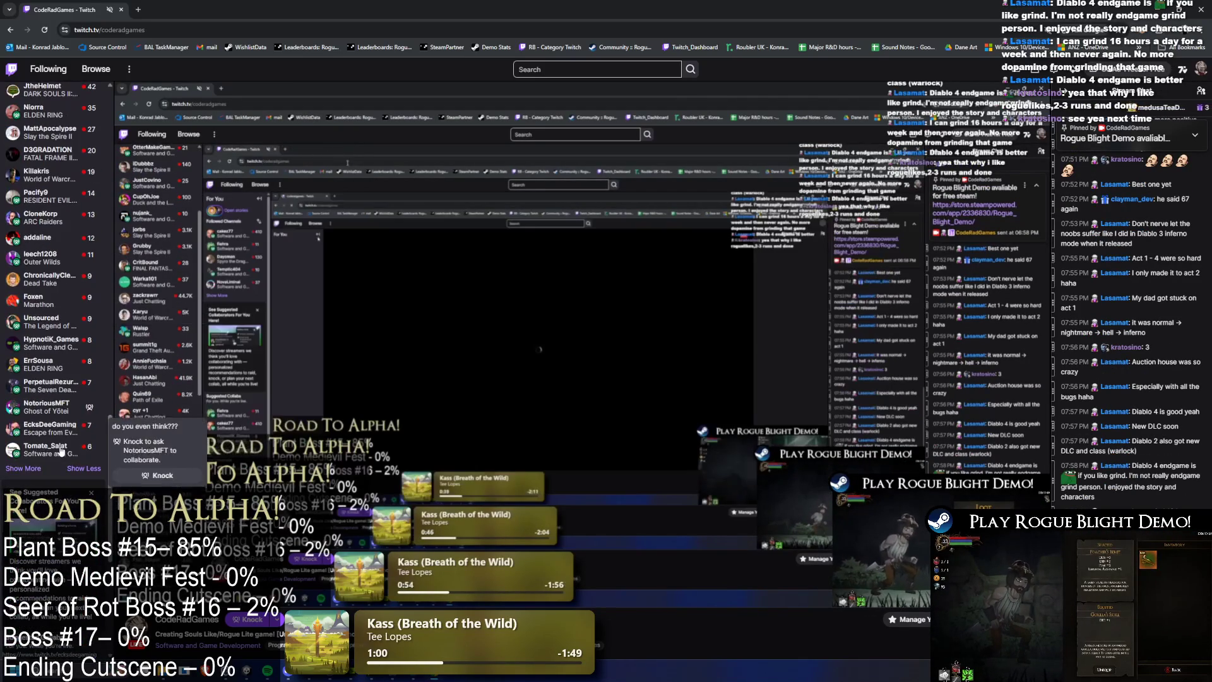
pyautogui.scroll(-3, 66, 463)
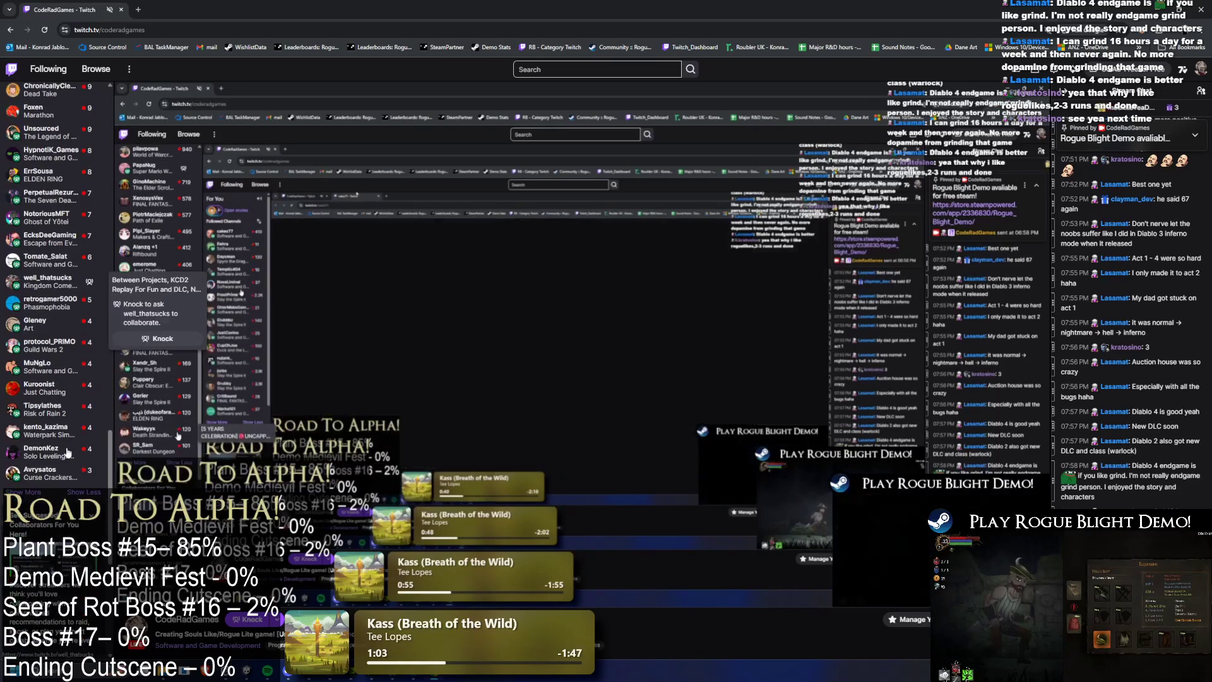
pyautogui.scroll(-3, 68, 465)
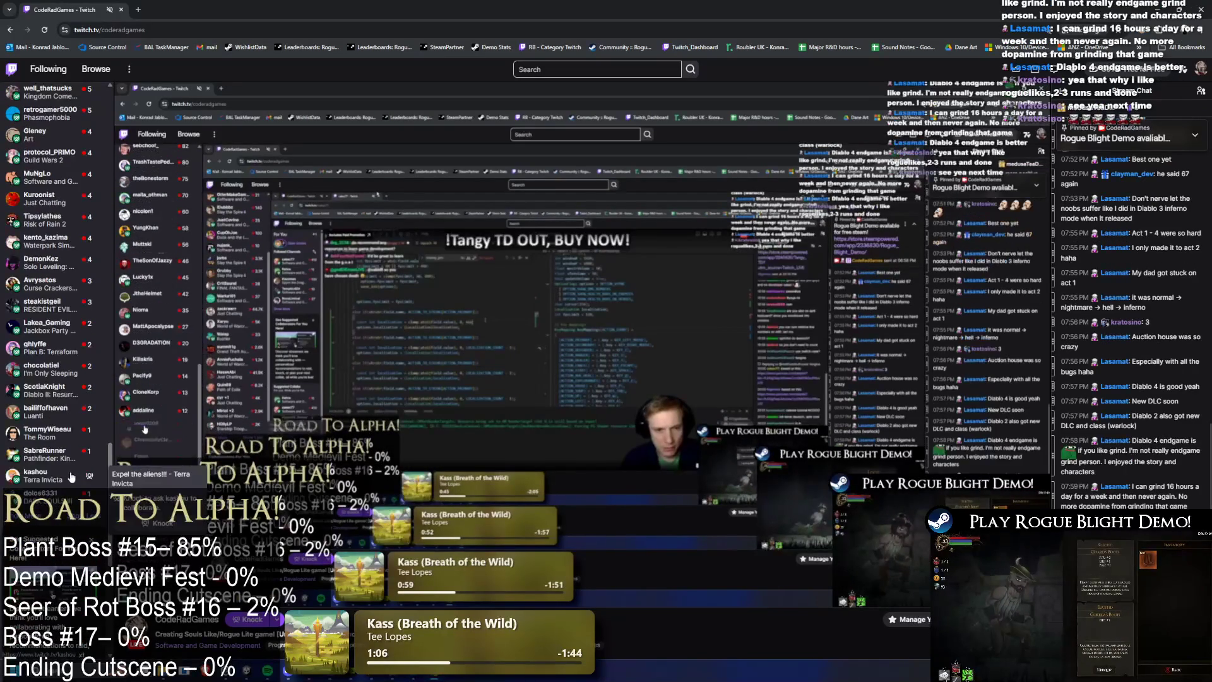
pyautogui.scroll(2, 63, 499)
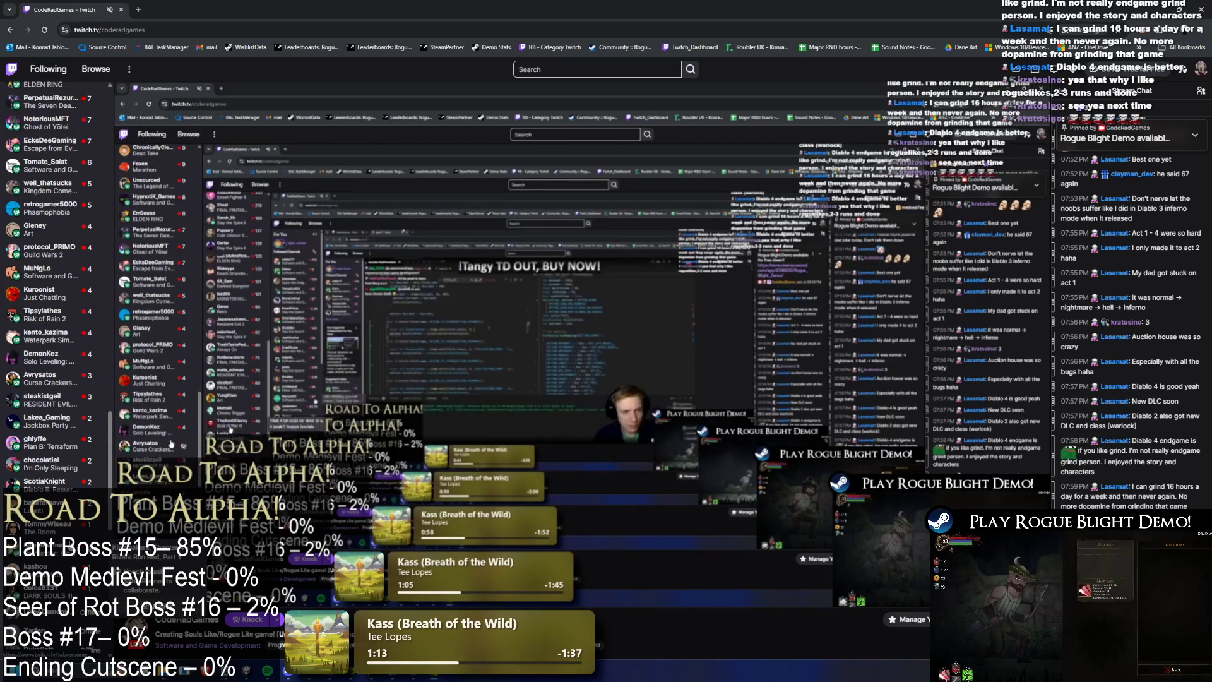
pyautogui.scroll(2, 57, 316)
pyautogui.scroll(3, 81, 529)
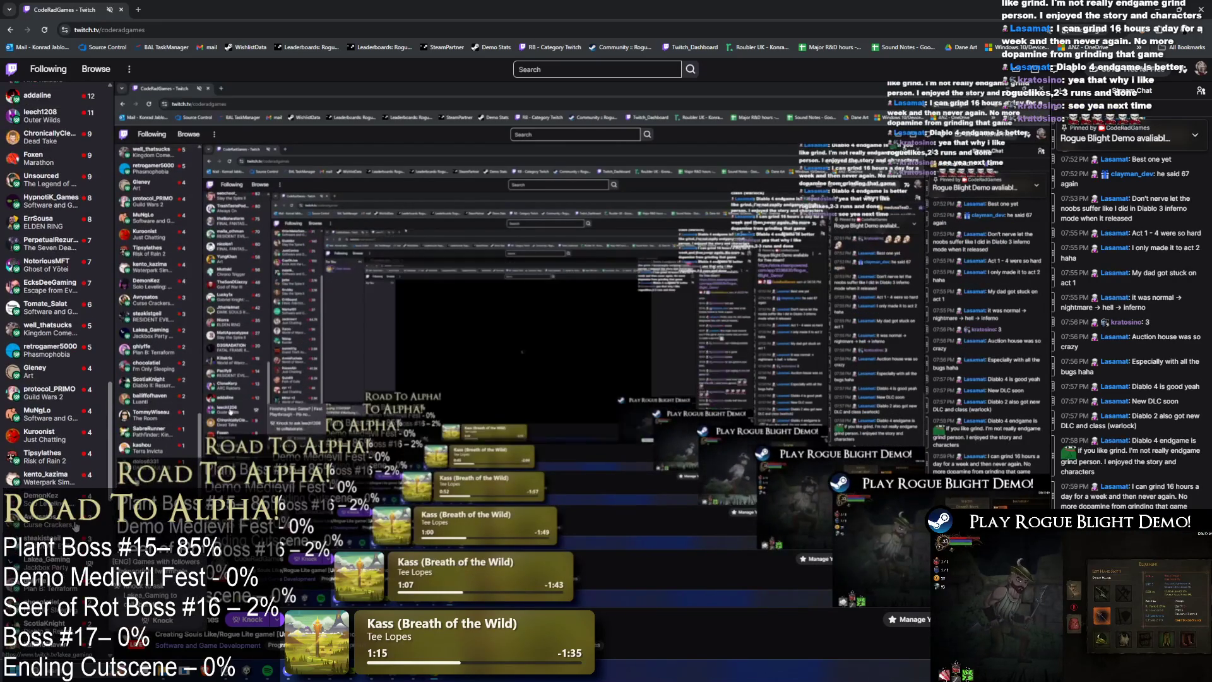
pyautogui.scroll(2, 75, 526)
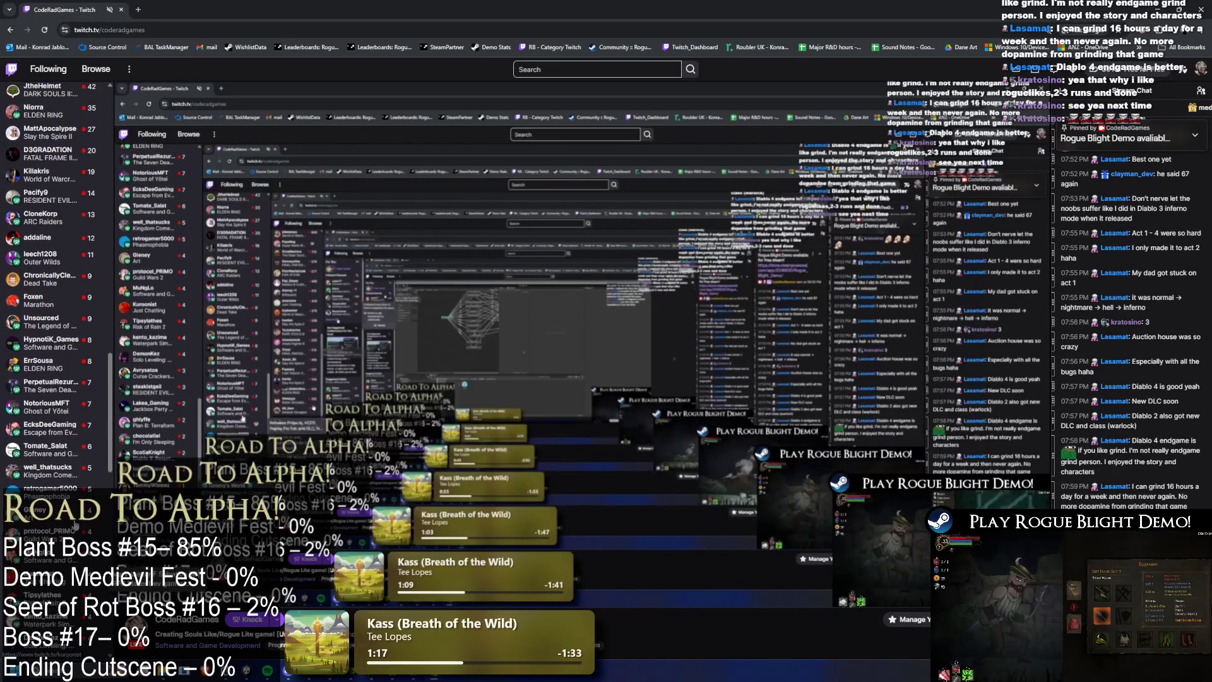
pyautogui.scroll(2, 75, 526)
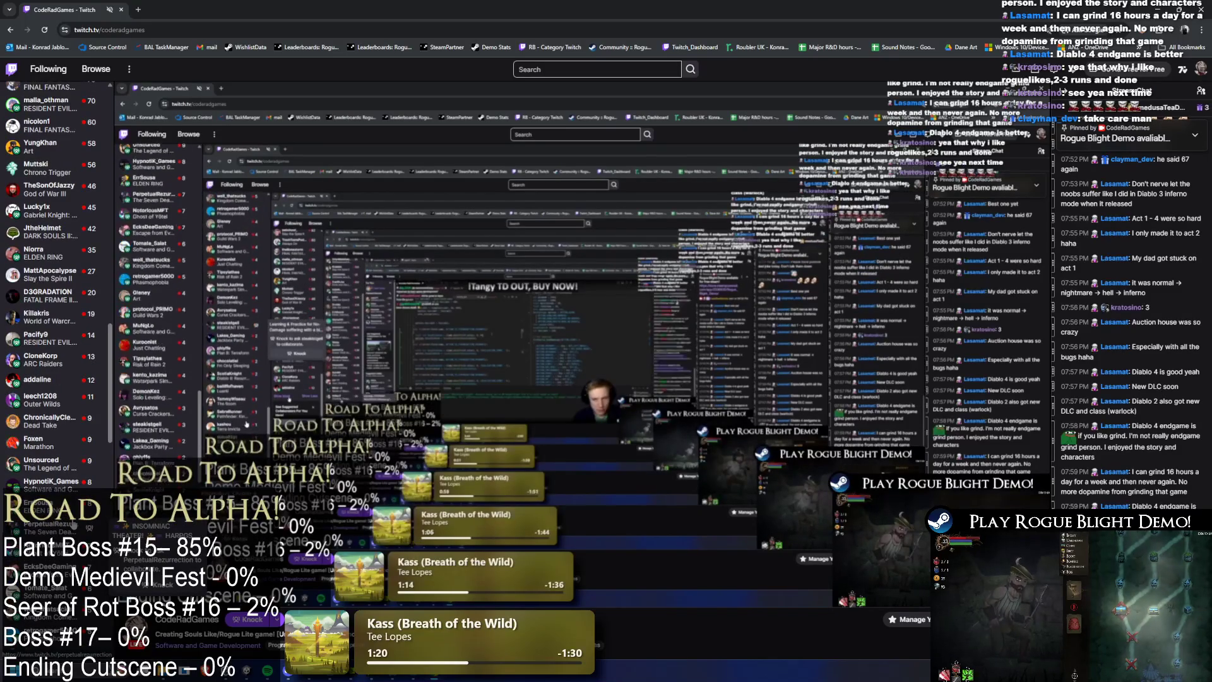
pyautogui.scroll(2, 75, 524)
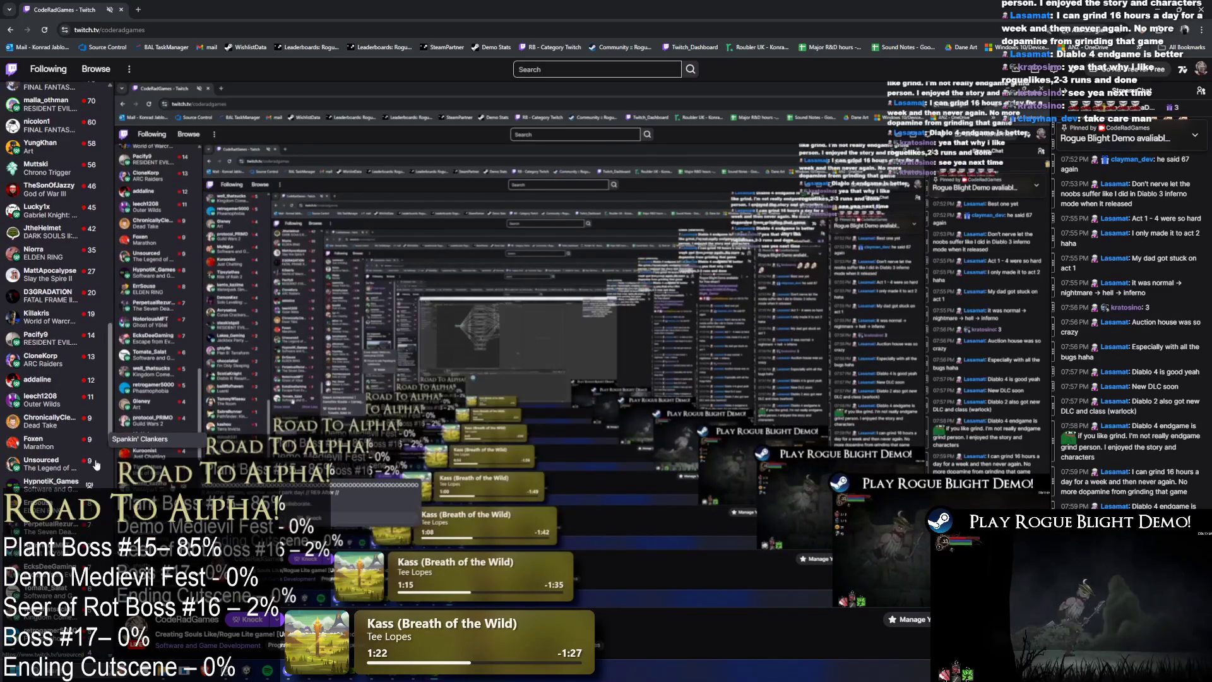
pyautogui.scroll(4, 89, 483)
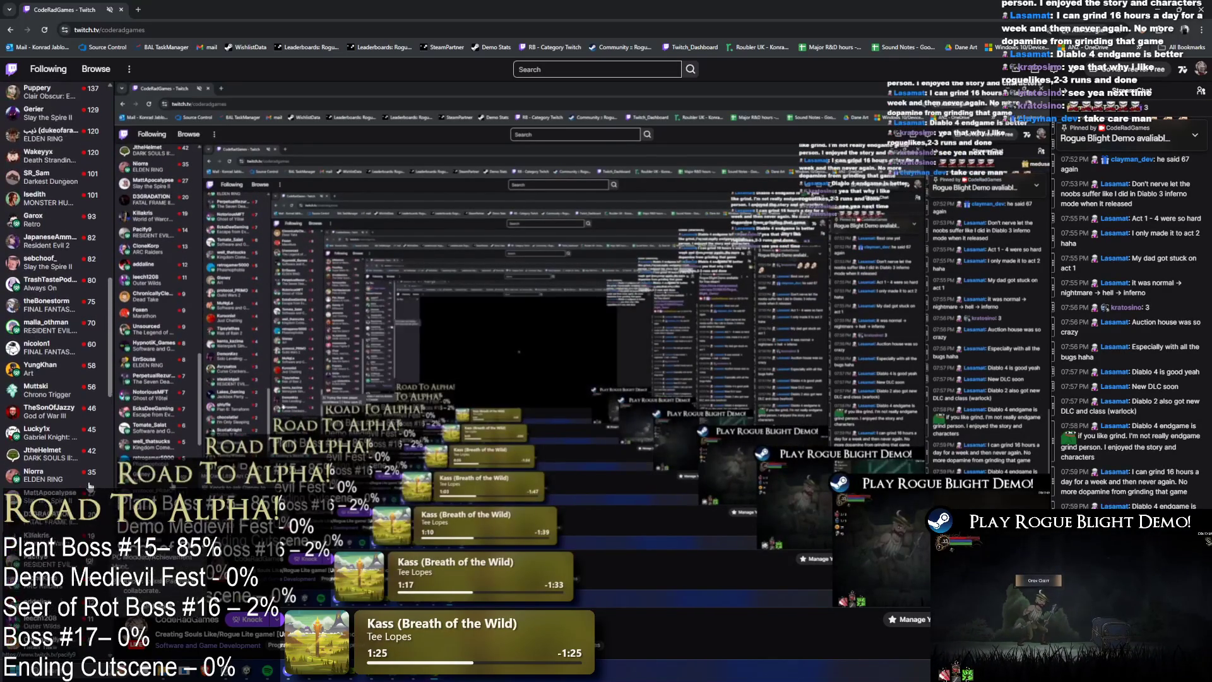
pyautogui.scroll(5, 89, 490)
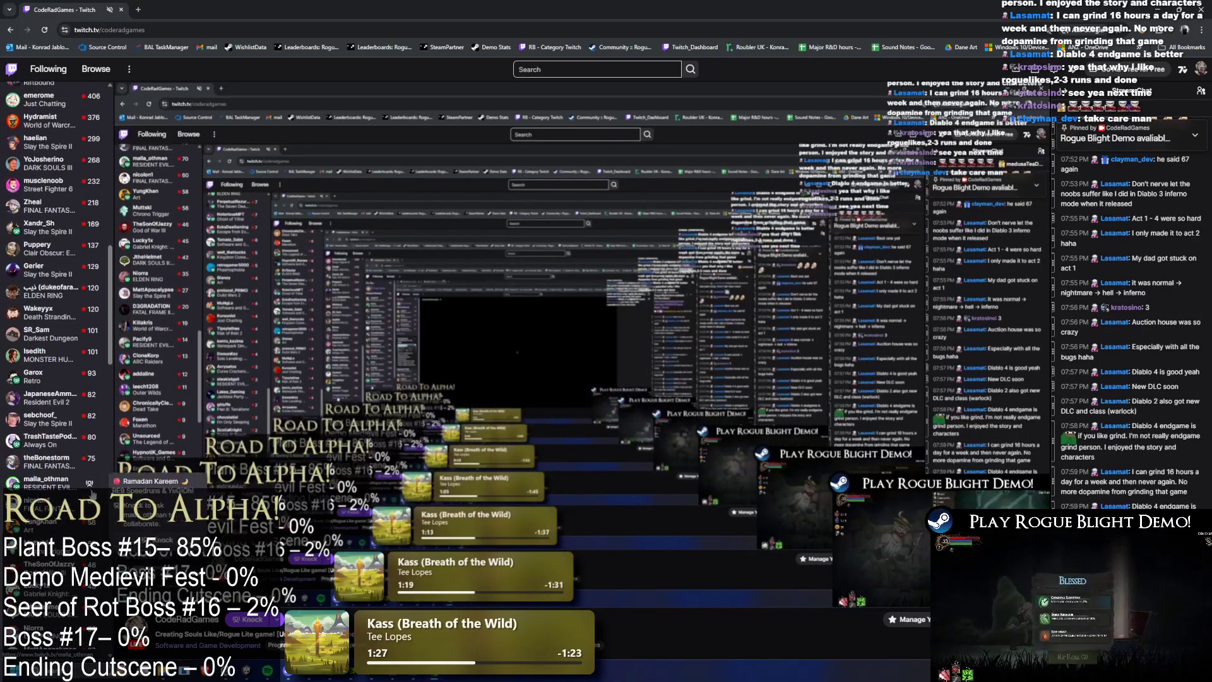
pyautogui.scroll(1, 89, 495)
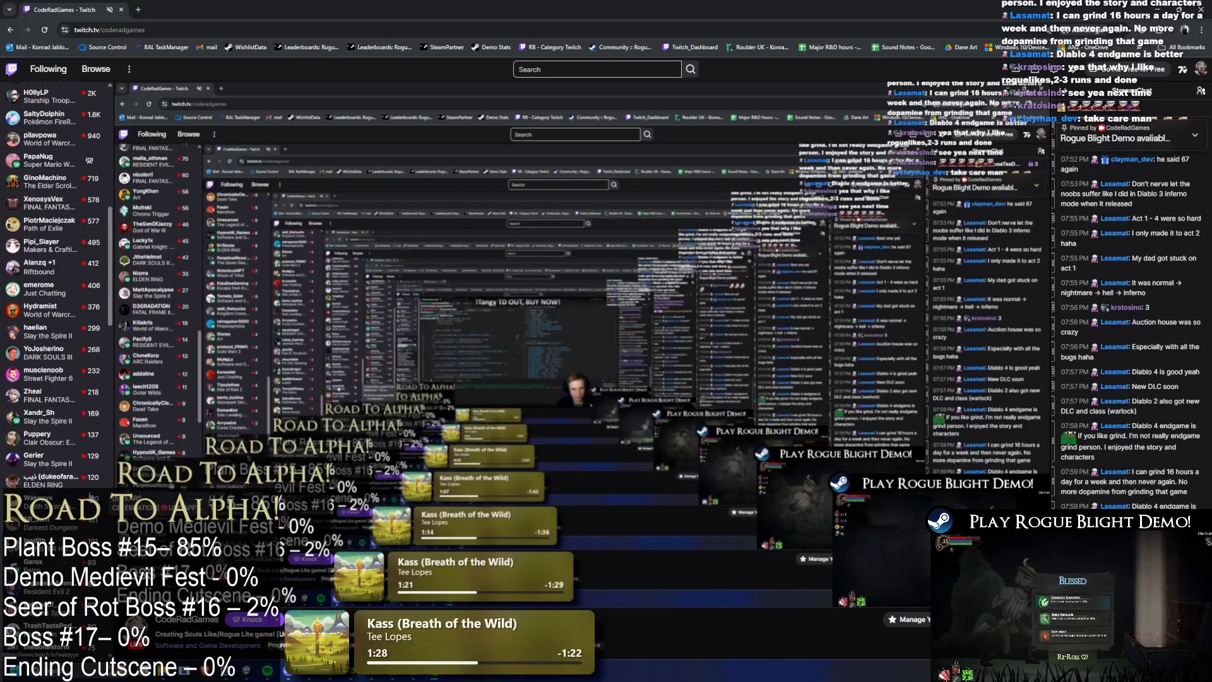